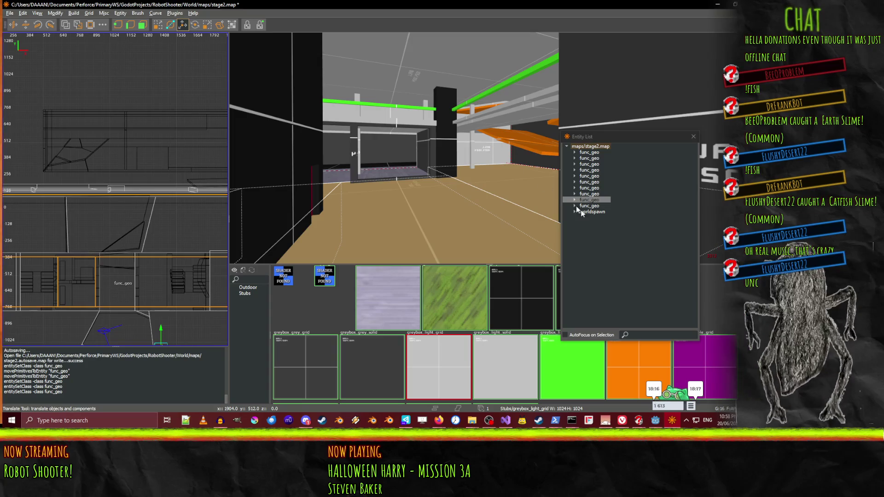
# Move the five brushes of the second func_geo into the top func_geo group
pyautogui.click(595, 194)
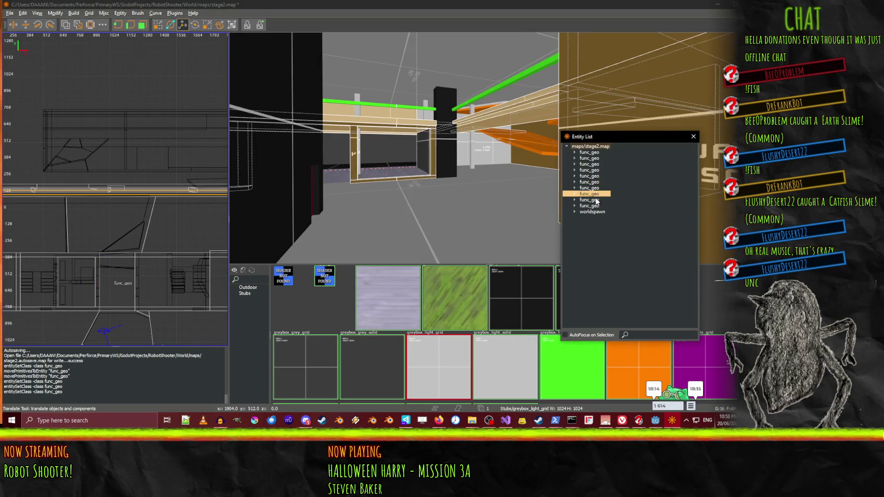
pyautogui.keyDown('ctrl'); pyautogui.click(596, 200); pyautogui.keyUp('ctrl')
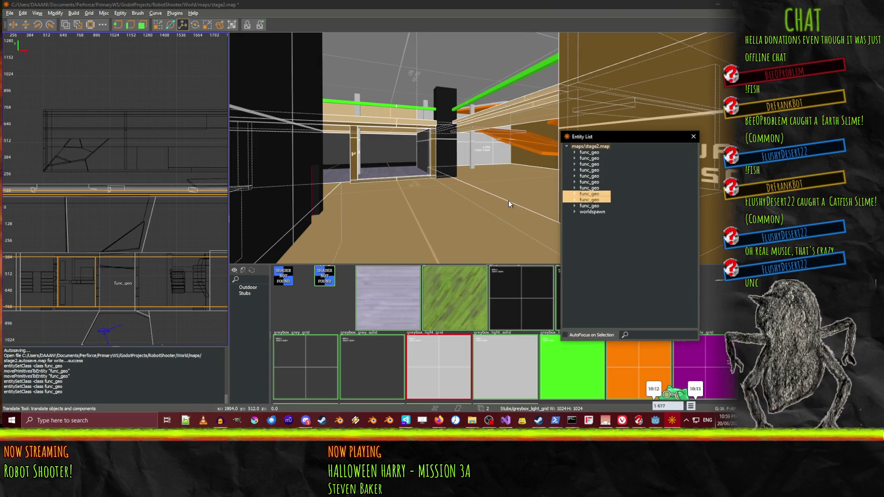
pyautogui.click(575, 200)
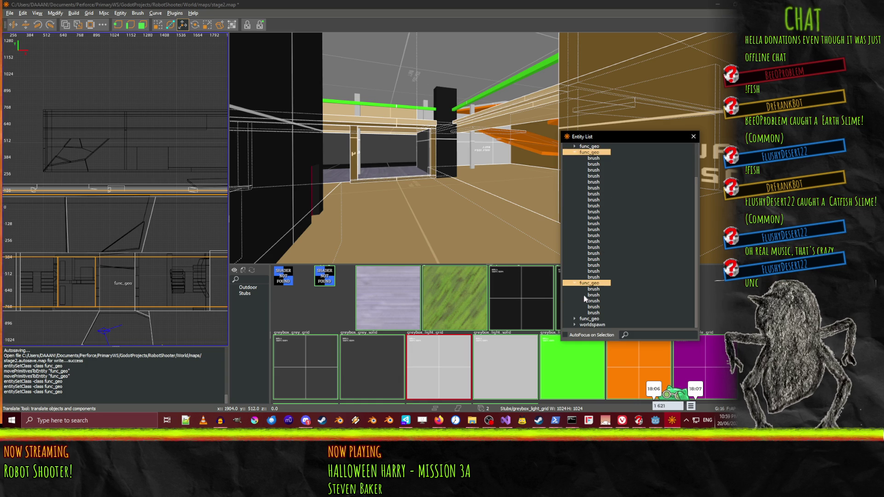
pyautogui.click(594, 289)
pyautogui.keyDown('shift'); pyautogui.click(598, 313); pyautogui.keyUp('shift')
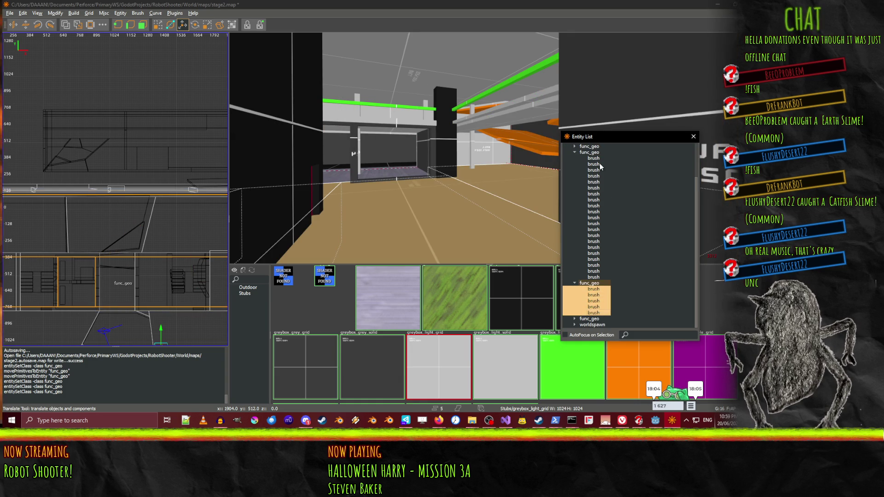
pyautogui.click(583, 152)
pyautogui.moveTo(583, 152); pyautogui.dragTo(583, 152)
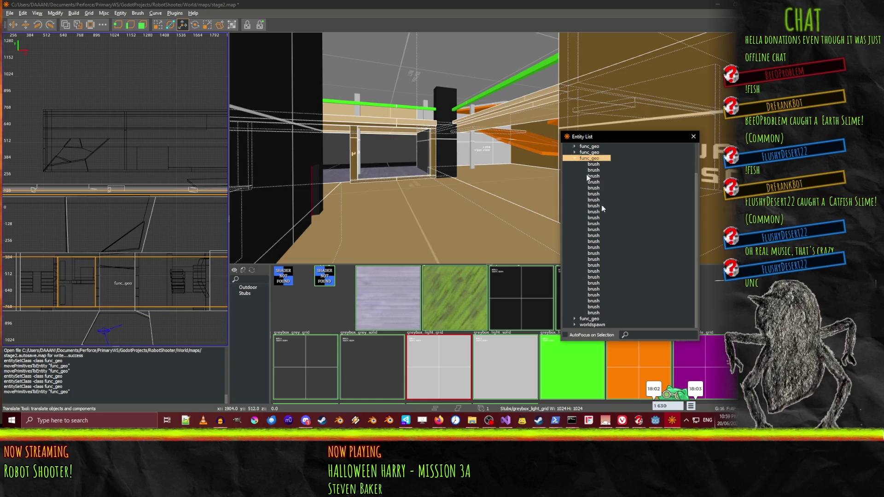
# Review the remaining func_geo groups in the Entity List, then show the desktop
pyautogui.click(590, 319)
pyautogui.click(574, 318)
pyautogui.scroll(-3, 574, 318)
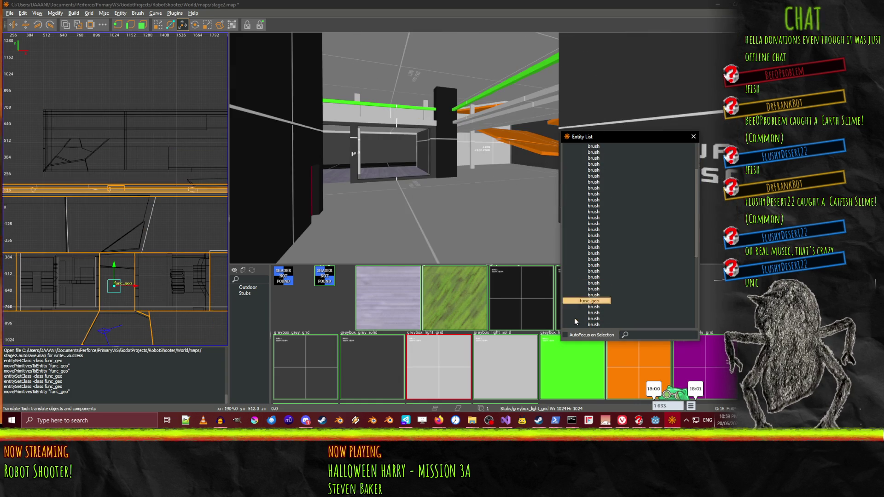
pyautogui.scroll(-3, 602, 285)
pyautogui.scroll(4, 601, 295)
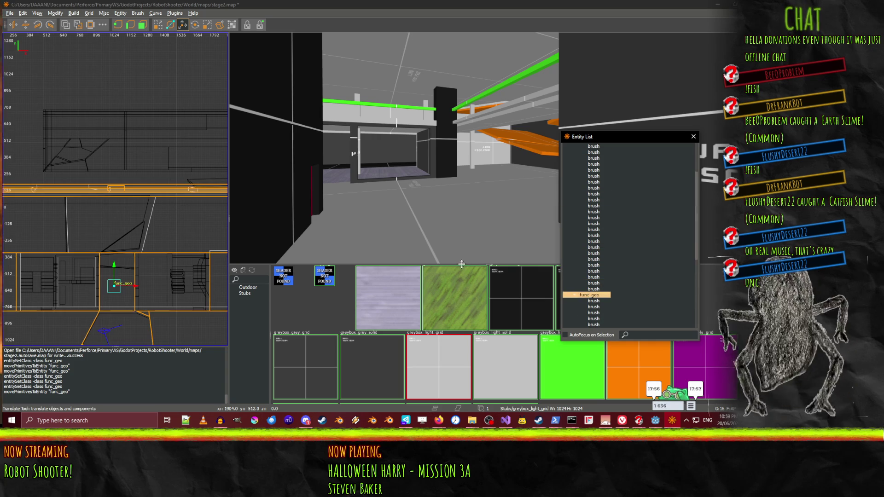
pyautogui.click(590, 194)
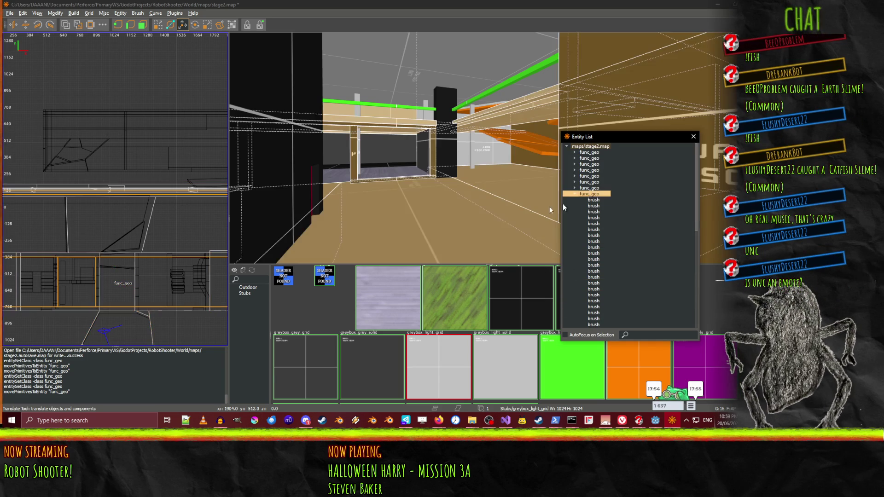
pyautogui.press('w')
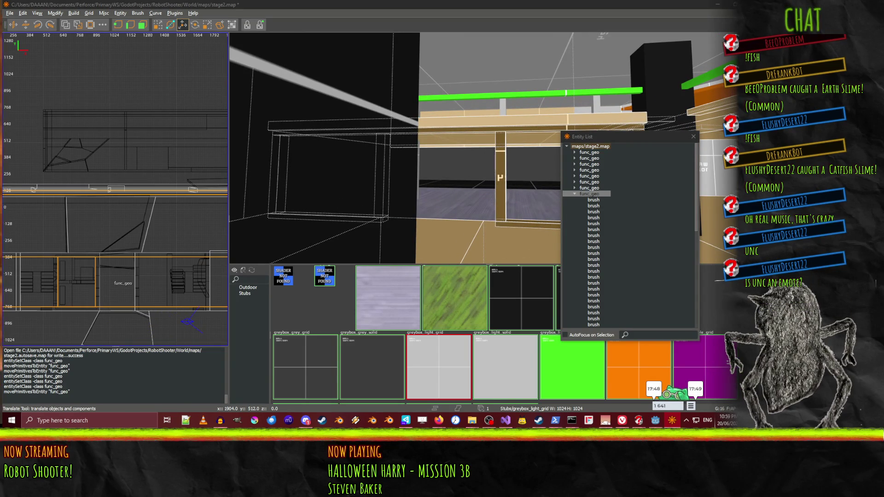
pyautogui.press('super+d')
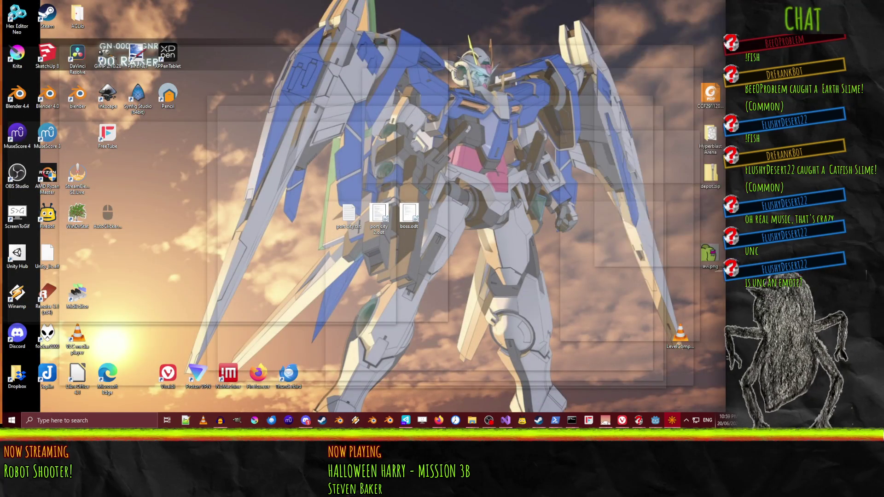
# Switch to Firefox and load the 7tv.app site in a new tab
pyautogui.press('super+d')
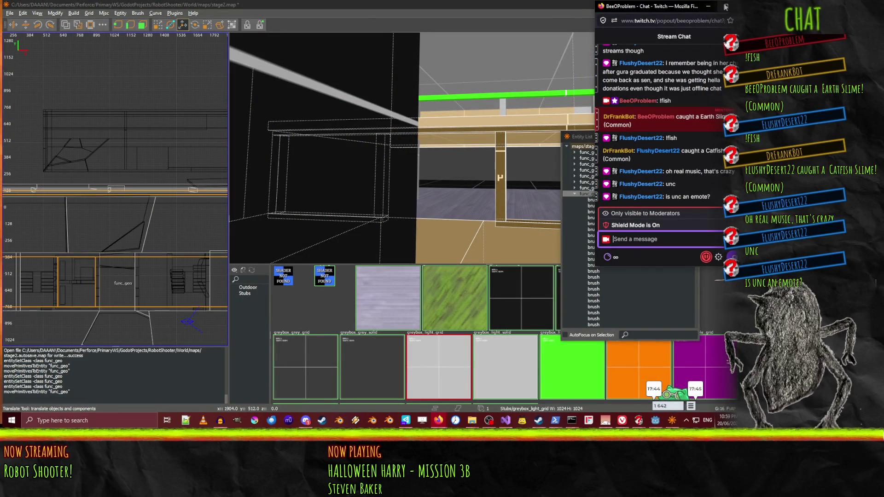
pyautogui.hotkey('alt', 'Tab')
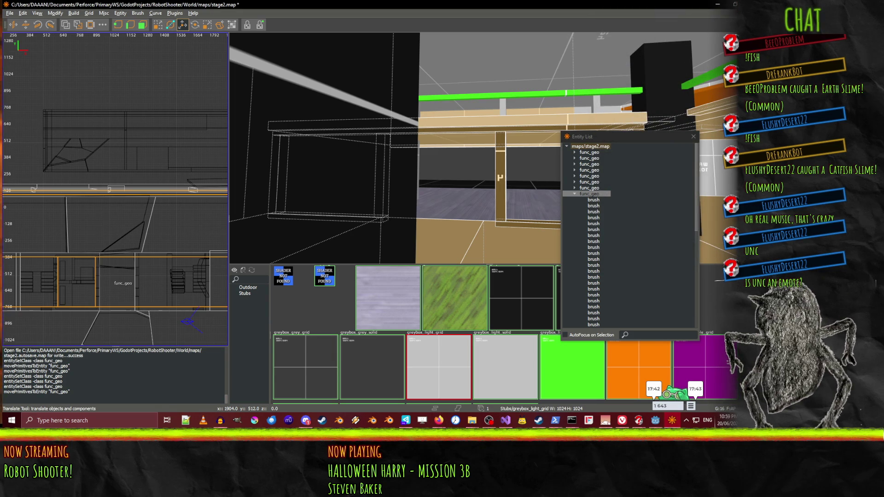
pyautogui.hotkey('alt', 'Tab')
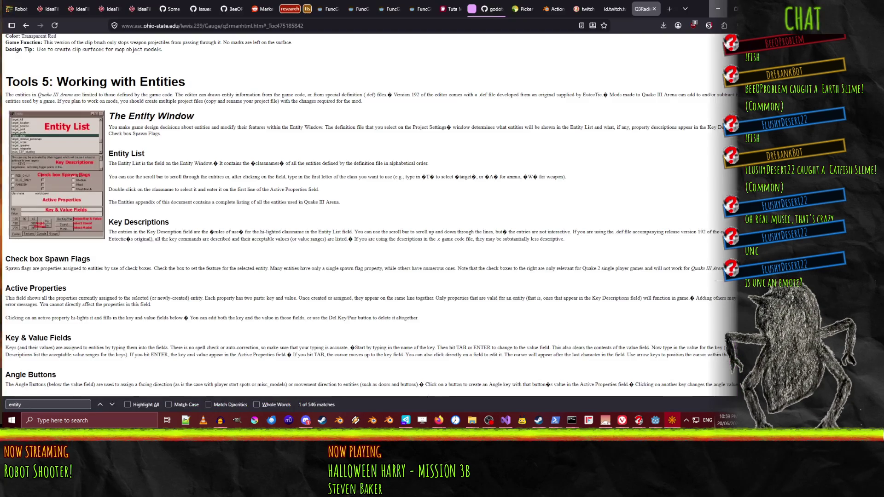
pyautogui.click(670, 9)
pyautogui.write('7tbv')
pyautogui.write('v')
pyautogui.press('Return')
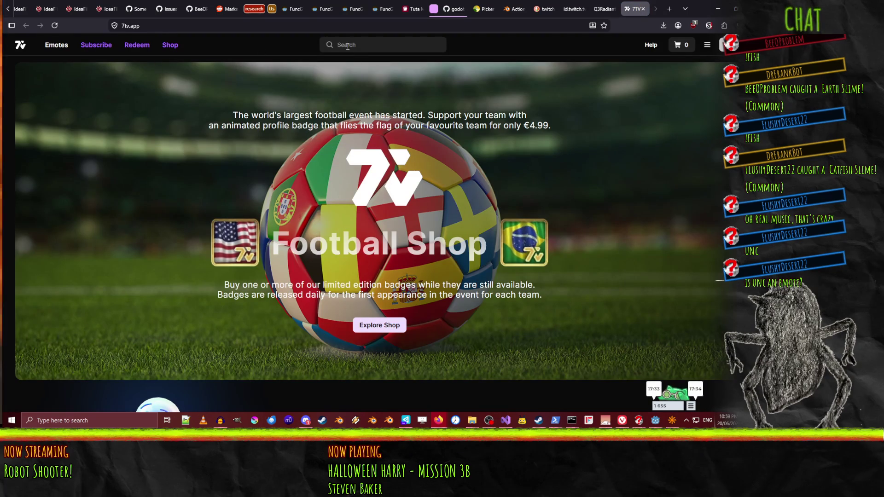
# Search 7TV for 'unc' emotes
pyautogui.click(347, 45)
pyautogui.write('unc')
pyautogui.press('Return')
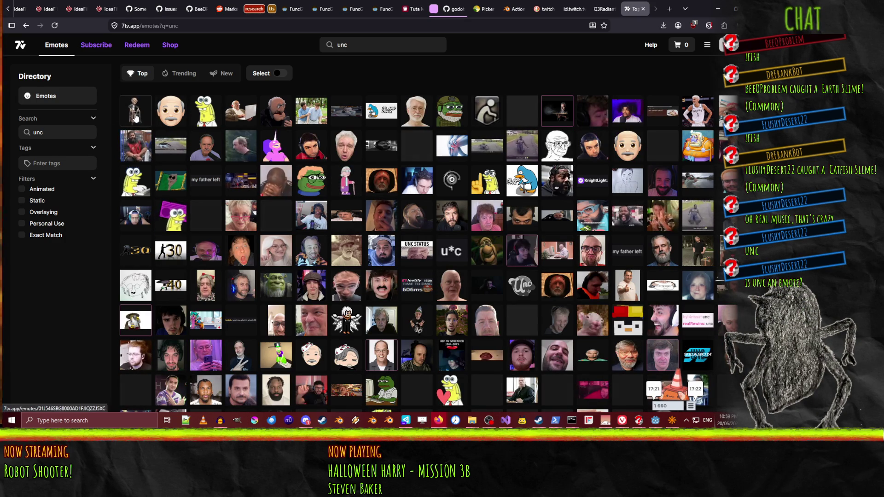
# View the first, yellow and uncboom emote pages, then close the 7TV tab and minimize Firefox
pyautogui.click(134, 118)
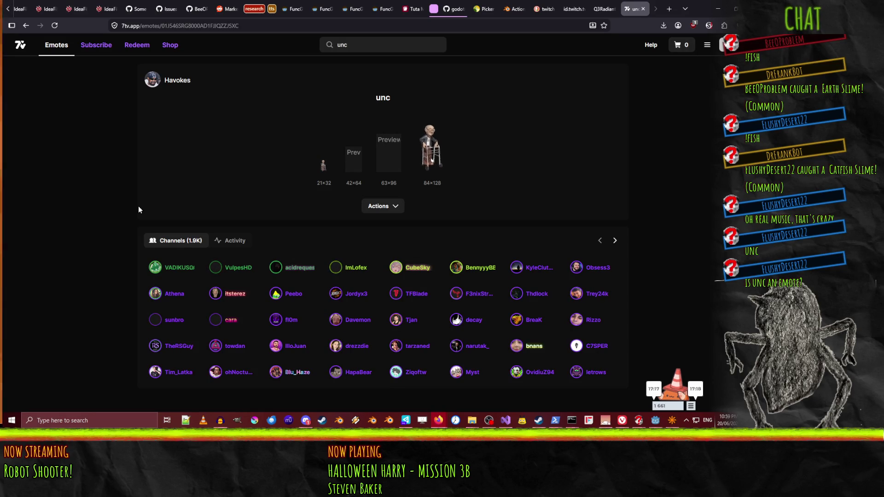
pyautogui.click(26, 25)
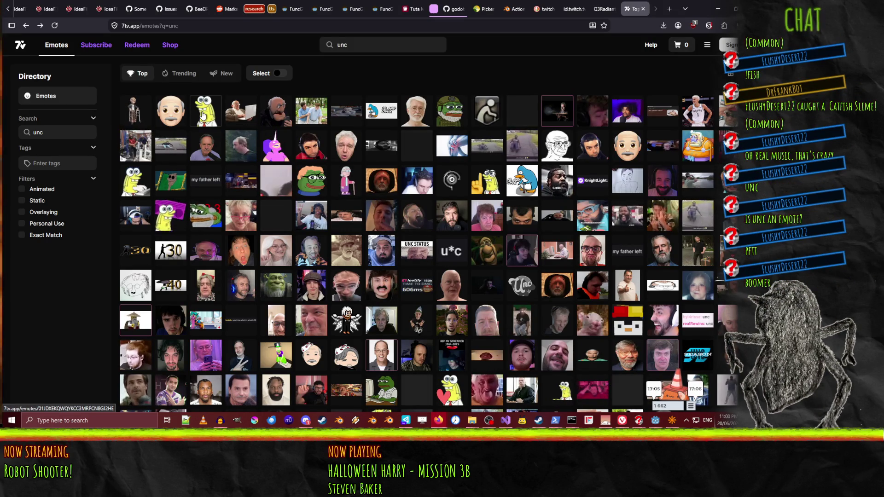
pyautogui.click(203, 112)
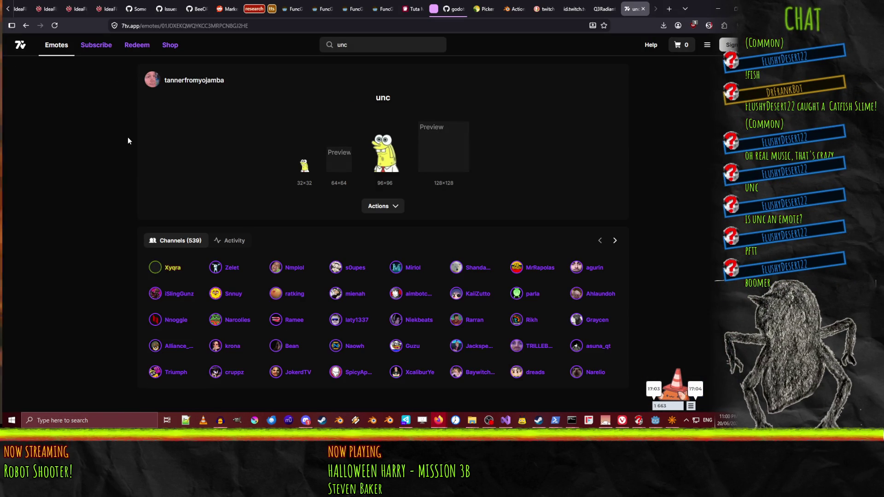
pyautogui.click(26, 25)
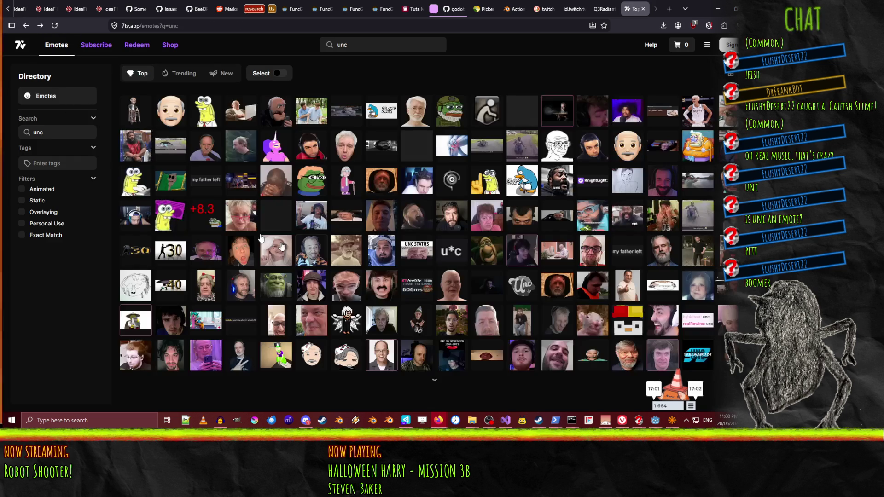
pyautogui.click(158, 209)
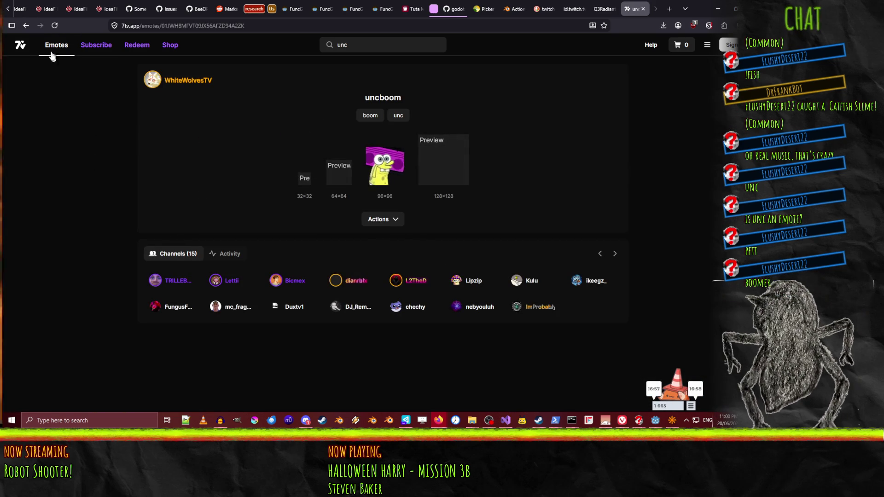
pyautogui.click(26, 26)
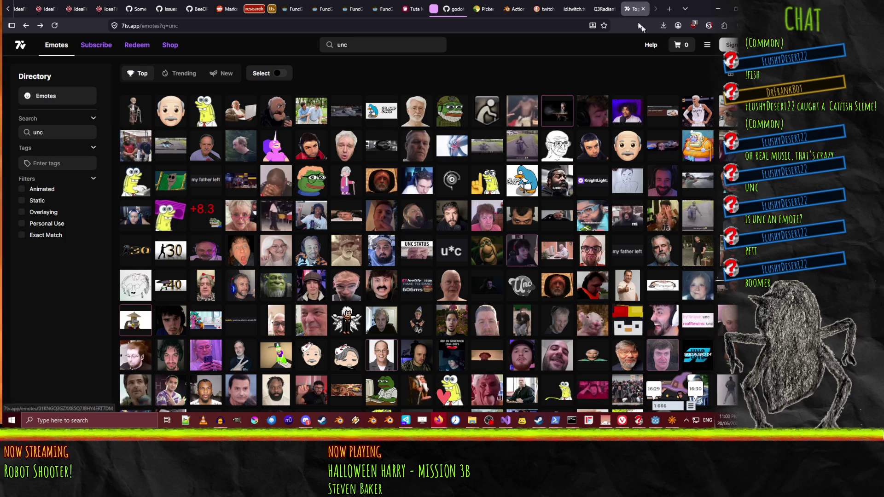
pyautogui.click(643, 8)
pyautogui.click(718, 9)
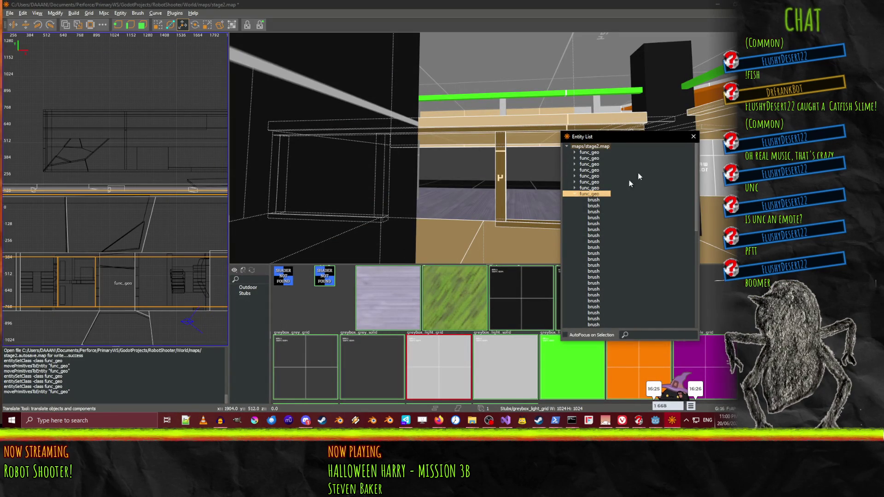
# Close the Entity List window and save stage2.map with Ctrl+S
pyautogui.click(693, 137)
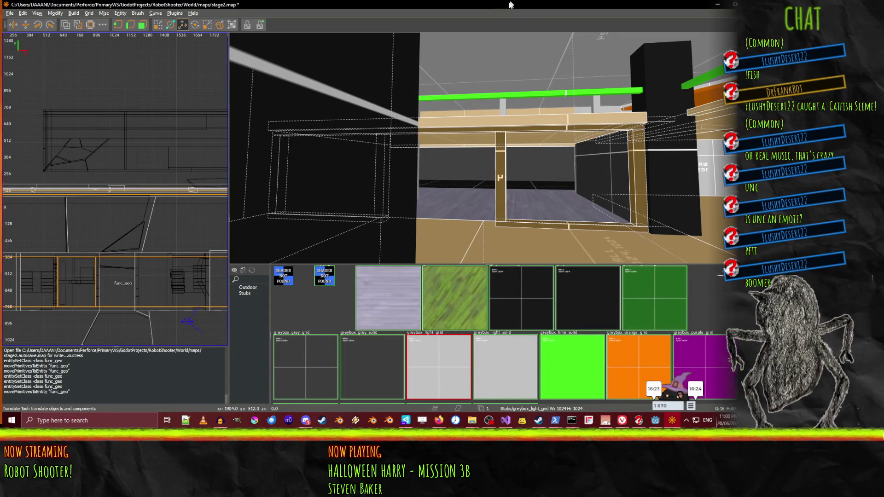
pyautogui.hotkey('ctrl', 's')
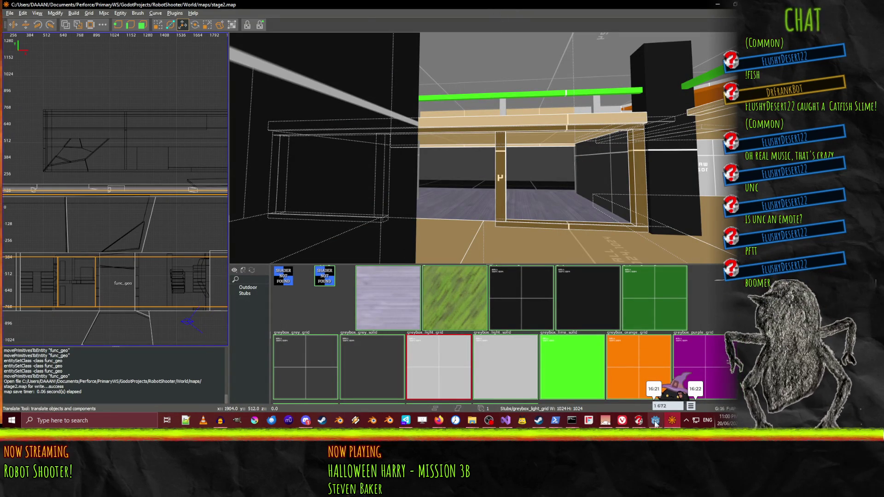
pyautogui.click(658, 423)
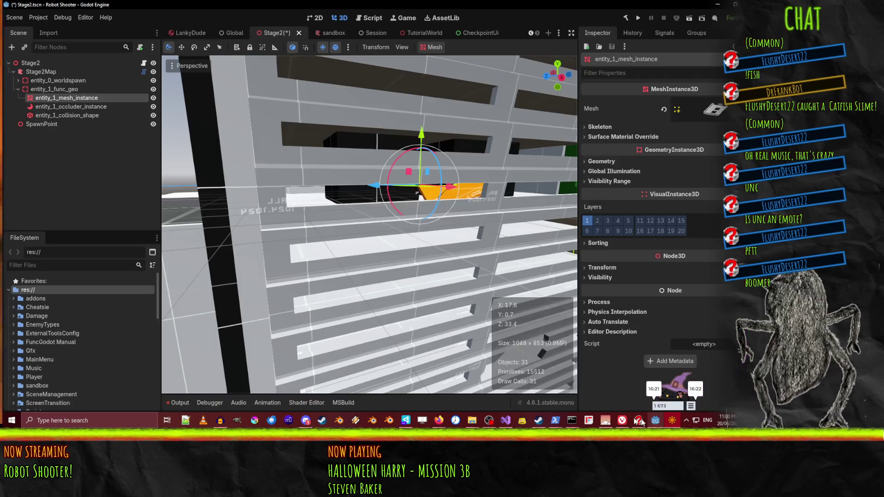
# Rebuild Stage2Map from the saved file and fly the camera up to a wall
pyautogui.click(41, 72)
pyautogui.click(669, 108)
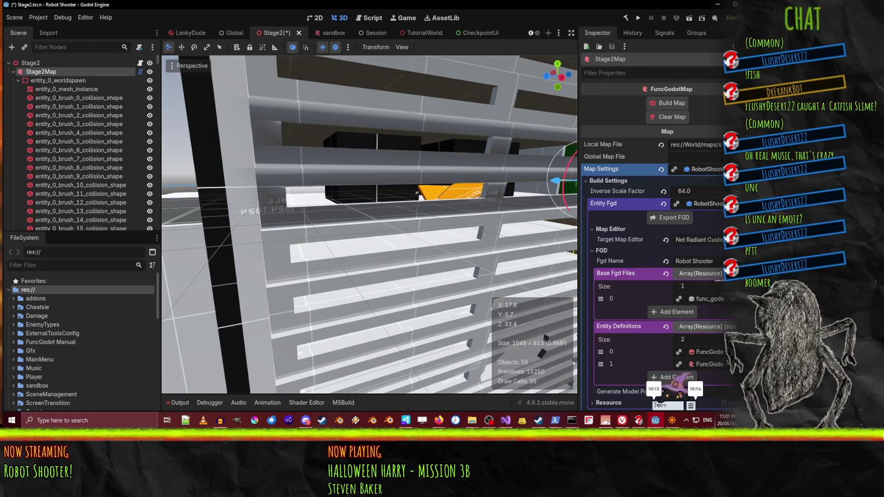
pyautogui.press('w')
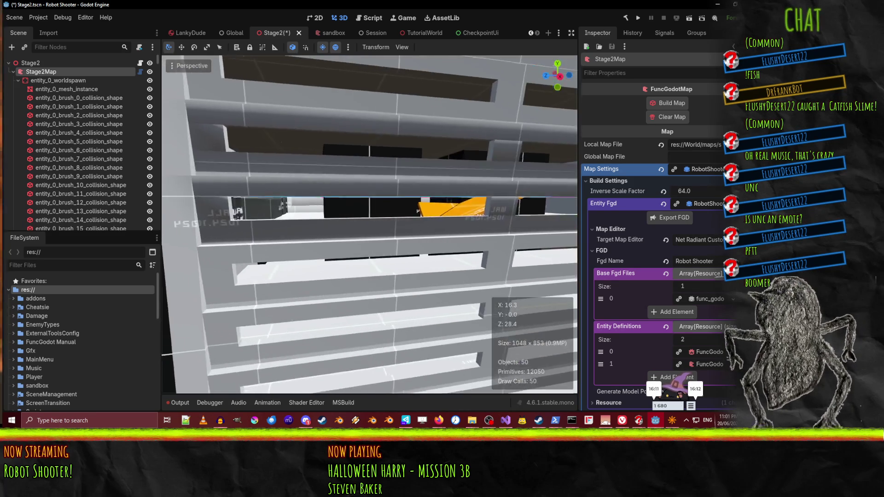
pyautogui.press('w')
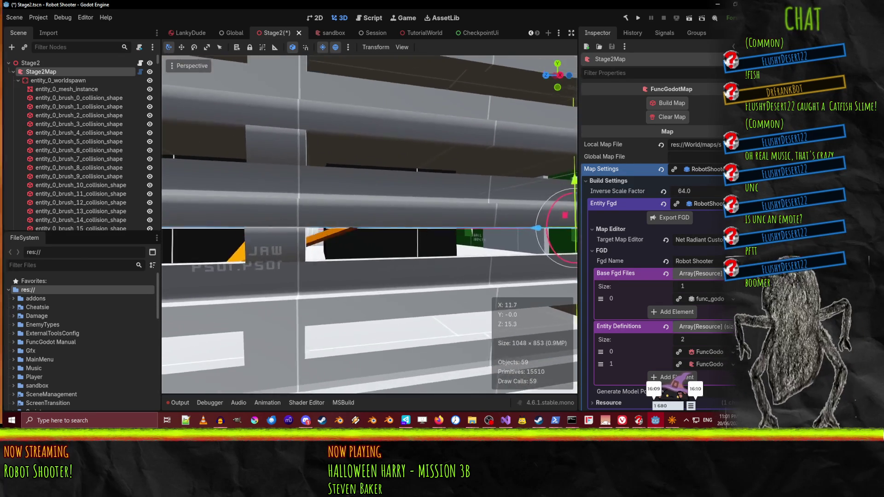
pyautogui.press('w')
pyautogui.press('s')
pyautogui.press('s')
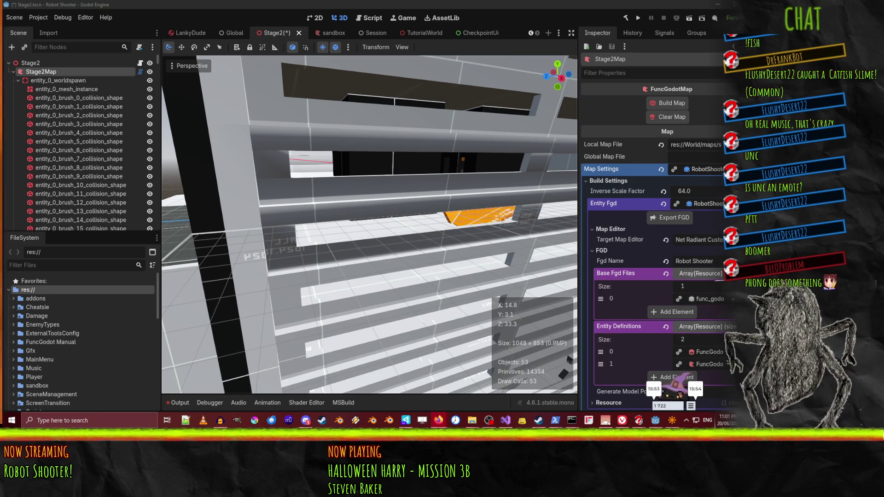
# Fly through the corridor, ledges and orange block, selecting the left wall mesh to identify it
pyautogui.press('w')
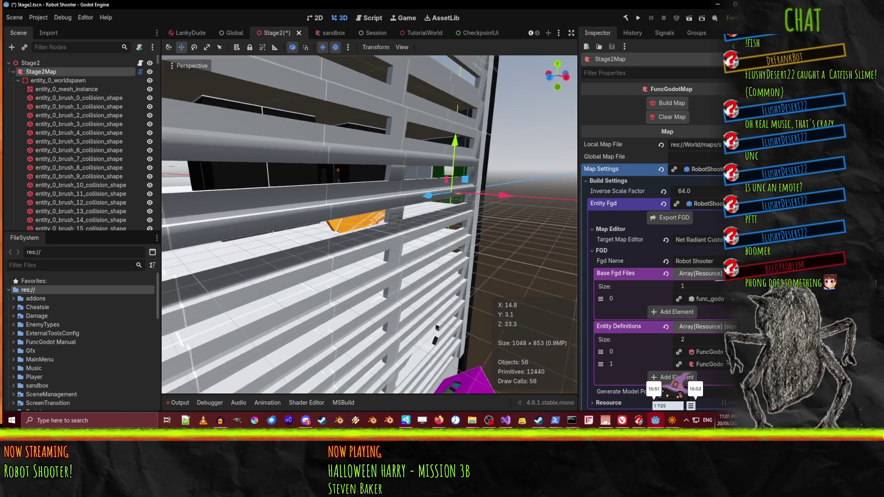
pyautogui.press('w')
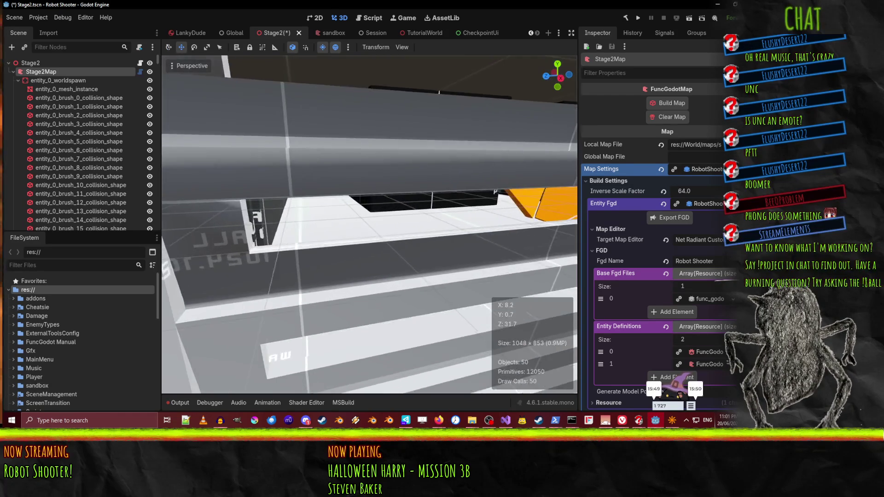
pyautogui.press('w')
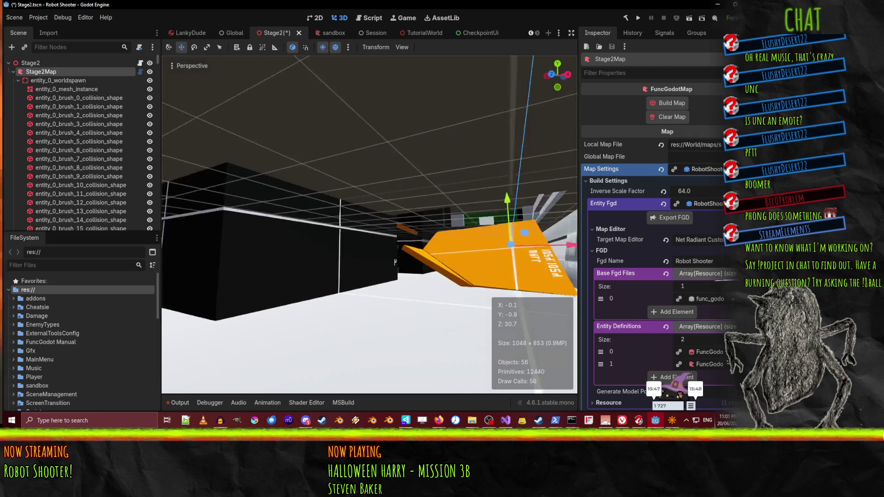
pyautogui.press('w')
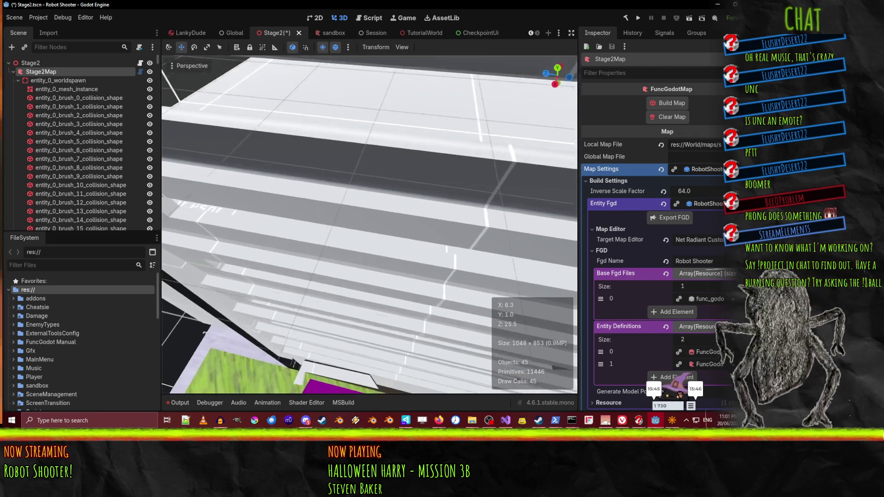
pyautogui.press('w')
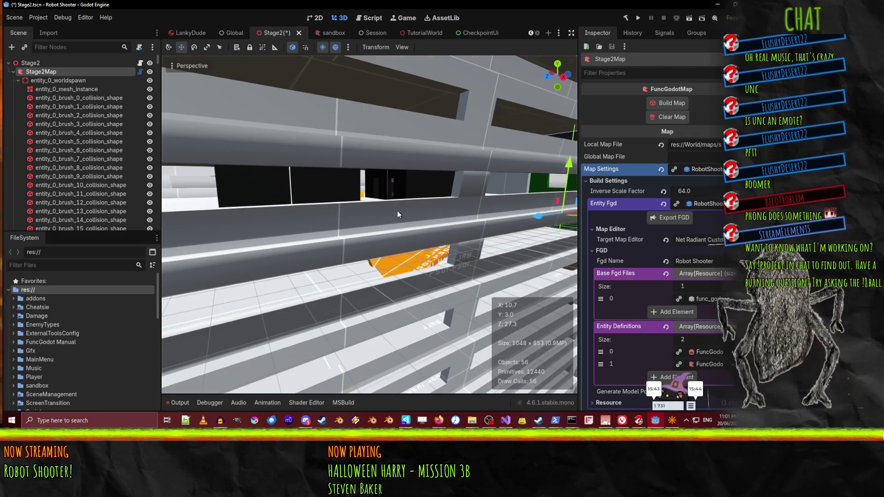
pyautogui.press('w')
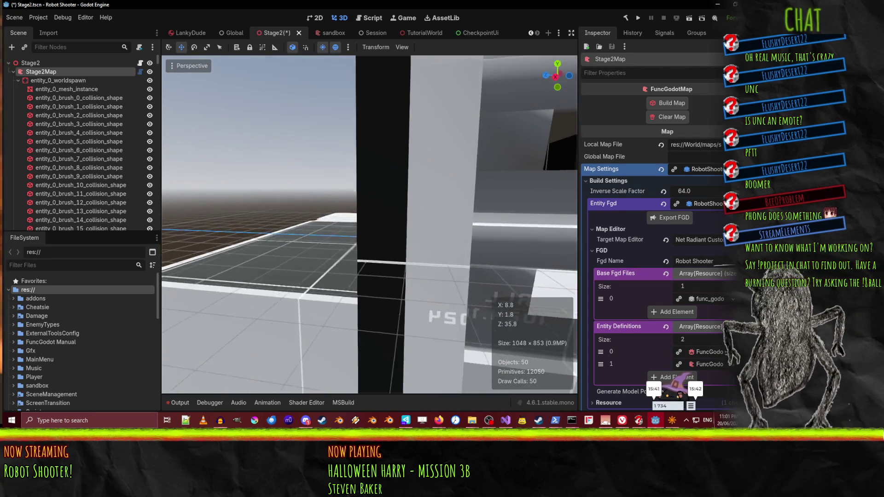
pyautogui.press('w')
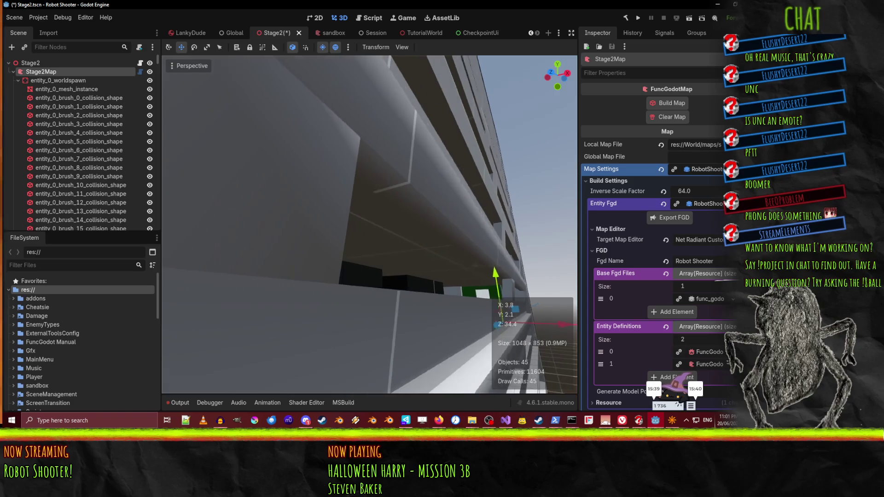
pyautogui.press('w')
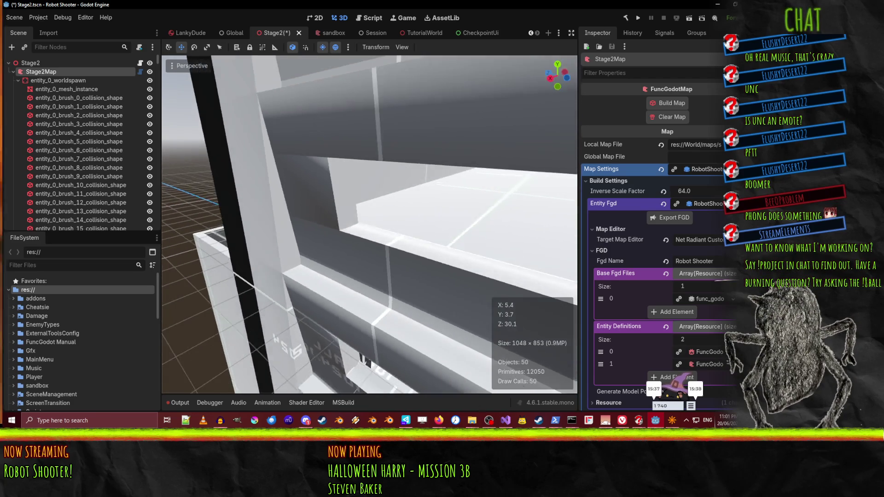
pyautogui.press('w')
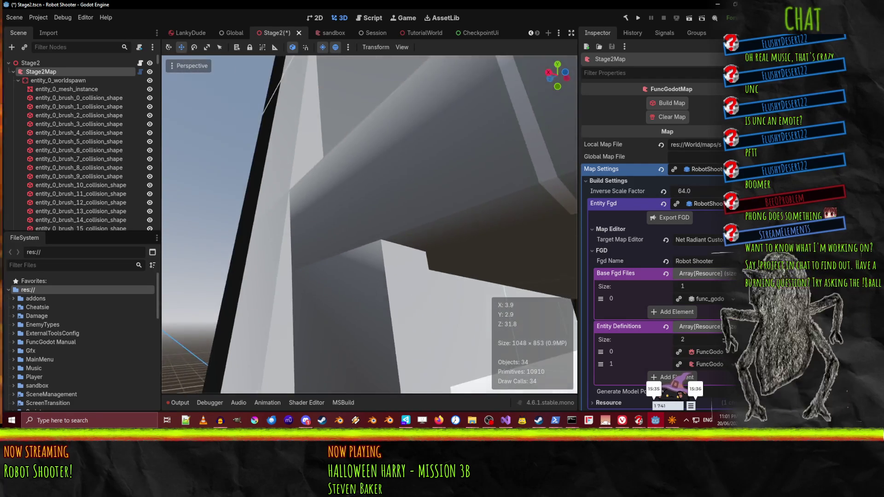
pyautogui.click(302, 193)
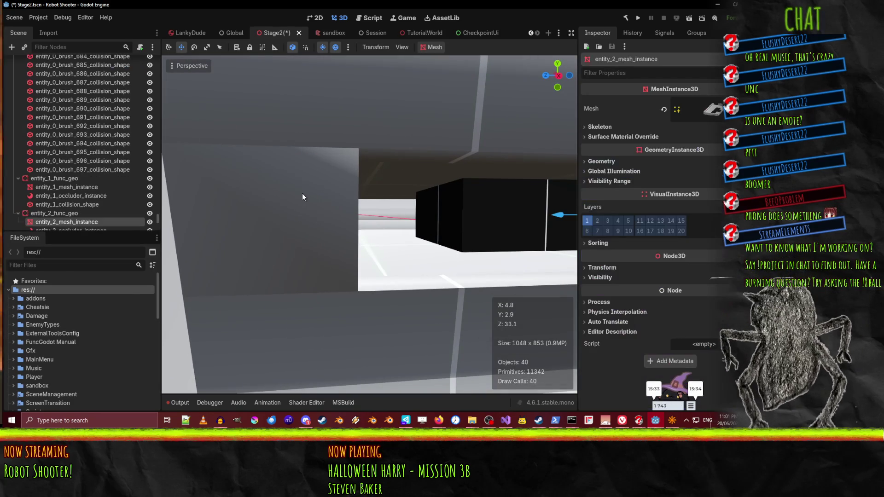
pyautogui.press('w')
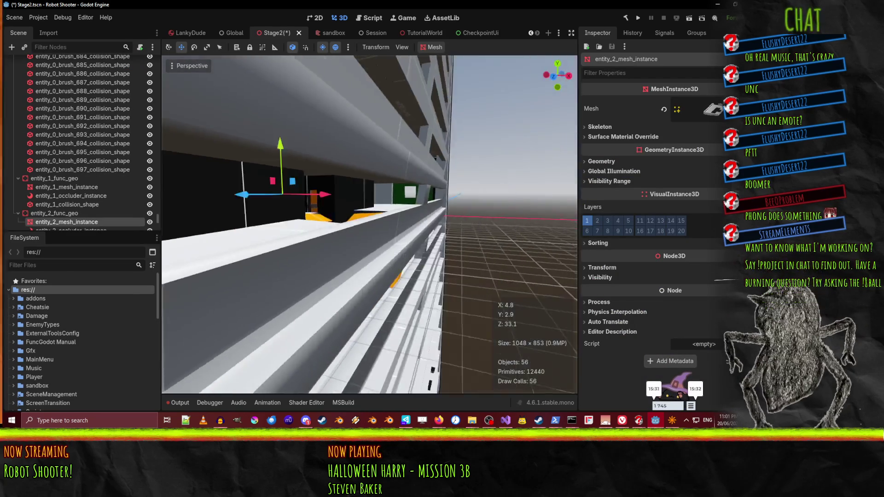
pyautogui.press('a')
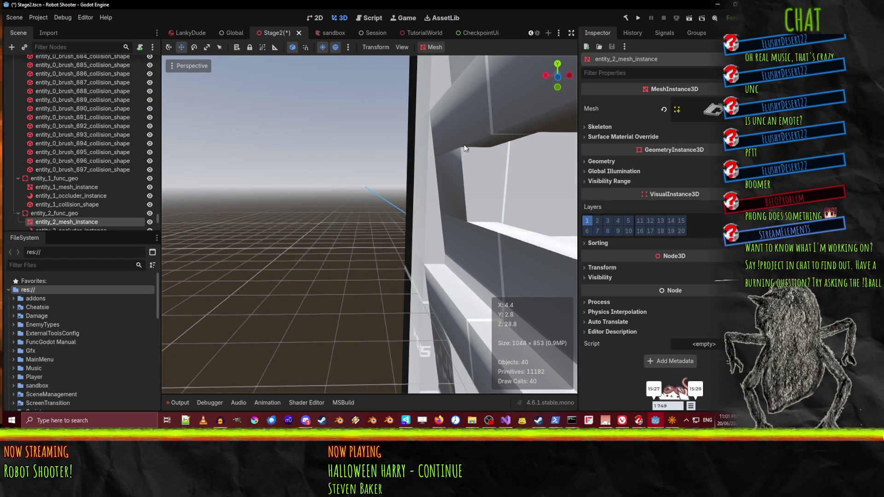
pyautogui.moveTo(469, 186); pyautogui.dragTo(465, 290)
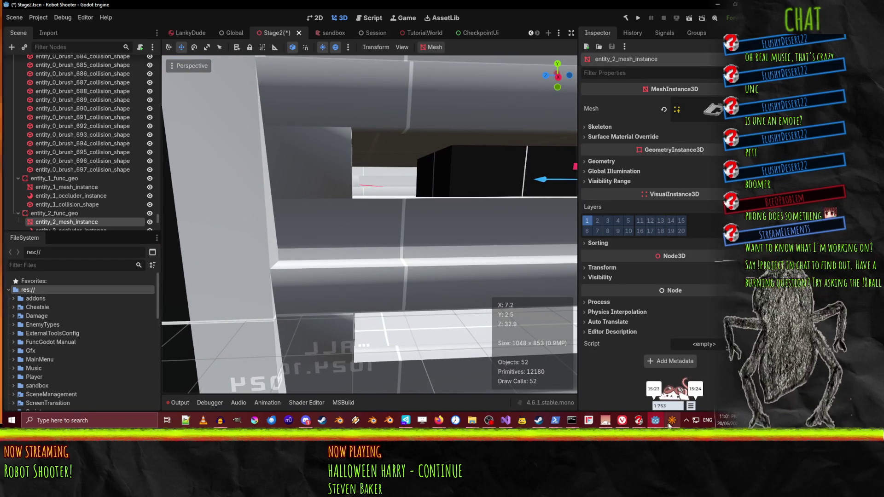
# In NetRadiant, fly the camera beneath the tan ledge and clear the func_geo selection
pyautogui.click(669, 423)
pyautogui.moveTo(539, 186); pyautogui.dragTo(490, 148)
pyautogui.press('Escape')
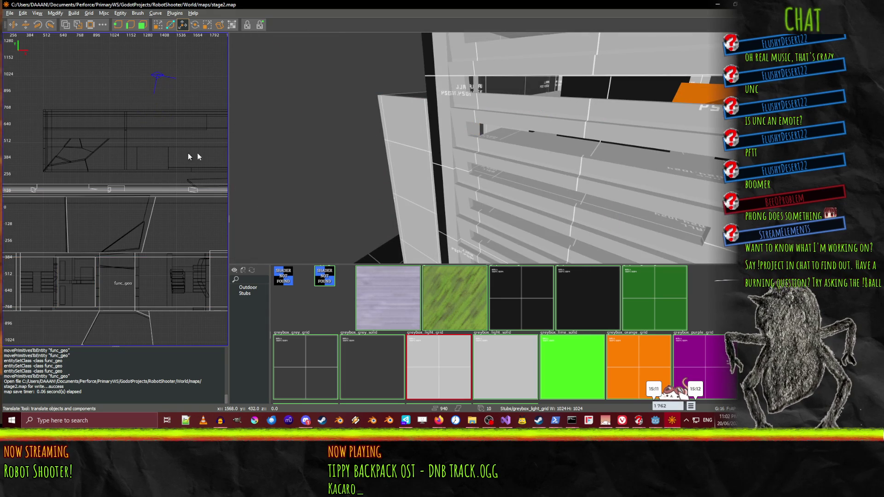
# Inspect the ledge and skip-textured brushes and the Stubs greybox textures, then fly into the corridor
pyautogui.rightClick(489, 147)
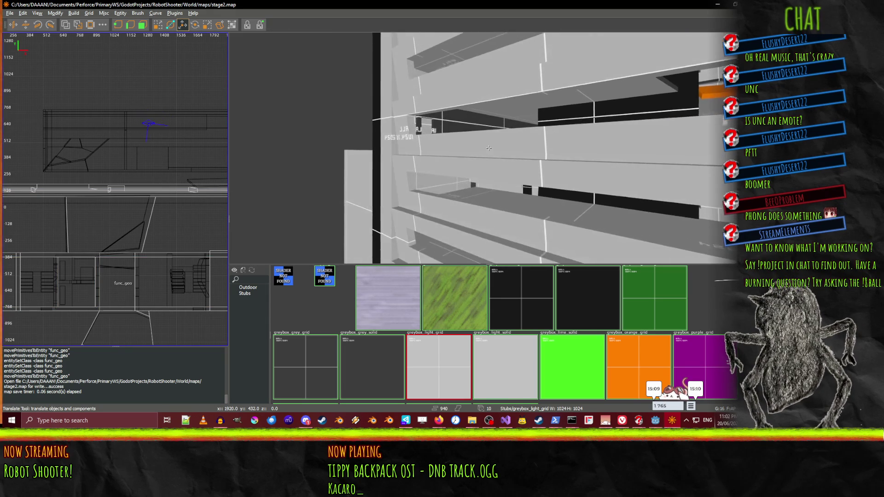
pyautogui.click(436, 153)
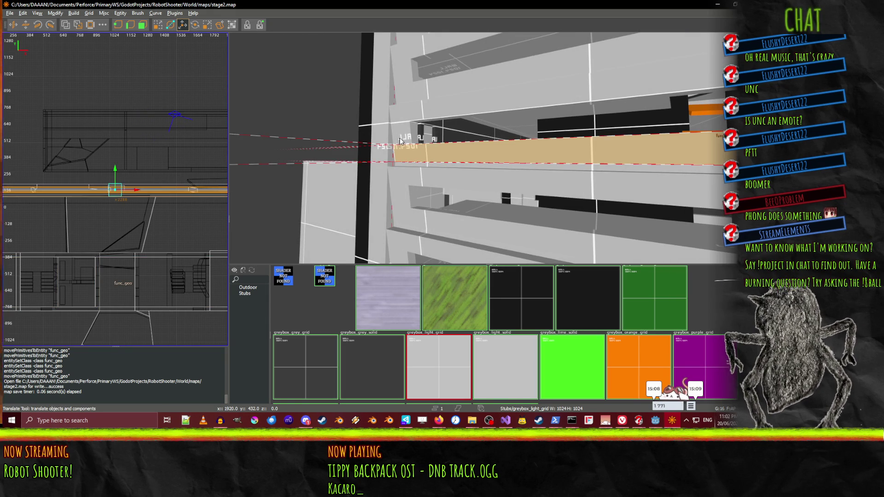
pyautogui.click(322, 283)
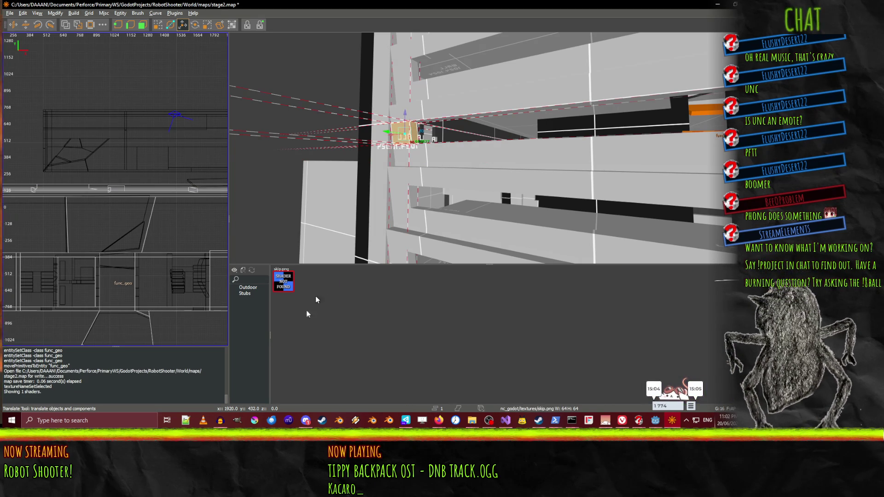
pyautogui.click(248, 293)
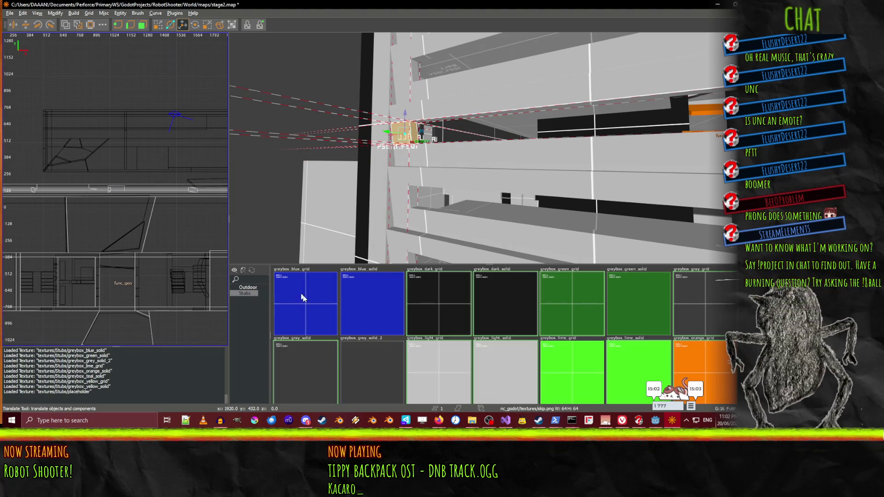
pyautogui.click(253, 272)
pyautogui.keyDown('shift'); pyautogui.click(429, 145); pyautogui.keyUp('shift')
pyautogui.keyDown('shift'); pyautogui.click(429, 146); pyautogui.keyUp('shift')
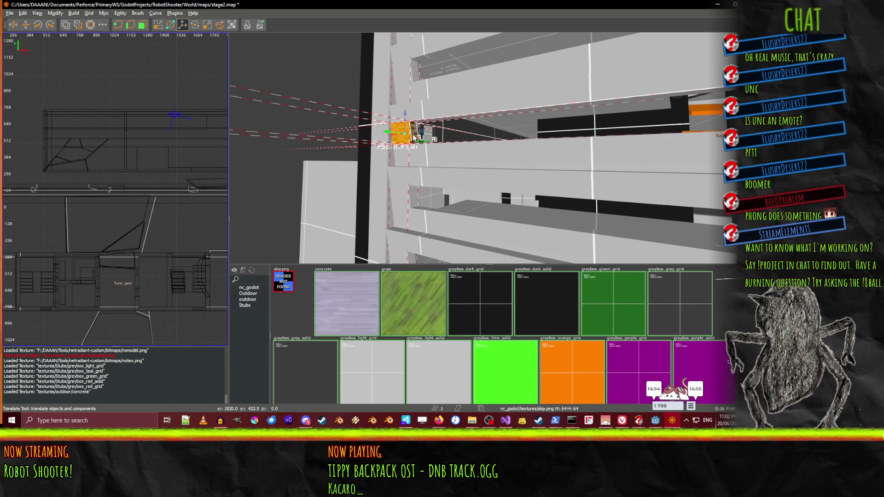
pyautogui.press('Escape')
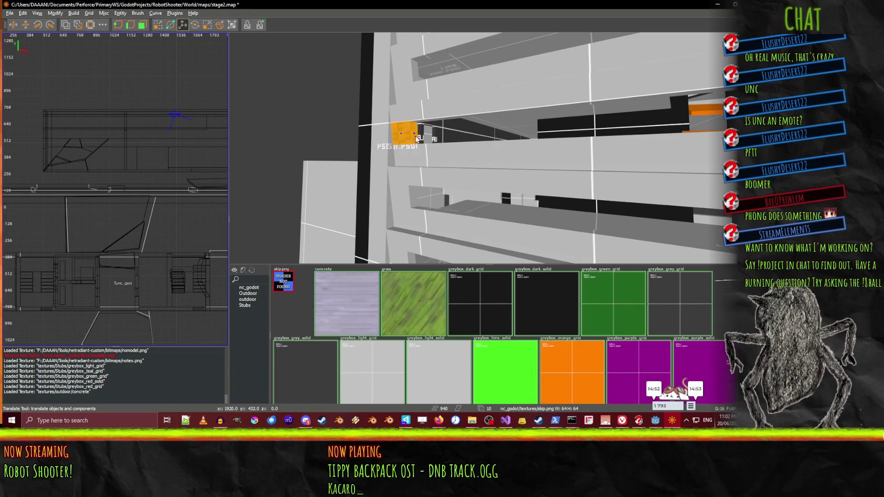
pyautogui.press('Up')
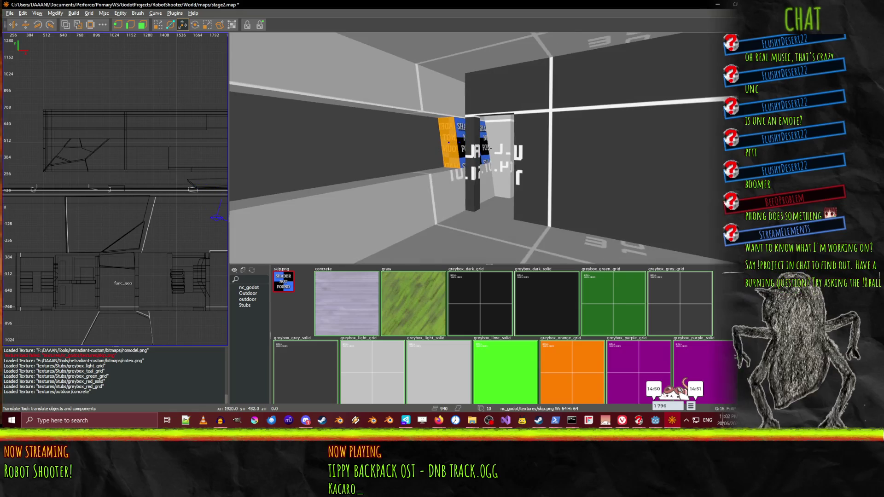
# Apply greybox_light_grid to the missing-shader brush and save stage2.map
pyautogui.keyDown('shift'); pyautogui.click(468, 134); pyautogui.keyUp('shift')
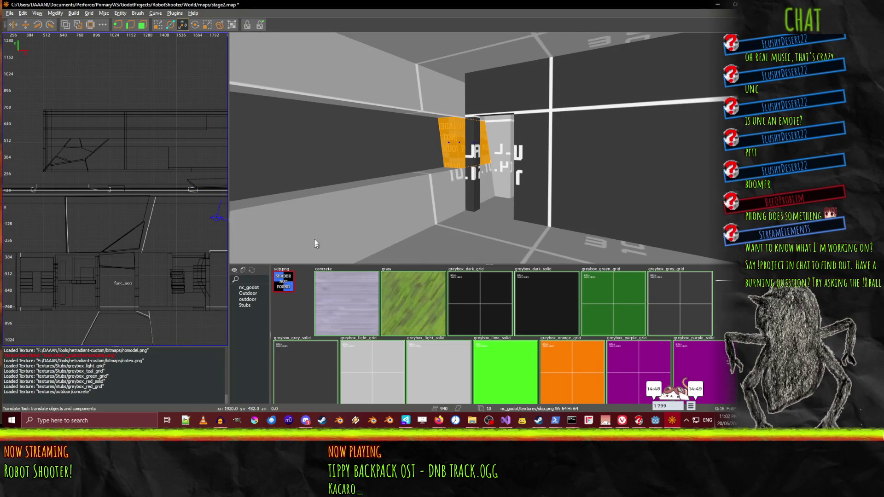
pyautogui.click(377, 373)
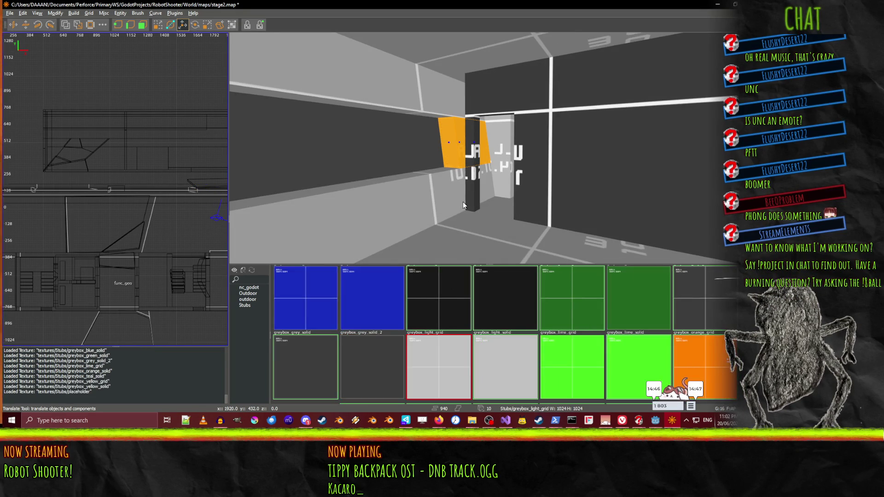
pyautogui.press('Up')
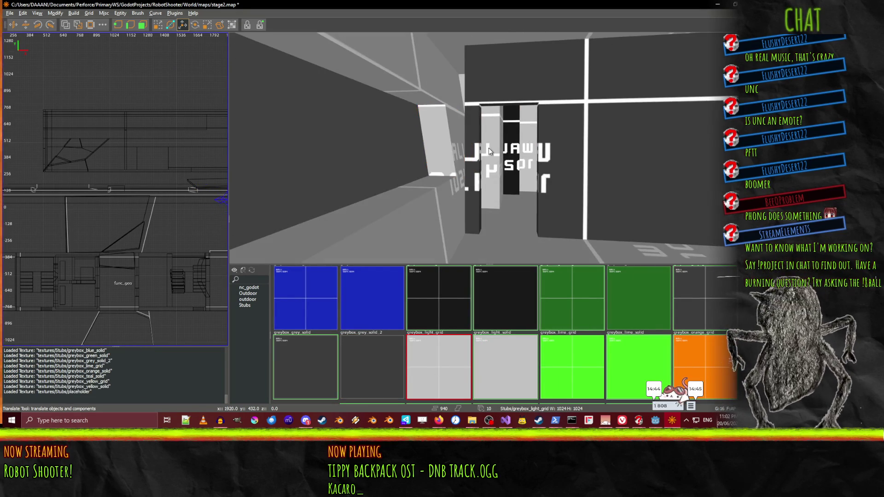
pyautogui.press('Down')
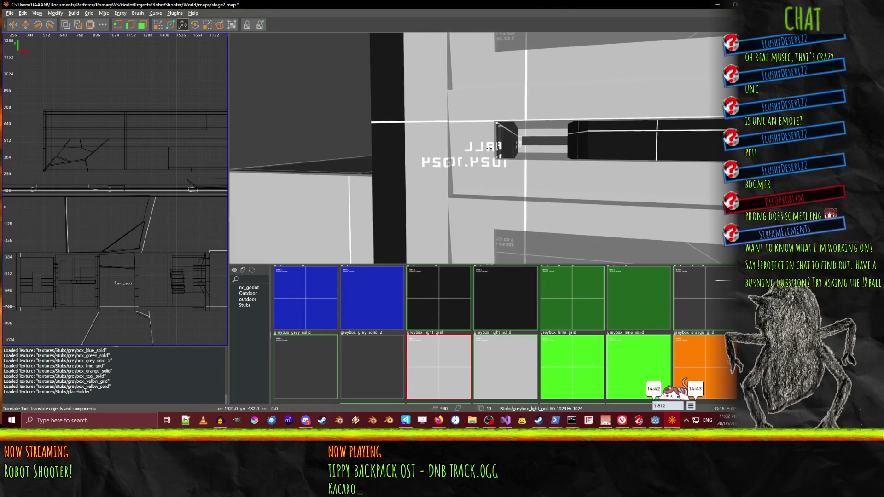
pyautogui.hotkey('ctrl', 's')
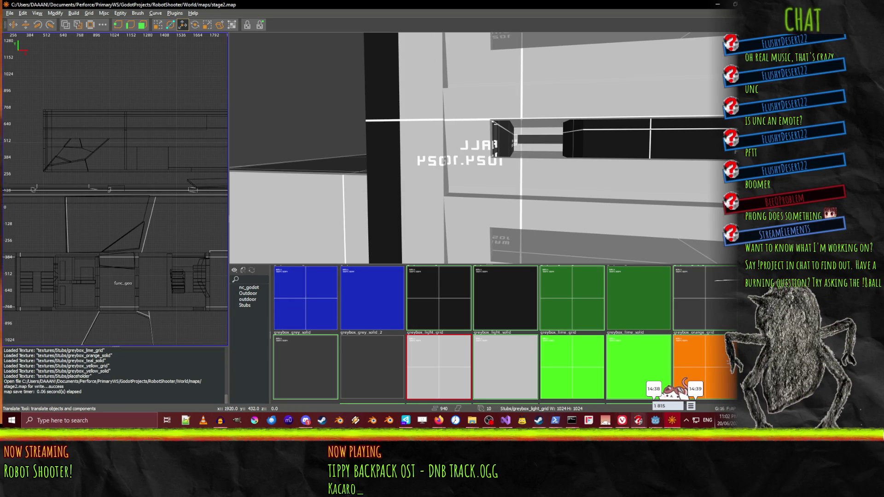
pyautogui.click(655, 421)
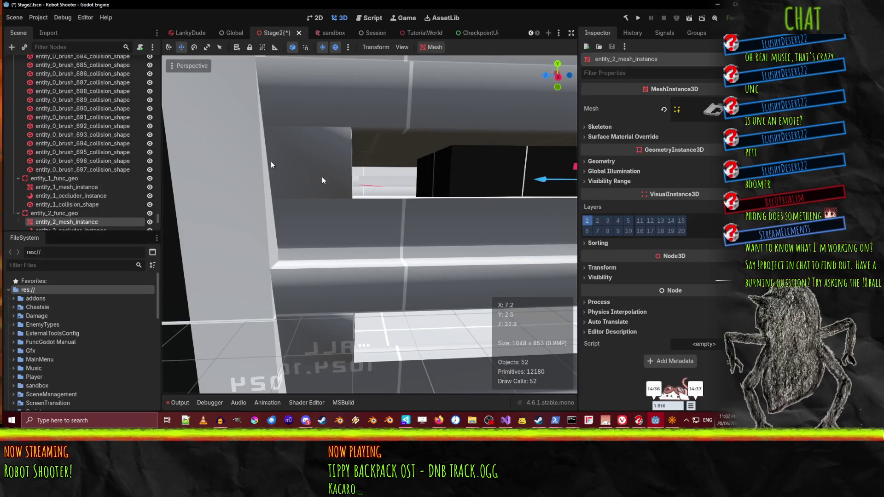
# Select Stage2Map at the top of the Scene tree and view the ledges from a new angle
pyautogui.scroll(10, 123, 209)
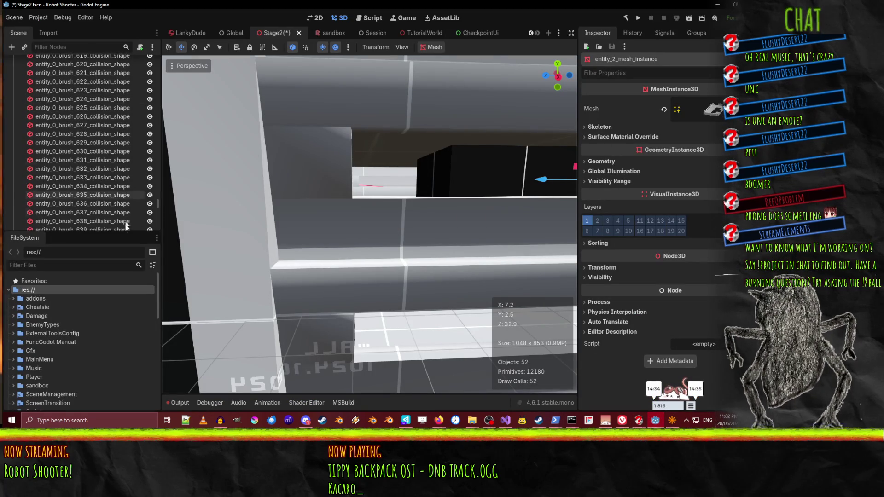
pyautogui.moveTo(156, 204); pyautogui.dragTo(167, 46)
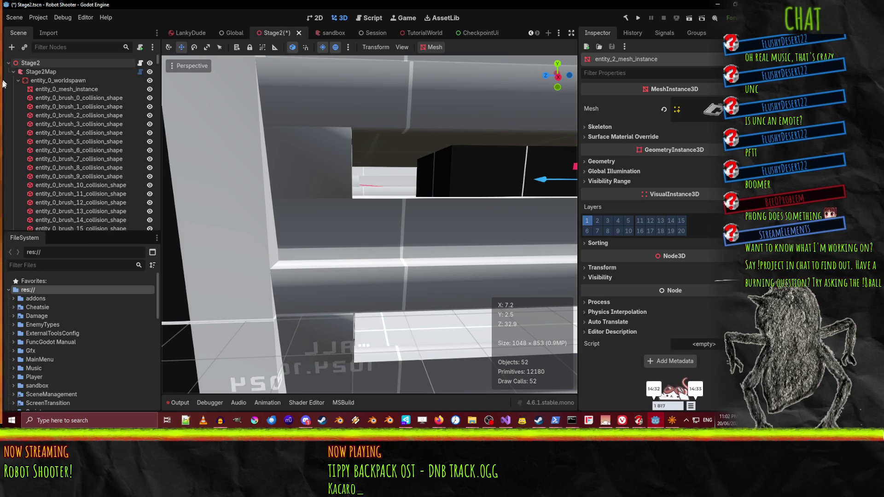
pyautogui.click(40, 71)
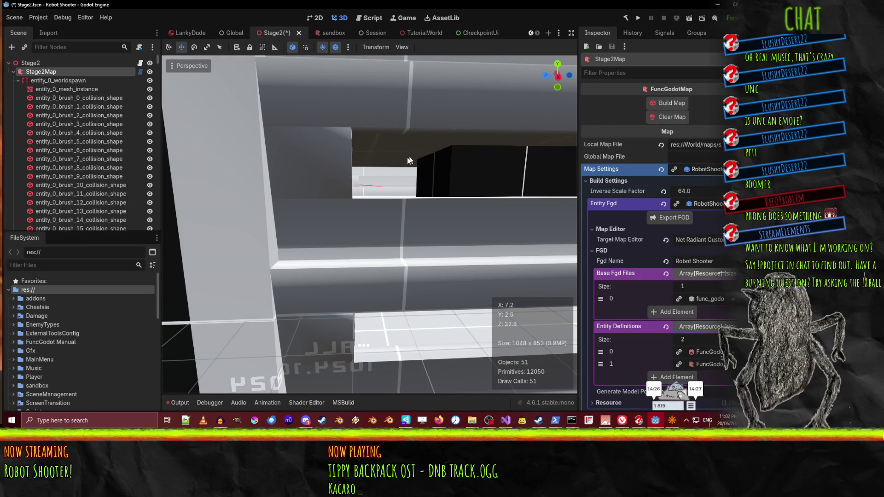
pyautogui.rightClick(438, 159)
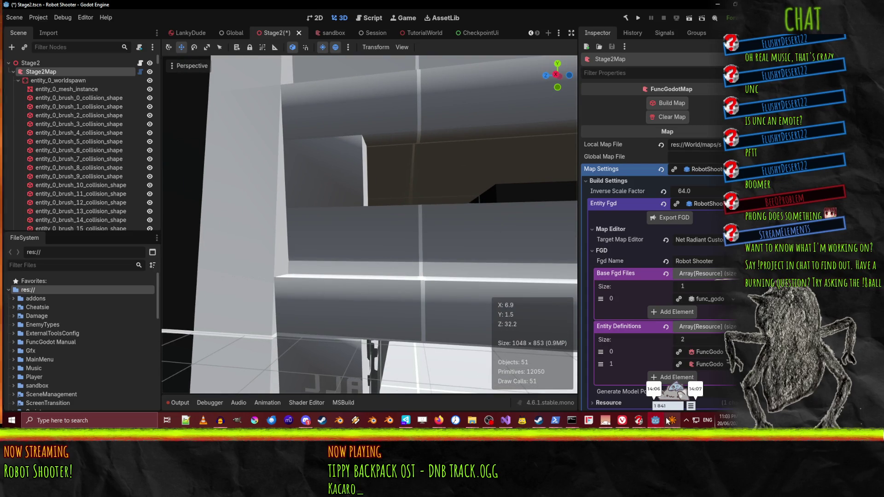
pyautogui.click(671, 421)
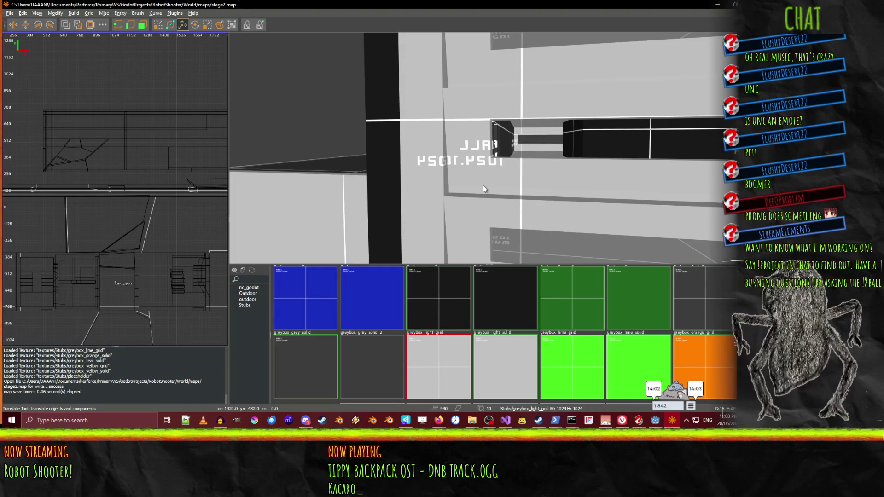
# Give the small corridor cube the skip texture
pyautogui.click(480, 166)
pyautogui.click(479, 155)
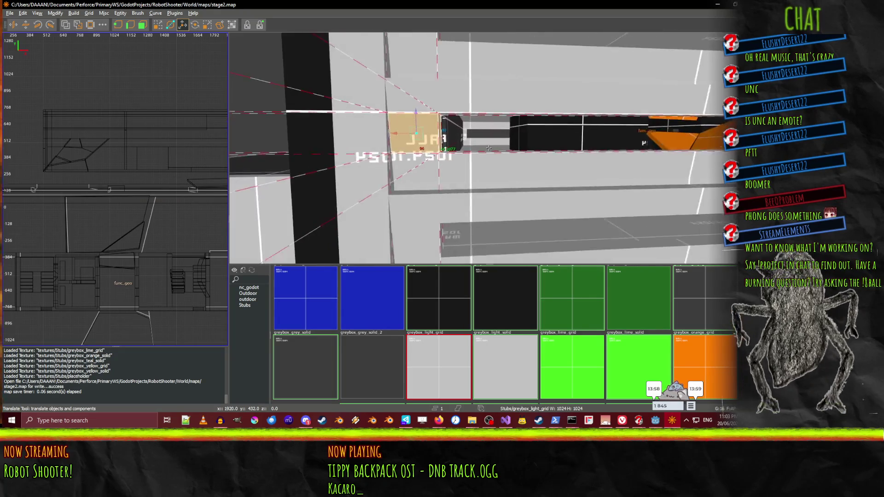
pyautogui.click(251, 293)
pyautogui.click(288, 282)
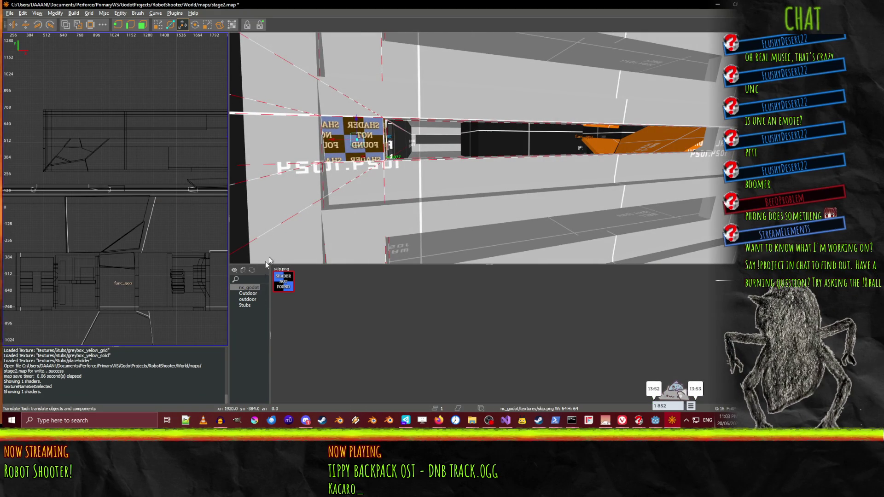
# Browse to the Stubs greybox set and apply greybox_light_grid to the missing-shader brush
pyautogui.click(244, 300)
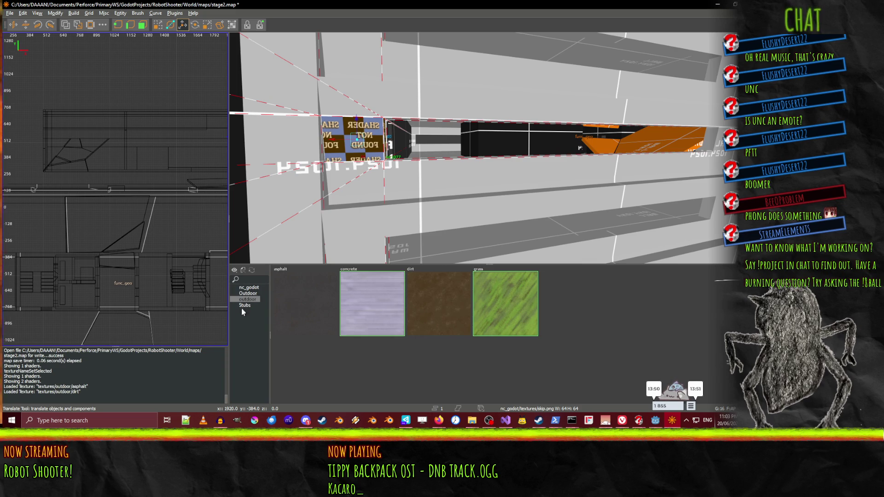
pyautogui.click(241, 305)
pyautogui.click(242, 300)
pyautogui.click(243, 305)
pyautogui.click(242, 299)
pyautogui.click(242, 305)
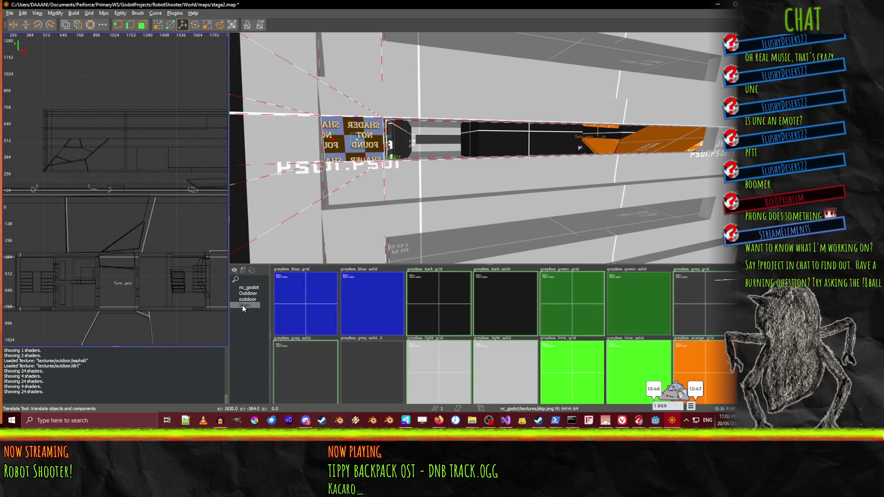
pyautogui.click(364, 155)
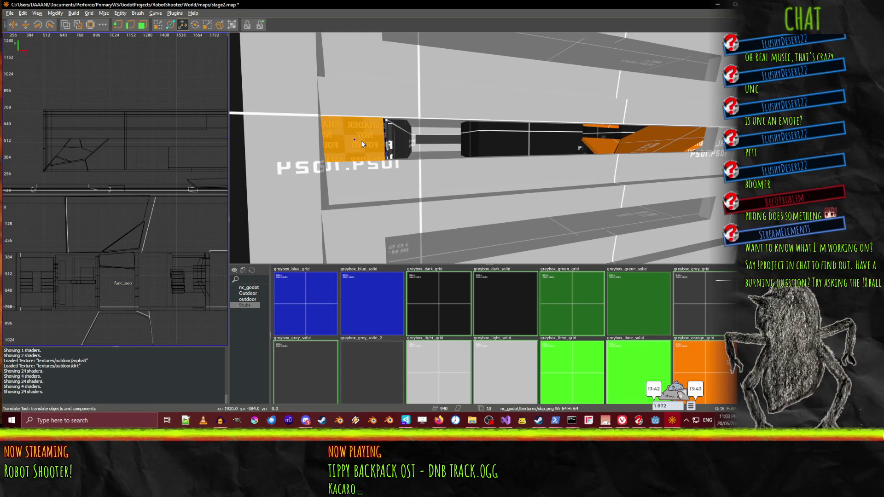
pyautogui.rightClick(364, 145)
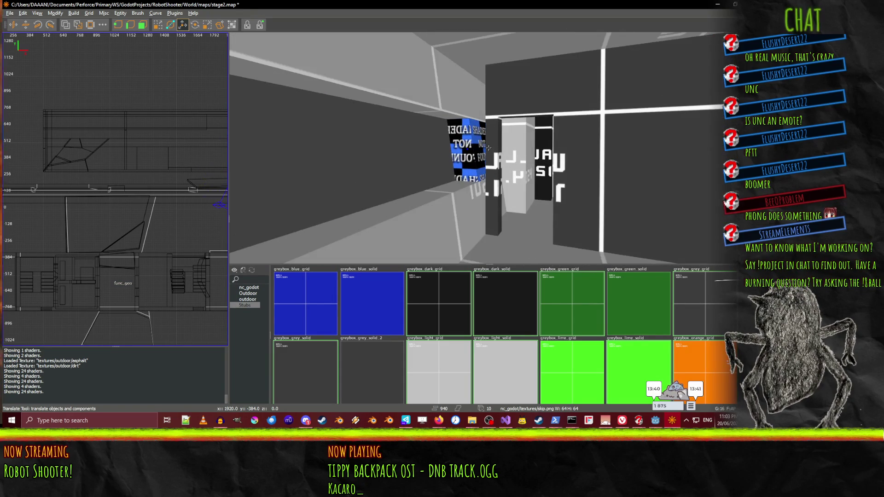
pyautogui.click(477, 158)
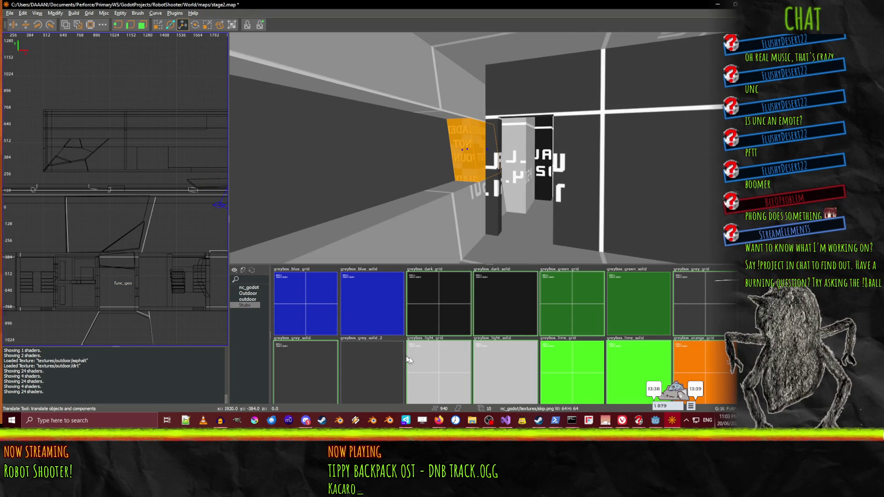
pyautogui.click(427, 360)
# Check the retextured brush, clear the selection, and save stage2.map
pyautogui.rightClick(479, 166)
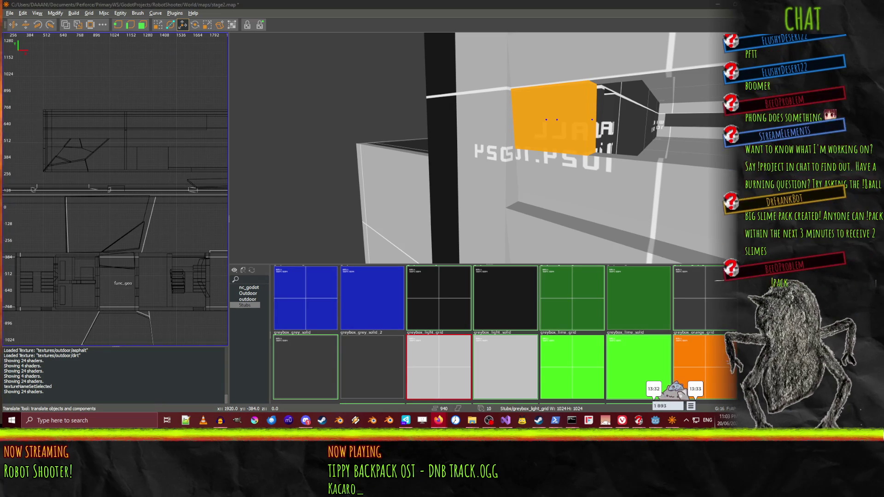
pyautogui.rightClick(662, 160)
pyautogui.press('Escape')
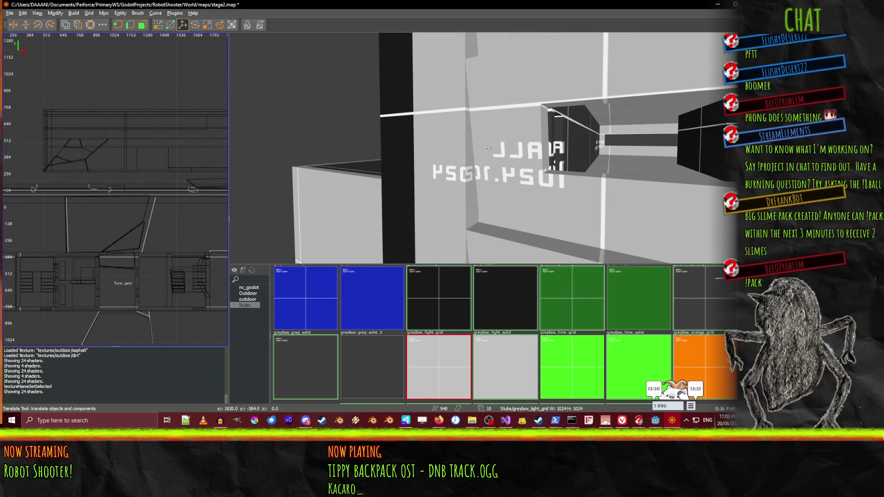
pyautogui.hotkey('ctrl', 's')
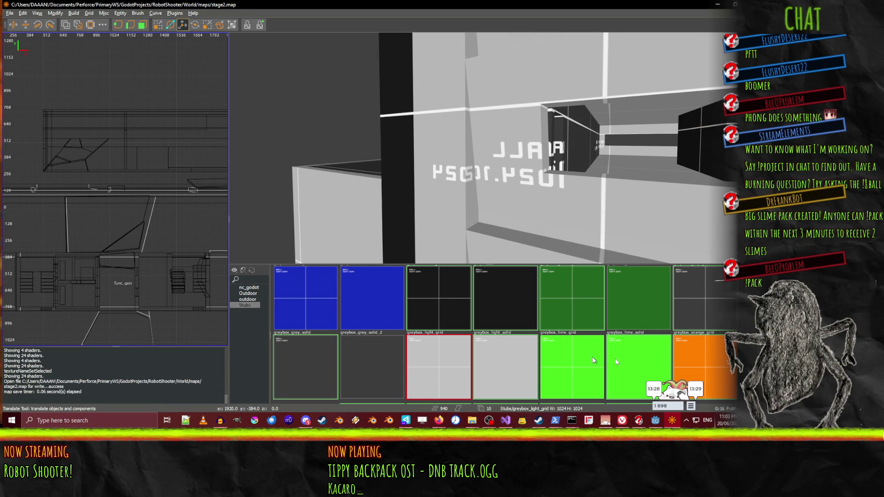
pyautogui.click(653, 422)
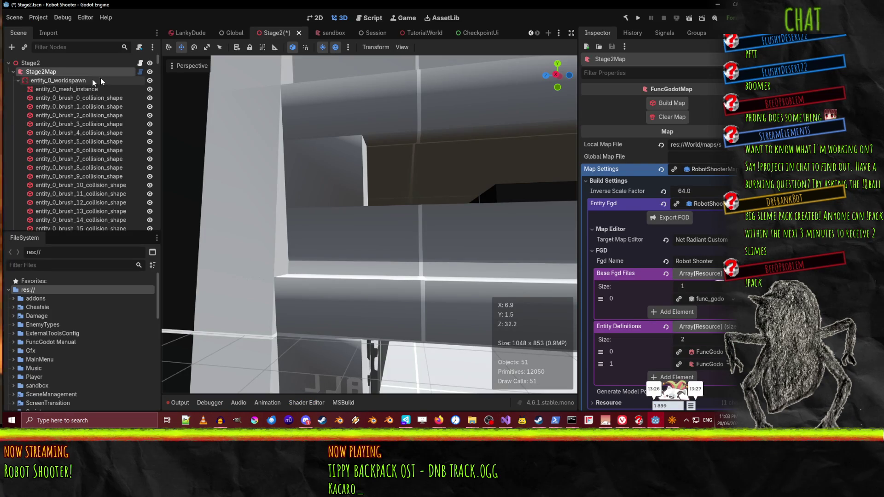
# Build Stage2Map and orbit through the rebuilt ceiling, white corridor and orange mesh
pyautogui.click(664, 107)
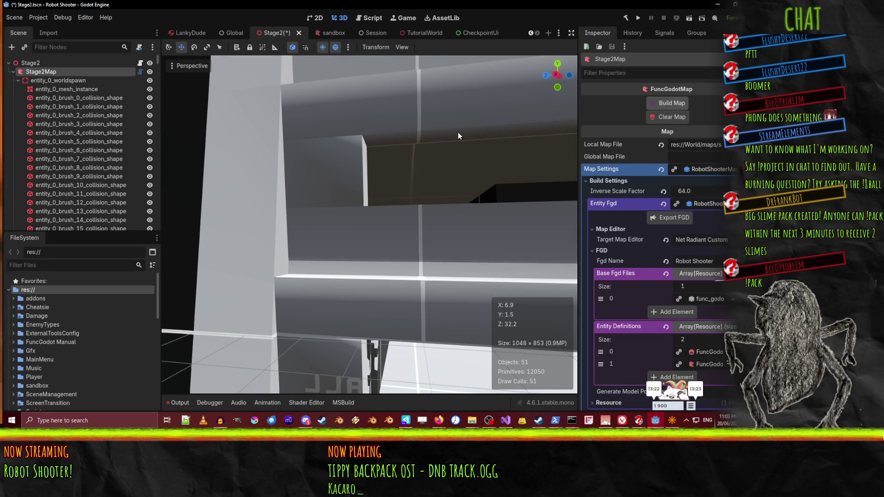
pyautogui.moveTo(458, 132)
pyautogui.mouseDown()
pyautogui.moveTo(379, 209)
pyautogui.moveTo(263, 380)
pyautogui.moveTo(285, 323)
pyautogui.moveTo(359, 221)
pyautogui.moveTo(308, 154)
pyautogui.mouseUp()
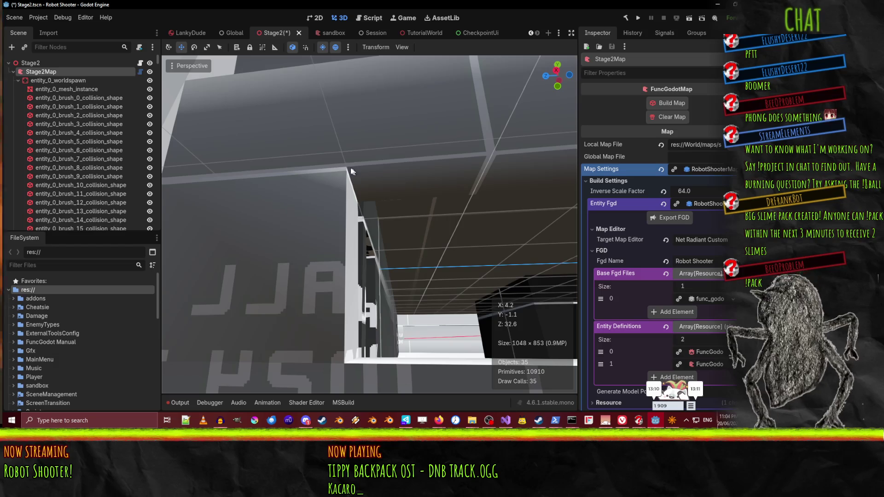
pyautogui.moveTo(377, 161)
pyautogui.mouseDown()
pyautogui.moveTo(350, 133)
pyautogui.moveTo(373, 163)
pyautogui.mouseUp()
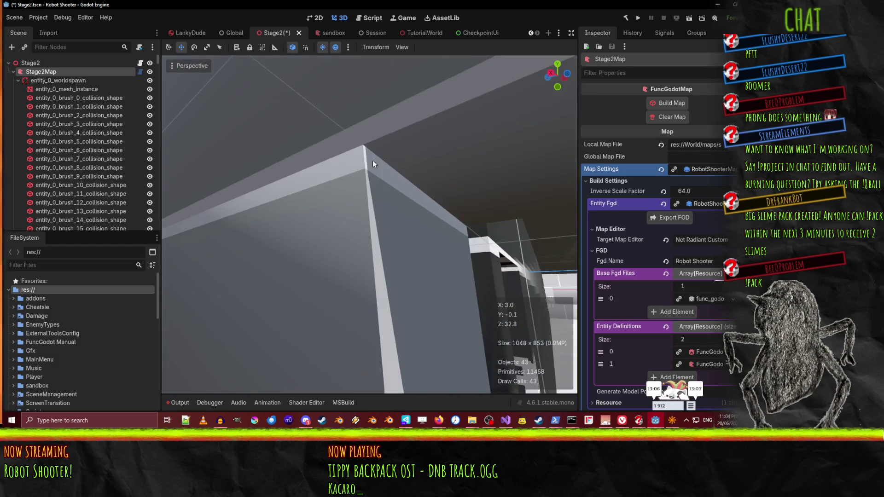
pyautogui.moveTo(338, 192)
pyautogui.mouseDown()
pyautogui.moveTo(313, 216)
pyautogui.moveTo(332, 203)
pyautogui.mouseUp()
pyautogui.moveTo(313, 244); pyautogui.dragTo(309, 255)
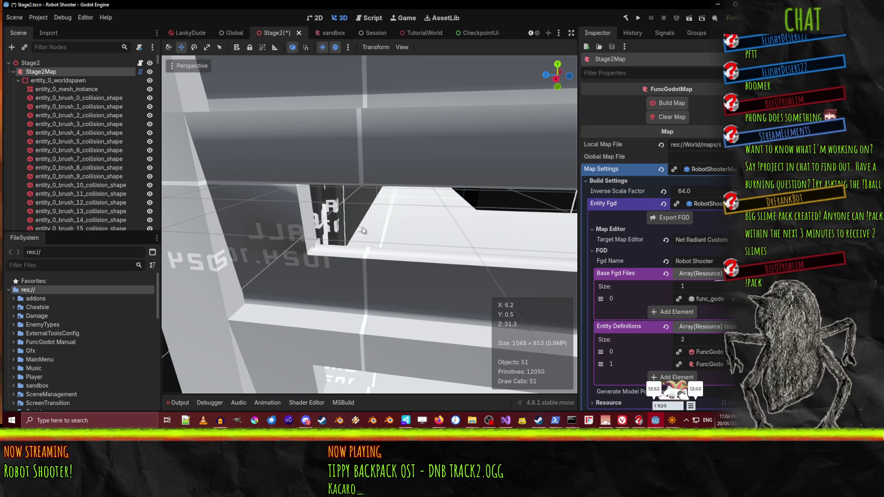
pyautogui.moveTo(319, 215); pyautogui.dragTo(319, 215)
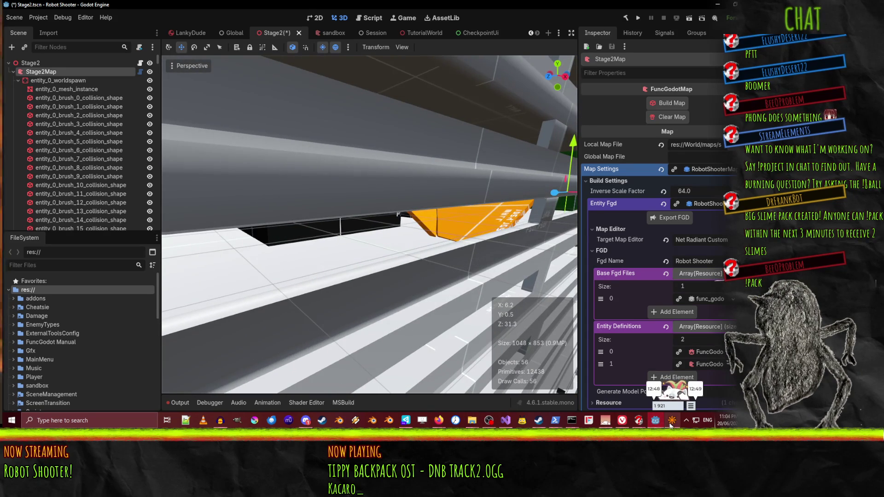
pyautogui.click(672, 420)
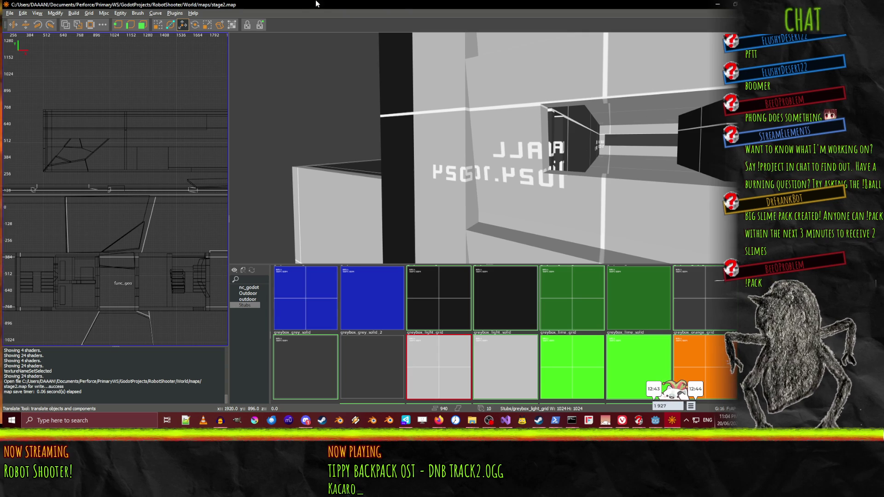
# Open the Entity List, select the first func_geo, and show its entity properties
pyautogui.press('l')
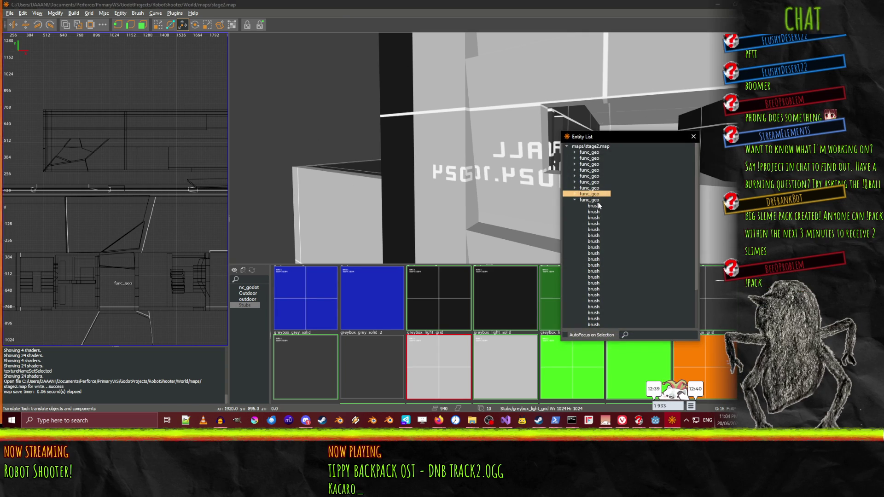
pyautogui.click(574, 199)
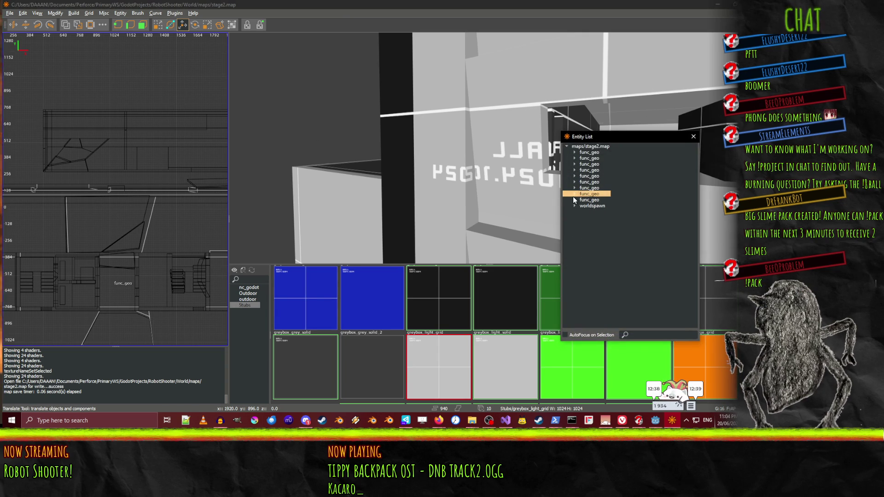
pyautogui.click(590, 152)
pyautogui.press('n')
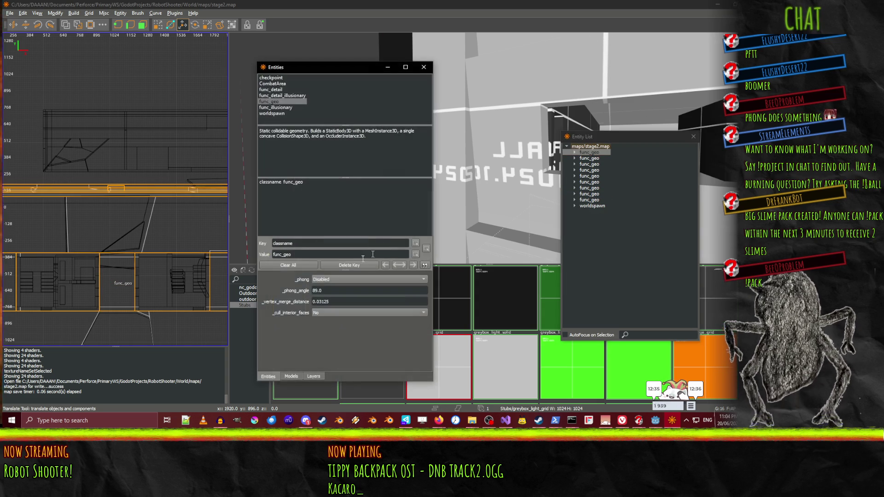
# Set _phong to Smooth shading on the third and second func_geo groups
pyautogui.click(592, 165)
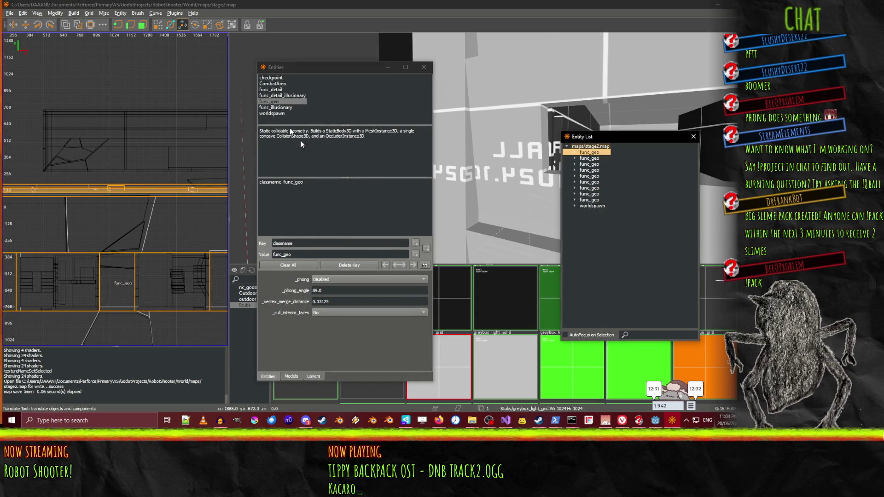
pyautogui.click(333, 279)
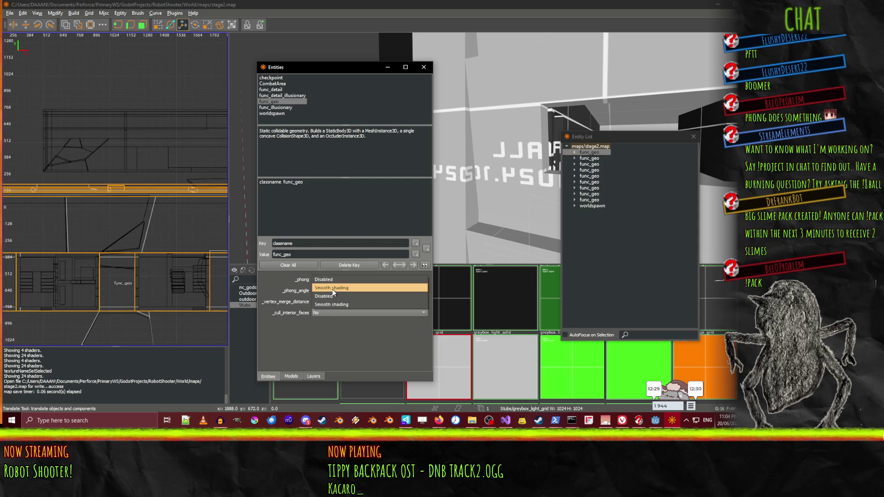
pyautogui.click(333, 288)
pyautogui.click(590, 159)
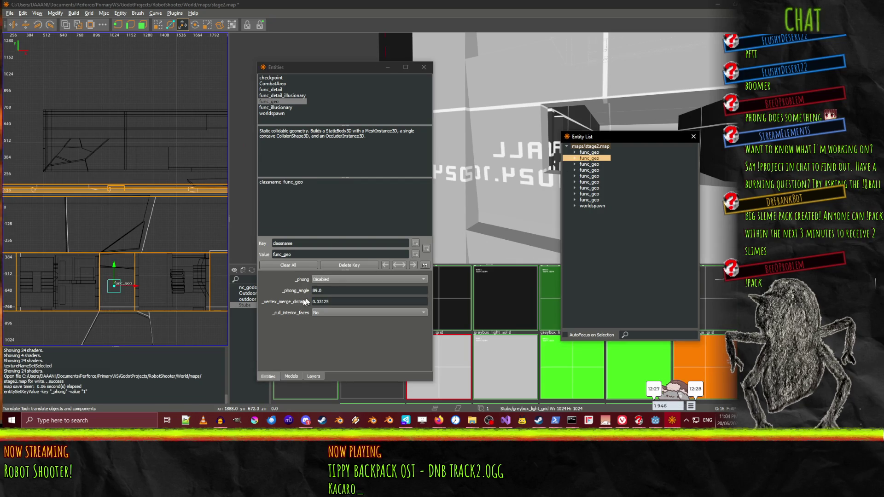
pyautogui.click(330, 278)
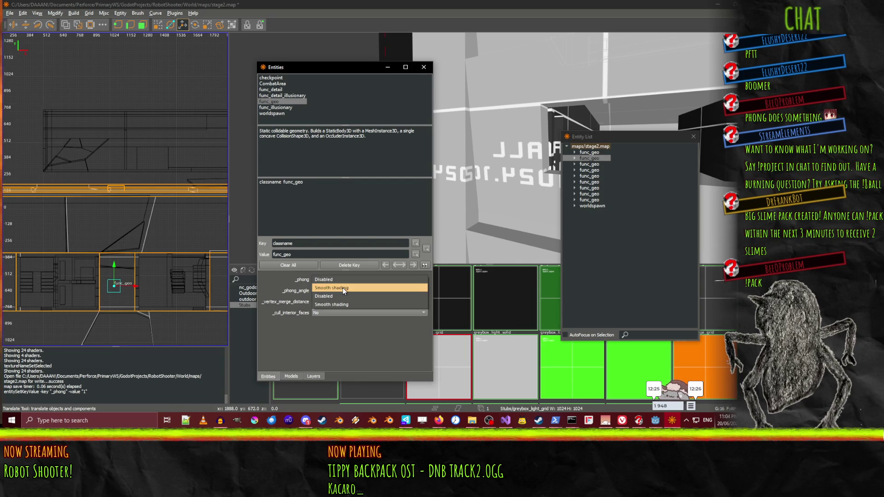
pyautogui.click(342, 288)
pyautogui.click(591, 166)
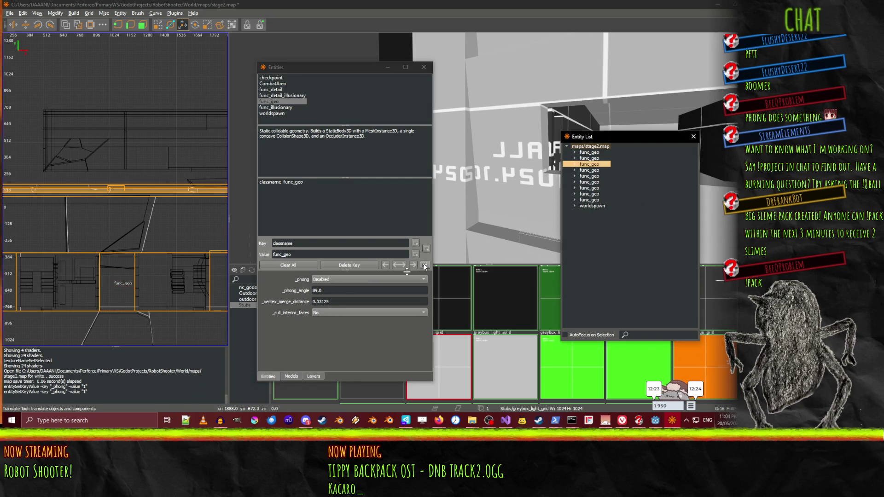
pyautogui.click(334, 280)
pyautogui.click(342, 288)
# Set Smooth shading on the fourth func_geo and confirm _phong stays smooth
pyautogui.click(590, 170)
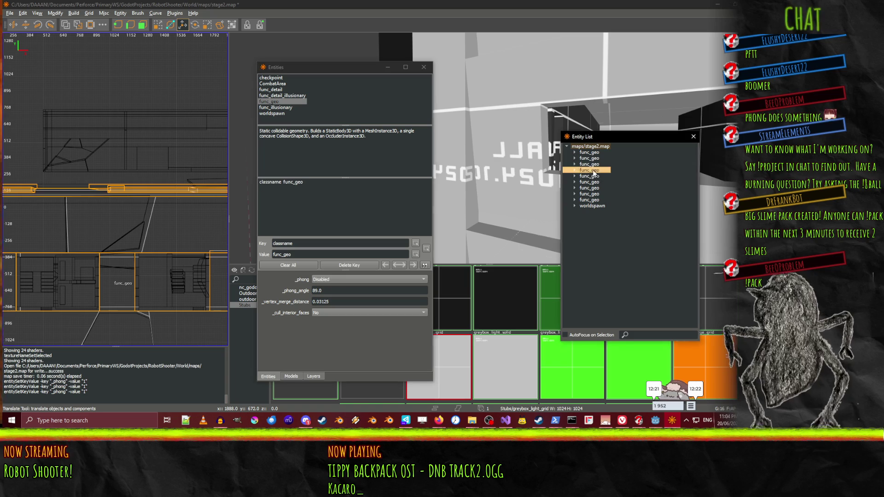
pyautogui.click(330, 279)
pyautogui.click(334, 290)
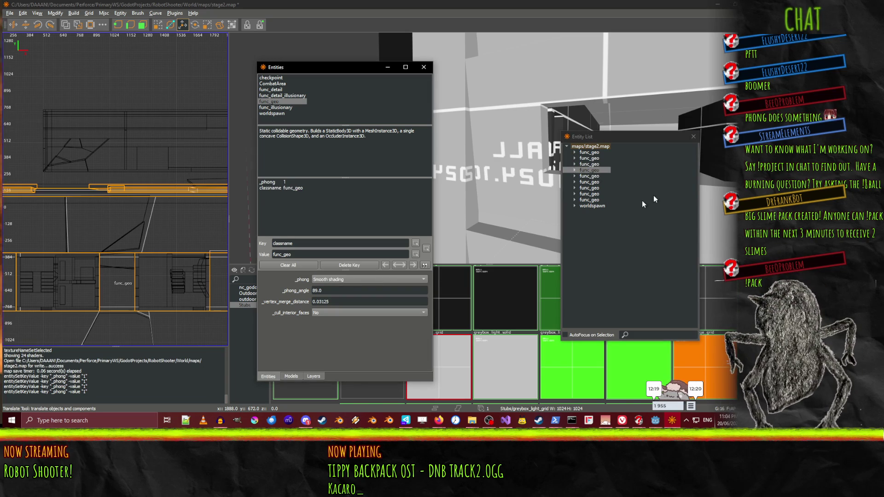
pyautogui.click(325, 280)
pyautogui.click(327, 280)
pyautogui.click(330, 279)
pyautogui.click(333, 280)
pyautogui.click(333, 278)
pyautogui.click(332, 297)
pyautogui.click(336, 278)
pyautogui.click(337, 277)
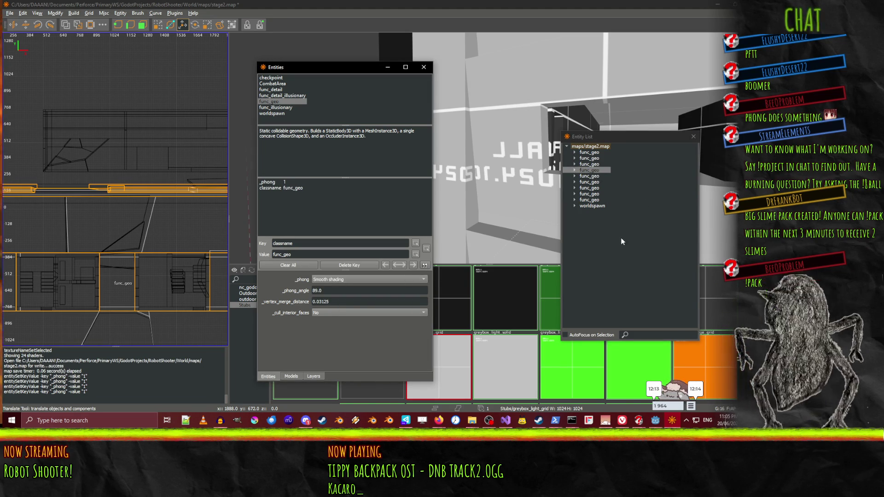
# Apply _phong Smooth shading to the eighth and ninth func_geo groups
pyautogui.click(590, 176)
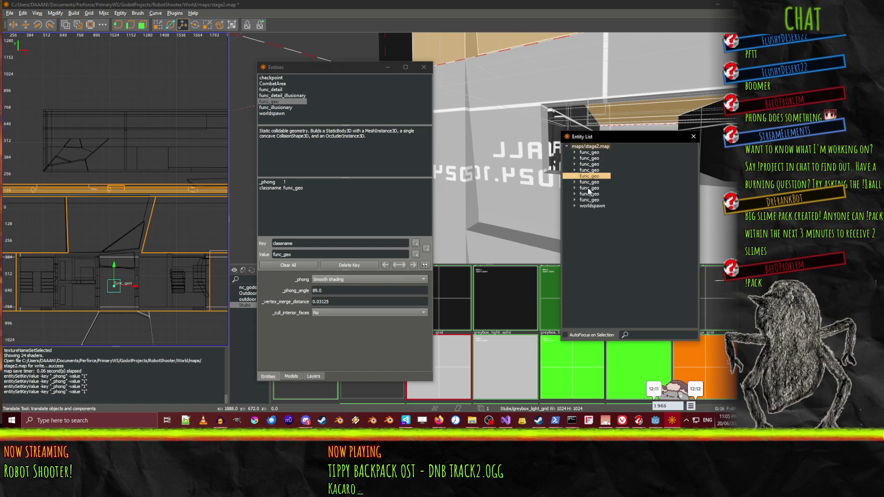
pyautogui.click(593, 188)
pyautogui.click(593, 194)
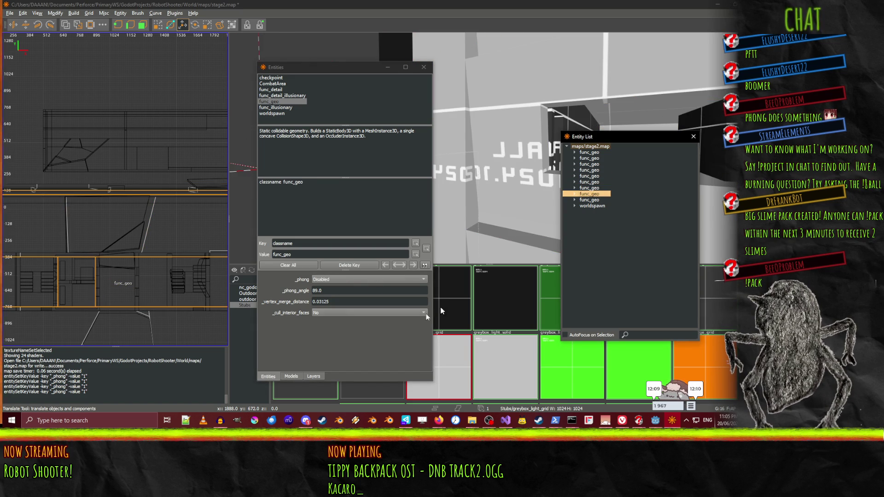
pyautogui.click(323, 279)
pyautogui.click(331, 292)
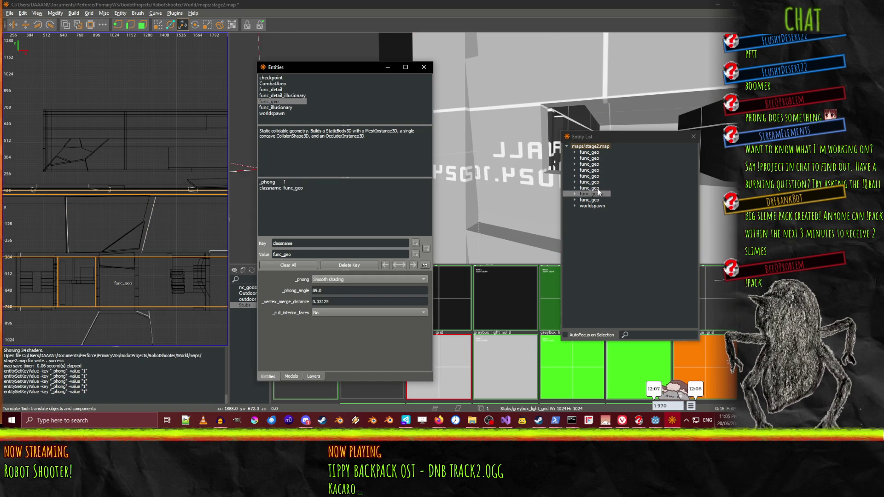
pyautogui.click(594, 200)
pyautogui.click(323, 279)
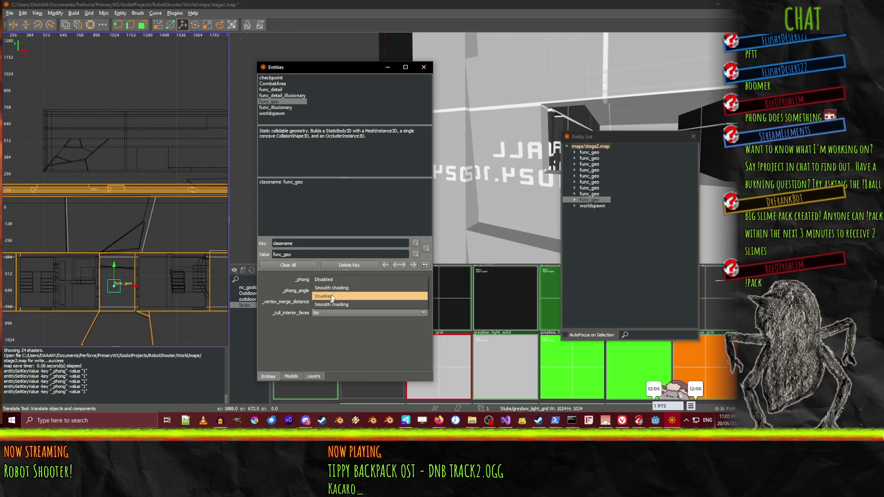
pyautogui.click(330, 298)
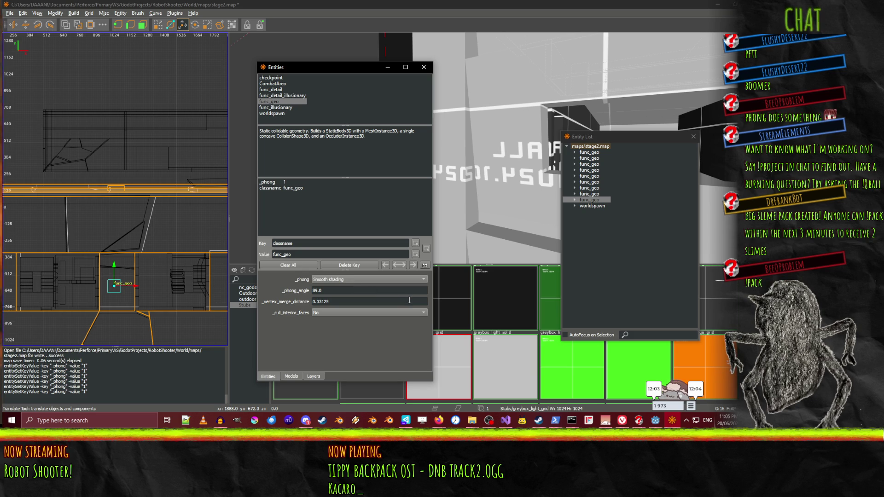
pyautogui.click(347, 312)
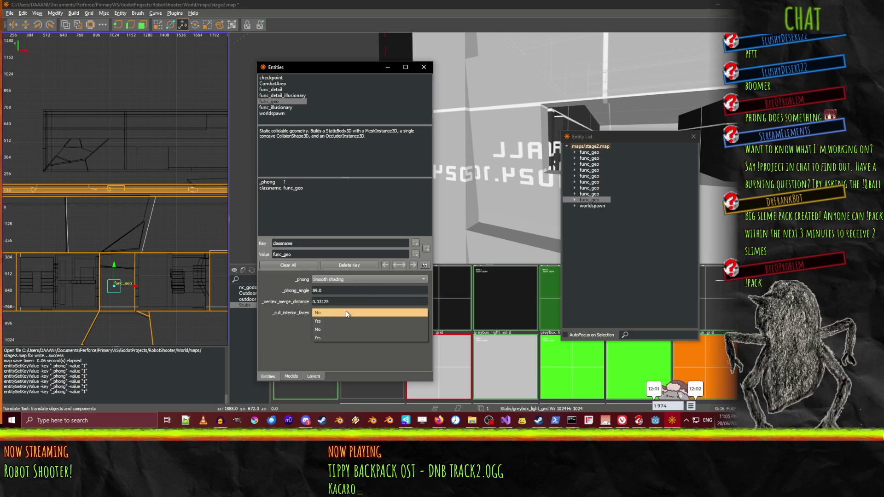
# Set _cull_interior_faces to Yes on the current func_geo and the next four up the list
pyautogui.click(348, 320)
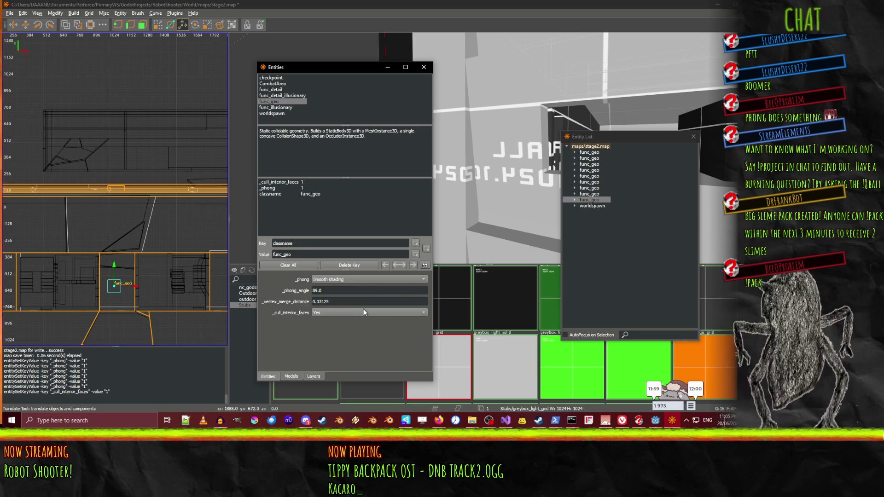
pyautogui.click(591, 195)
pyautogui.click(317, 313)
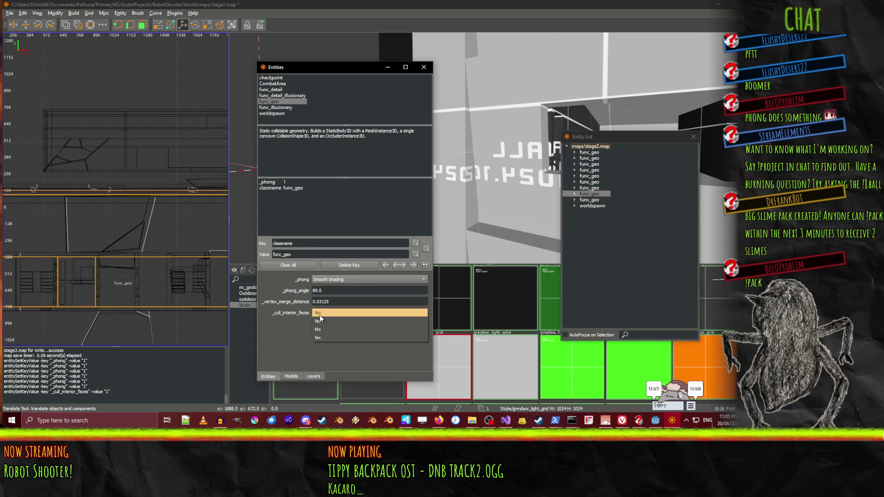
pyautogui.click(327, 322)
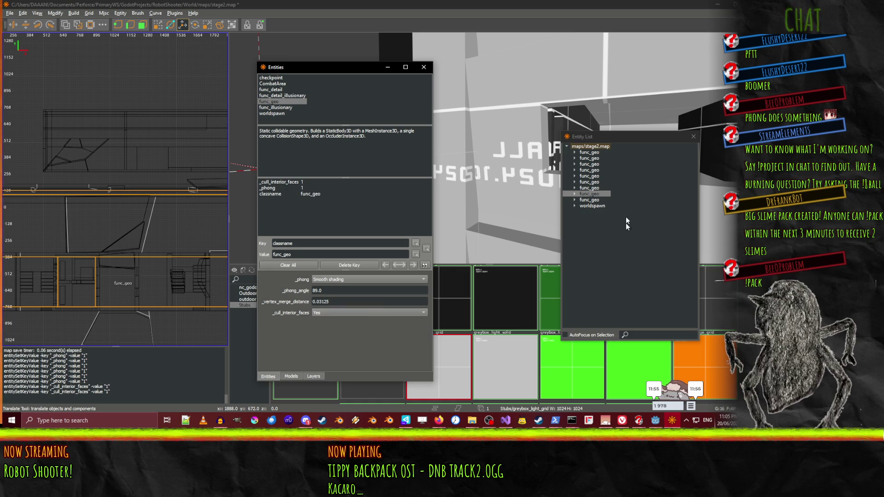
pyautogui.click(588, 188)
pyautogui.click(326, 313)
pyautogui.click(331, 322)
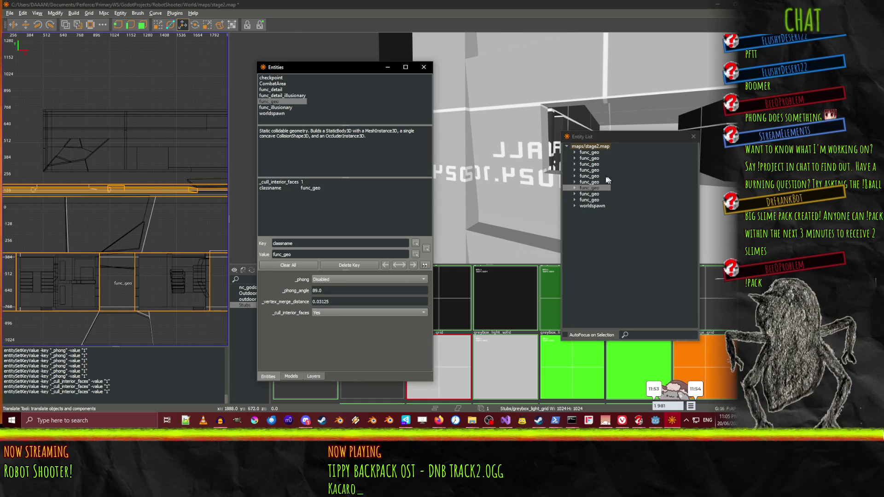
pyautogui.click(591, 182)
pyautogui.click(332, 312)
pyautogui.click(332, 322)
pyautogui.click(590, 175)
pyautogui.click(334, 310)
pyautogui.click(343, 324)
# Enable _cull_interior_faces on the remaining func_geo entities, close the properties, and save stage2.map
pyautogui.click(588, 170)
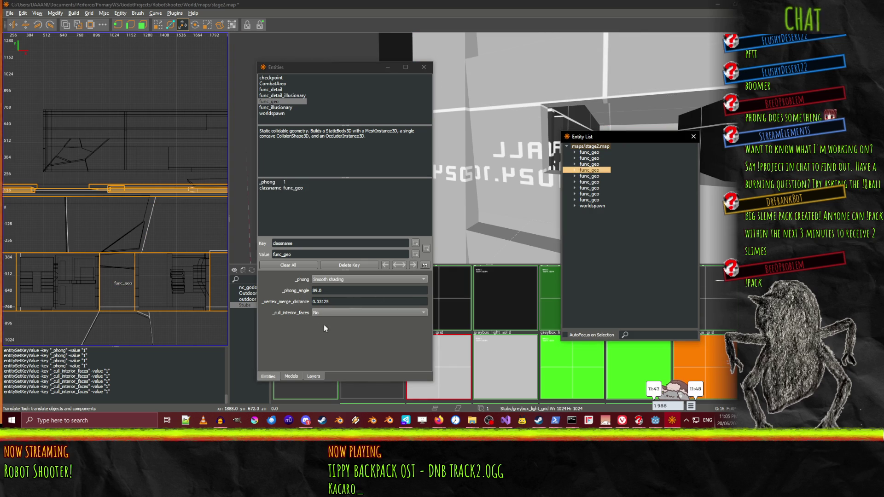
pyautogui.click(332, 313)
pyautogui.click(336, 322)
pyautogui.click(590, 165)
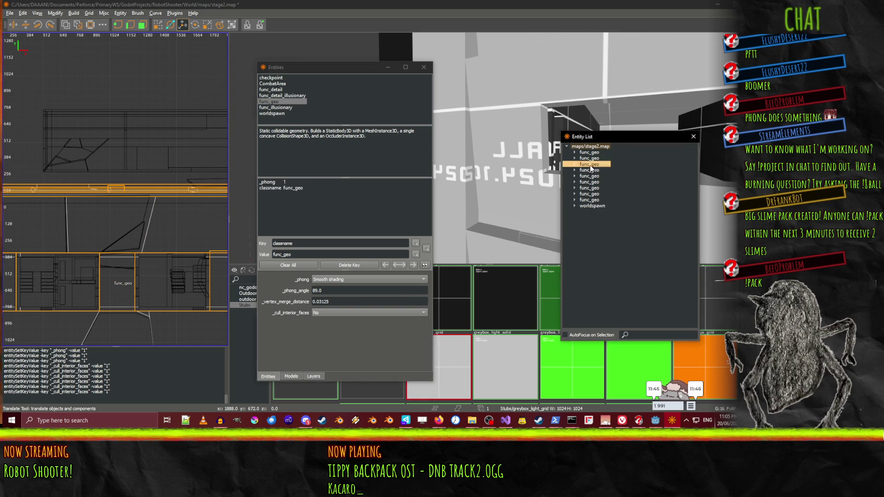
pyautogui.click(335, 312)
pyautogui.click(342, 318)
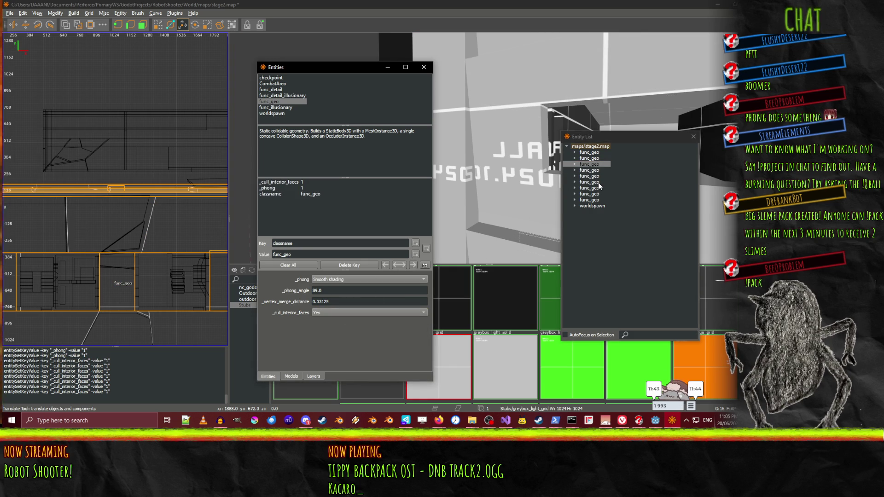
pyautogui.click(589, 158)
pyautogui.click(354, 314)
pyautogui.click(354, 321)
pyautogui.click(591, 154)
pyautogui.click(321, 313)
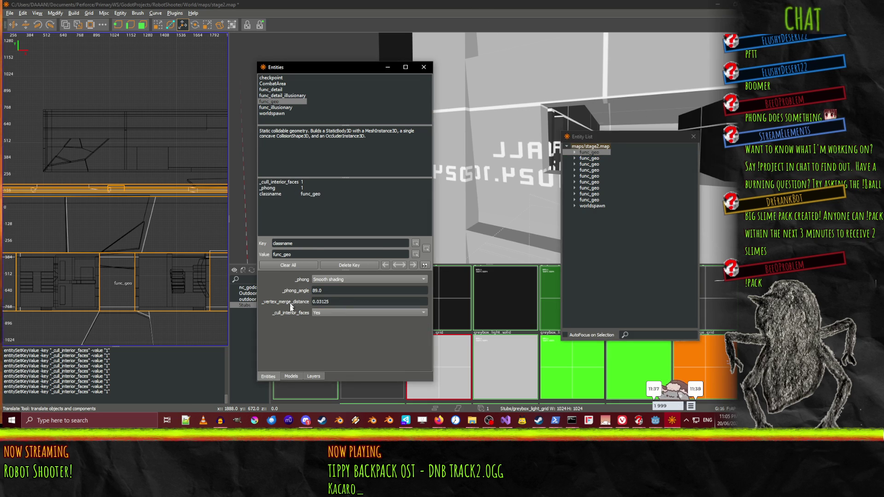
pyautogui.click(424, 67)
pyautogui.hotkey('ctrl', 's')
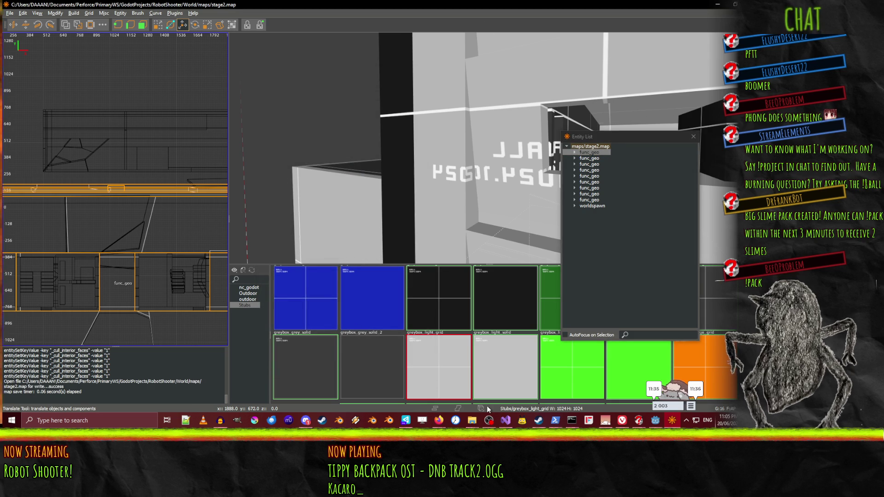
# Clear the generated Stage2Map geometry in Godot and fly the view to the slatted wall
pyautogui.click(657, 421)
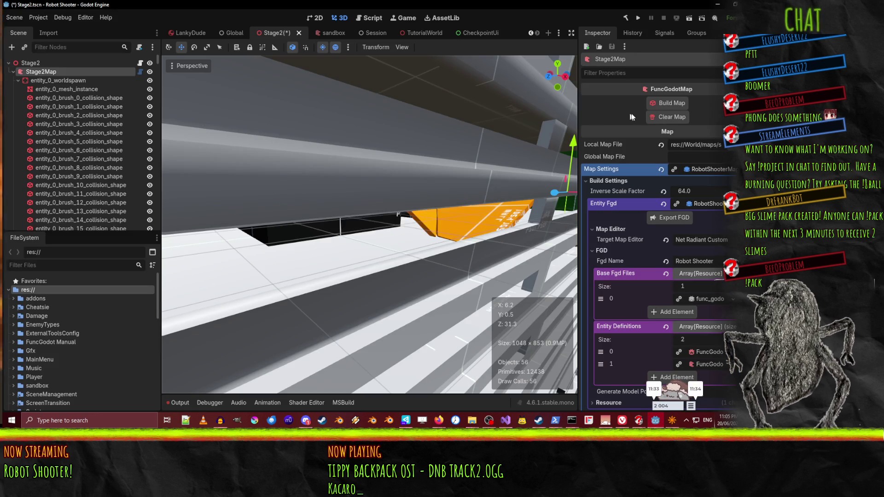
pyautogui.click(672, 117)
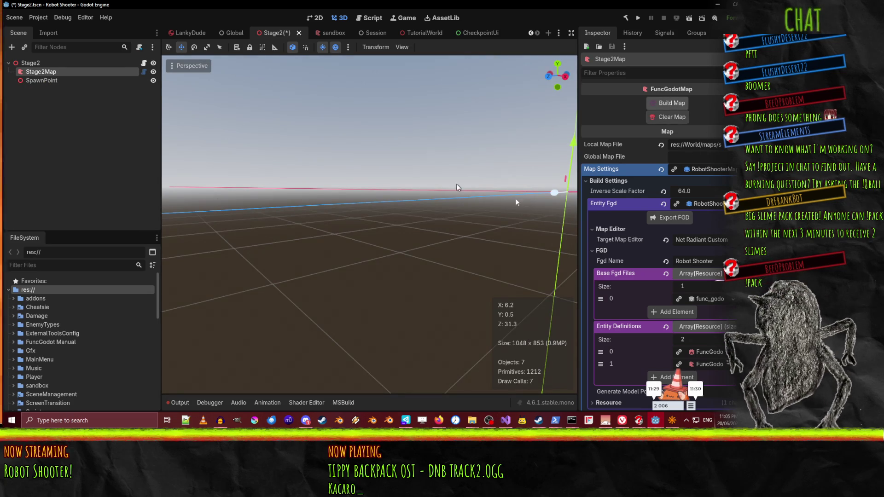
pyautogui.press('w')
pyautogui.press('w')
pyautogui.press('w')
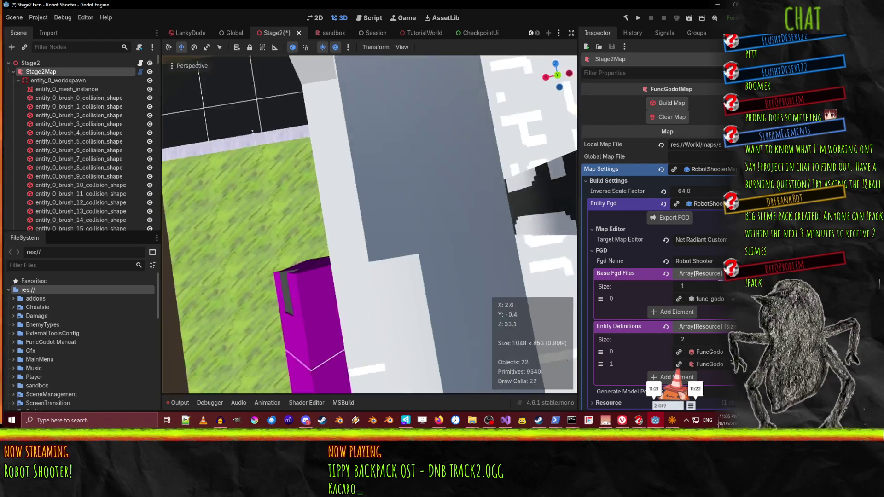
pyautogui.press('w')
pyautogui.press('w')
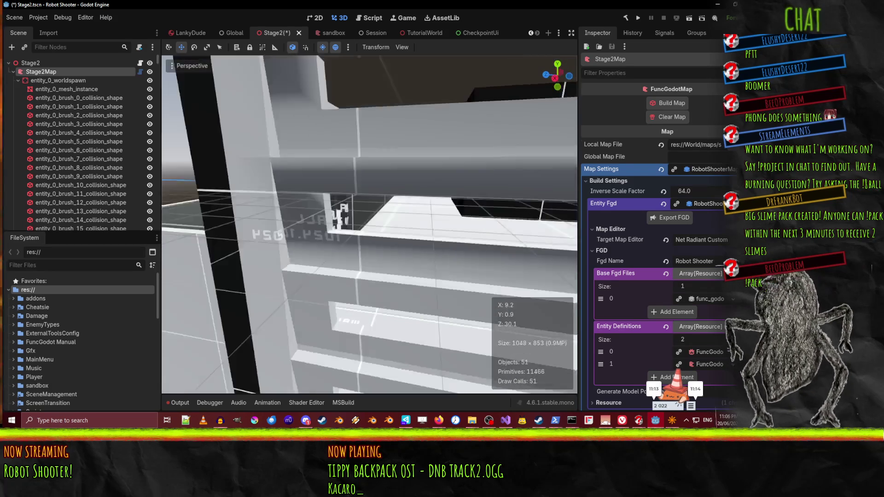
pyautogui.press('w')
pyautogui.press('s')
pyautogui.press('s')
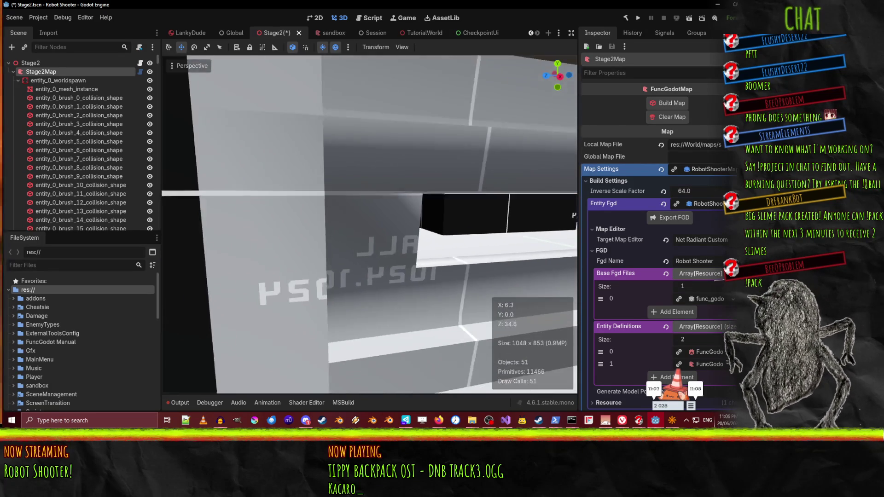
pyautogui.press('s')
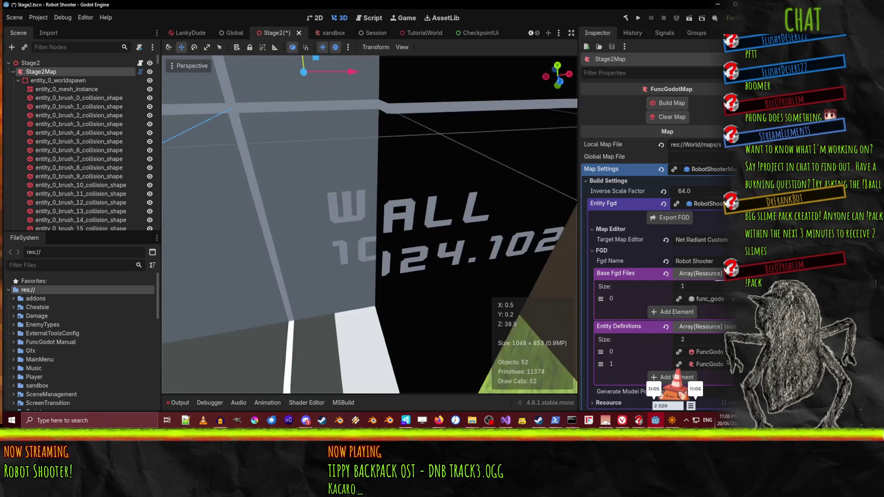
# Fly through the doorway over the orange object and survey the whole room
pyautogui.press('w')
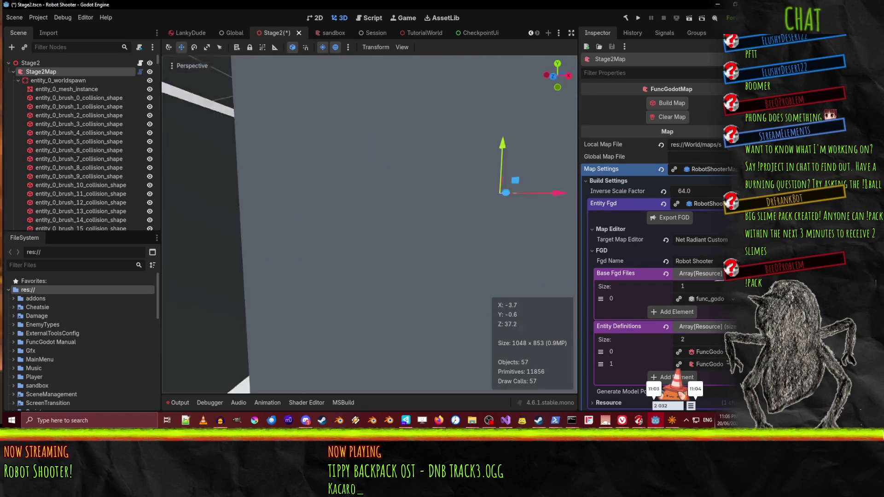
pyautogui.press('w')
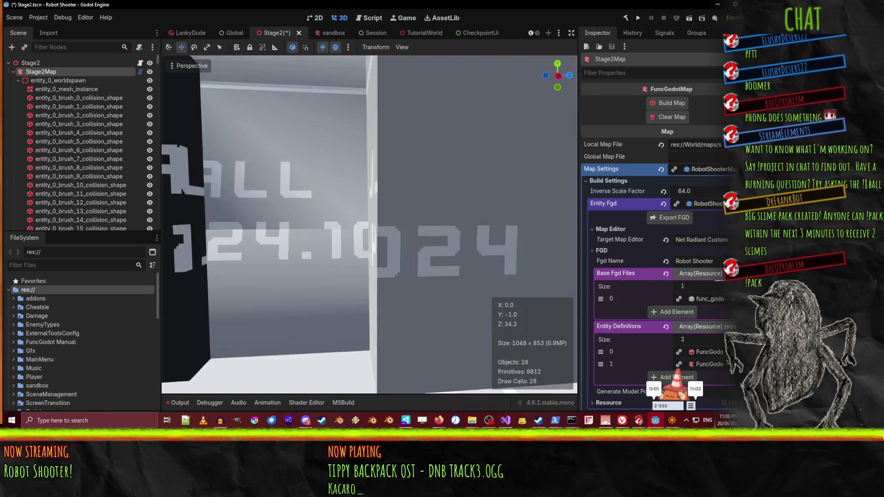
pyautogui.press('w')
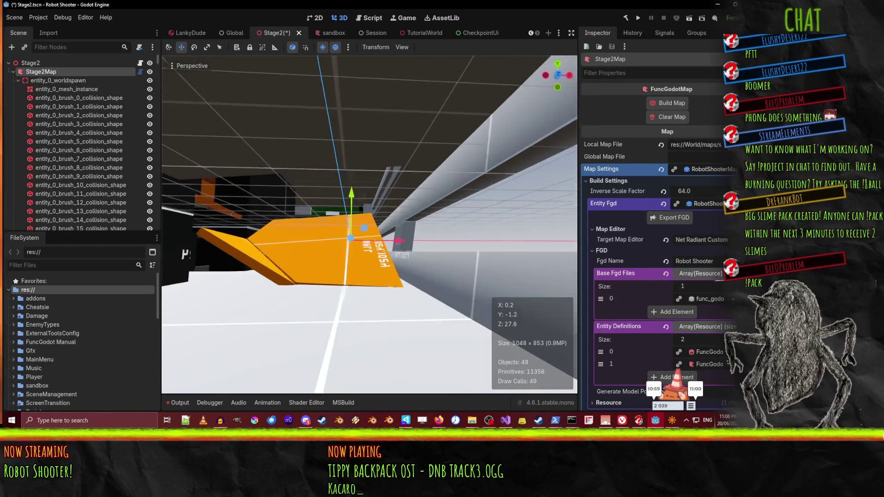
pyautogui.press('w')
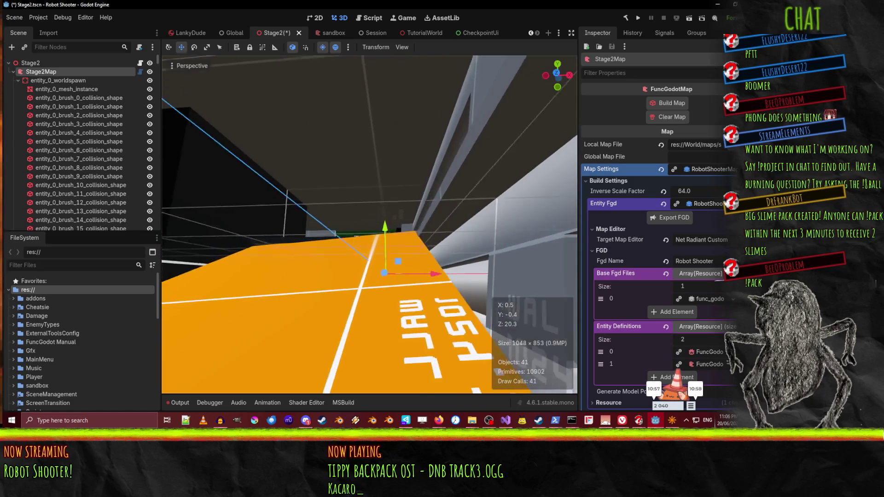
pyautogui.press('w')
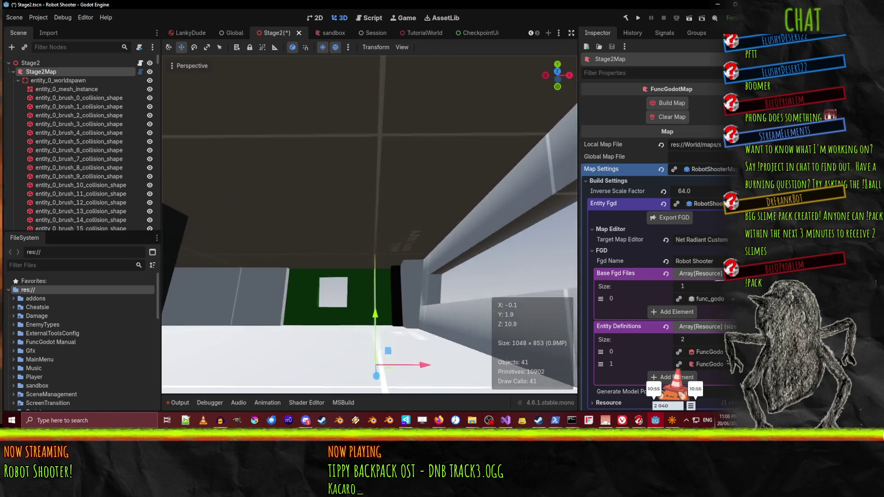
pyautogui.press('w')
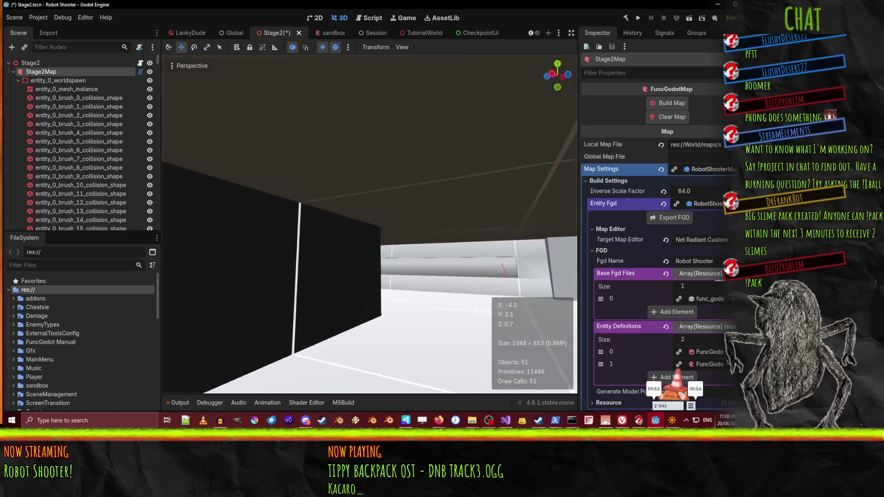
pyautogui.press('w')
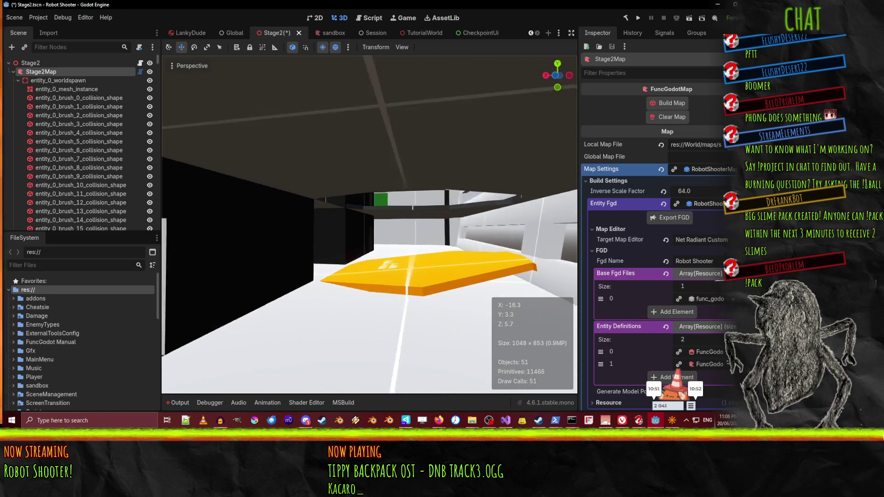
pyautogui.press('w')
pyautogui.doubleClick(13, 73)
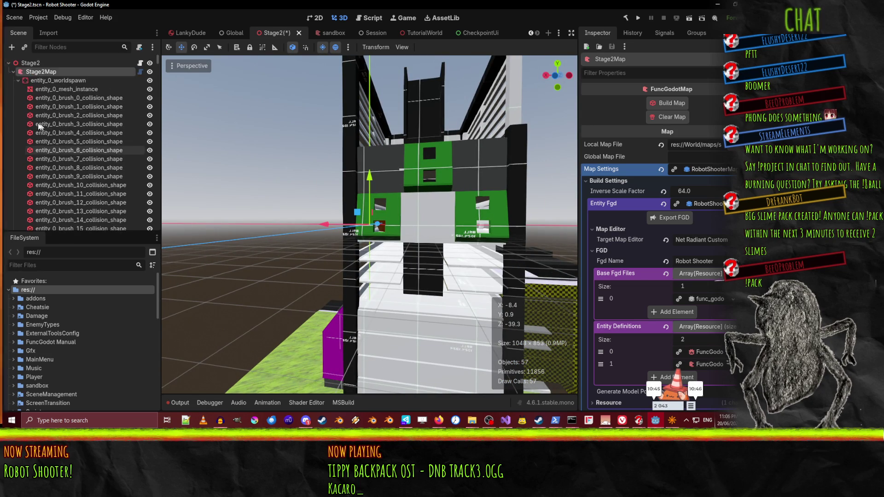
pyautogui.click(149, 81)
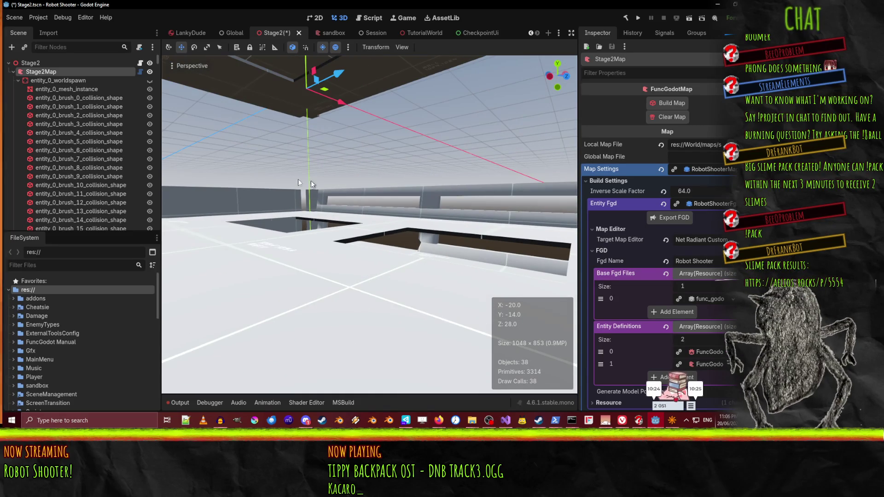
pyautogui.click(150, 81)
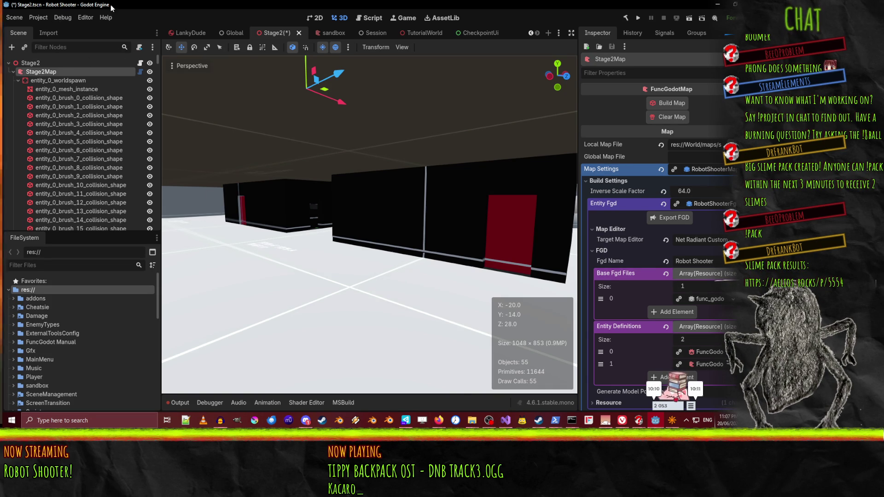
pyautogui.hotkey('ctrl', 's')
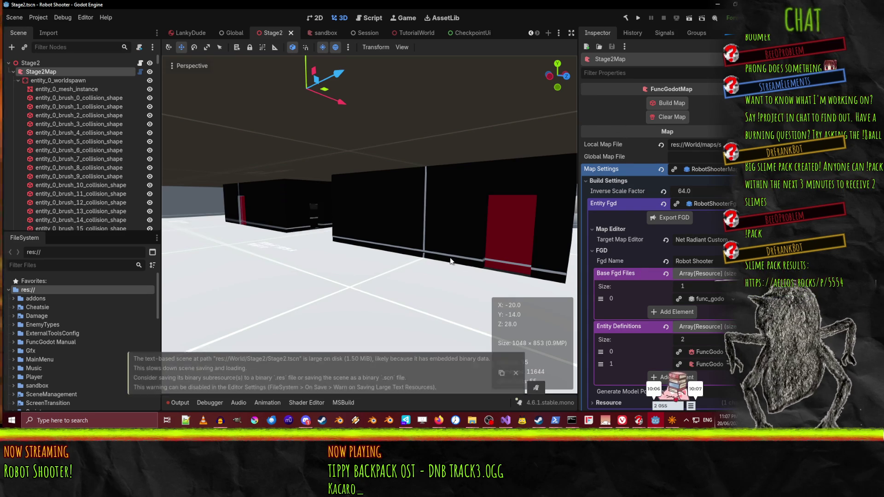
# Orbit the Godot view up toward the dark ceiling, then return to the map editor
pyautogui.moveTo(392, 178)
pyautogui.mouseDown()
pyautogui.moveTo(396, 111)
pyautogui.moveTo(414, 115)
pyautogui.moveTo(401, 152)
pyautogui.moveTo(397, 138)
pyautogui.moveTo(392, 147)
pyautogui.moveTo(387, 138)
pyautogui.moveTo(382, 147)
pyautogui.moveTo(290, 147)
pyautogui.mouseUp()
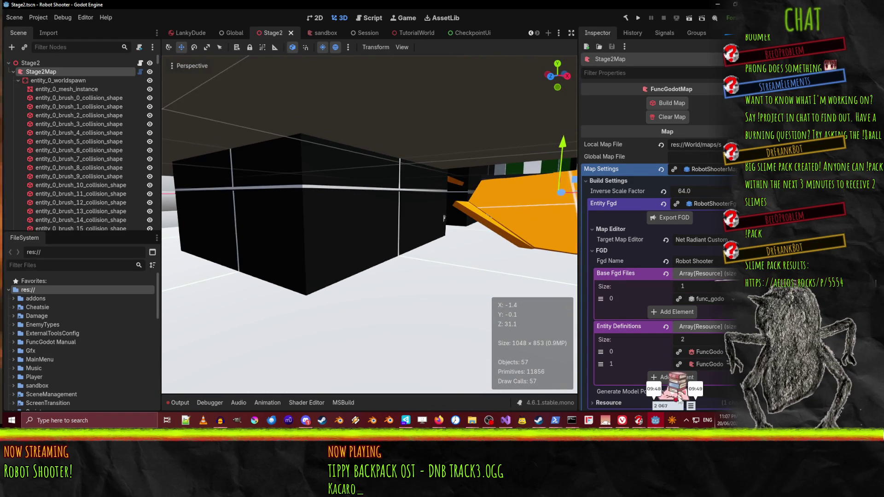
pyautogui.hotkey('alt', 'Tab')
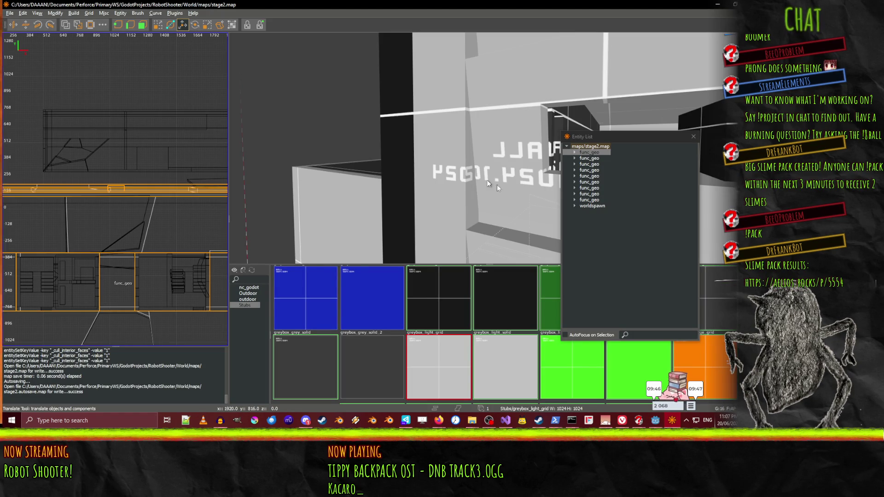
# Open the first func_geo's properties, select its func_geo classname value, then bring up the Q3Radiant manual
pyautogui.click(591, 158)
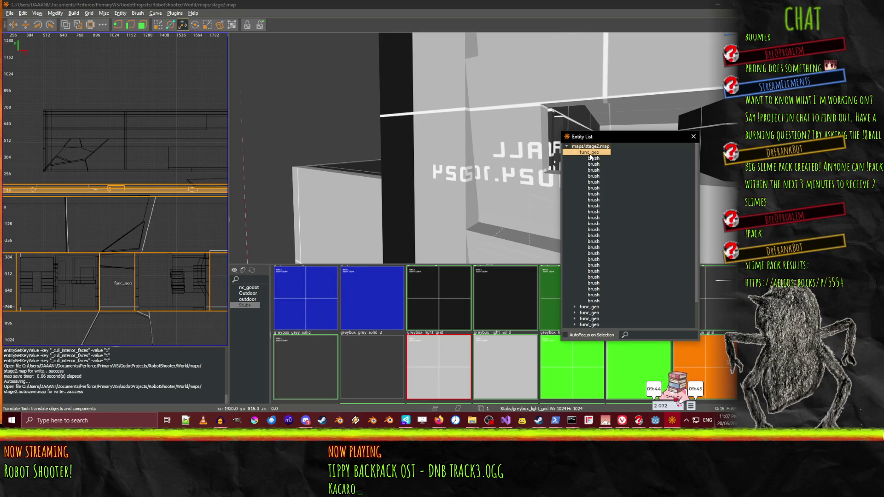
pyautogui.doubleClick(590, 152)
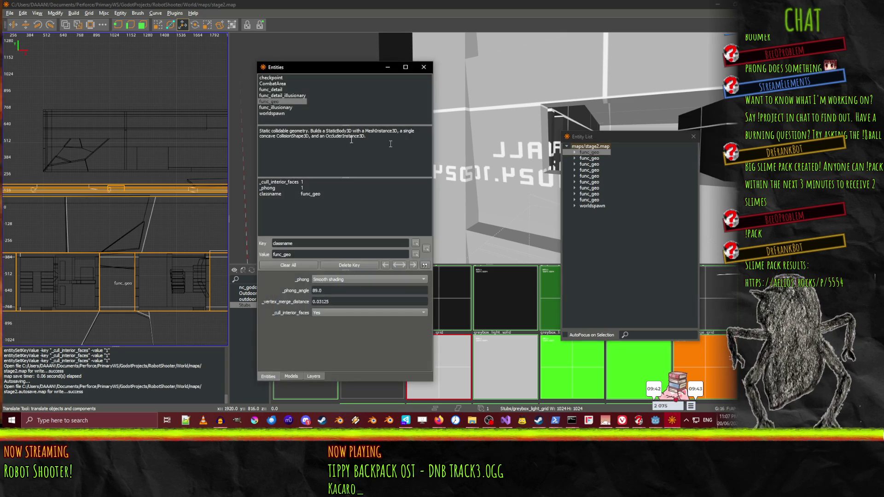
pyautogui.doubleClick(296, 244)
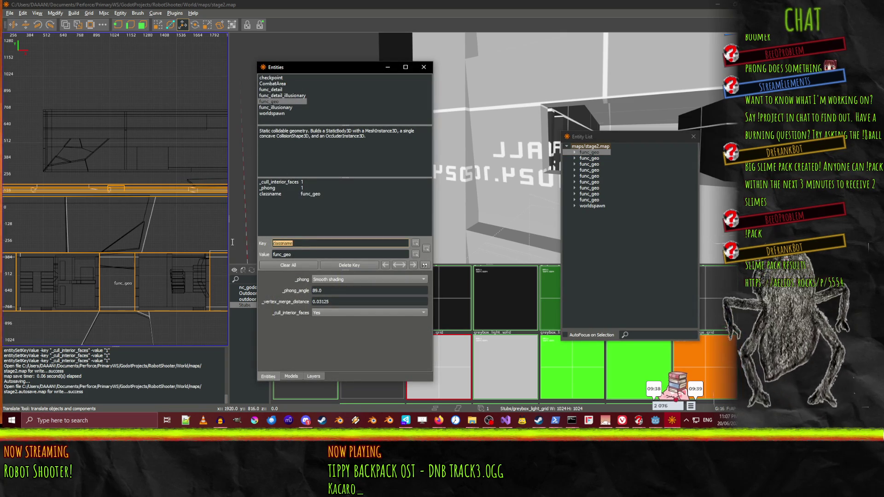
pyautogui.click(297, 253)
pyautogui.doubleClick(297, 253)
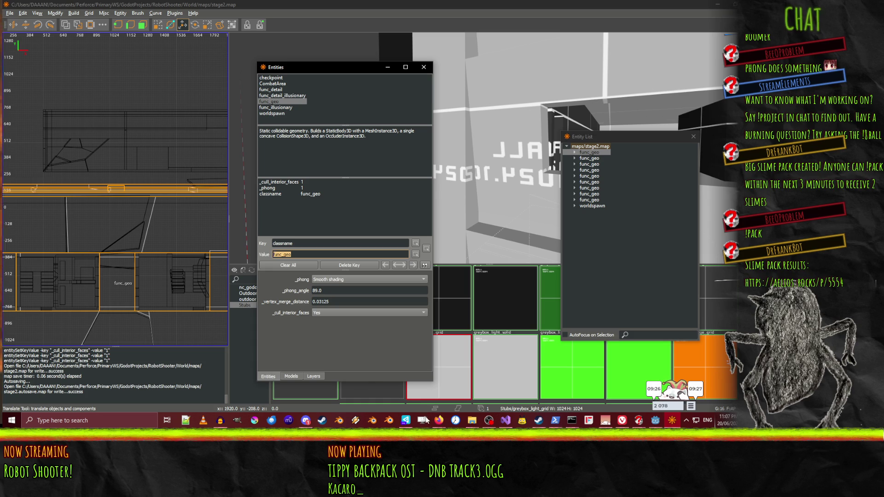
pyautogui.moveTo(439, 420)
pyautogui.click(364, 382)
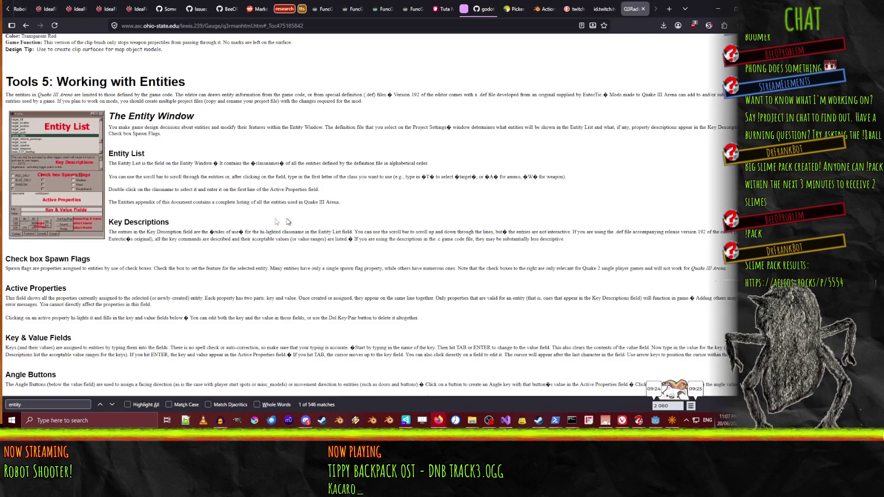
# Search the Q3Radiant manual for 'name', step through the matches, then minimise Firefox
pyautogui.hotkey('ctrl', 'f')
pyautogui.write('name')
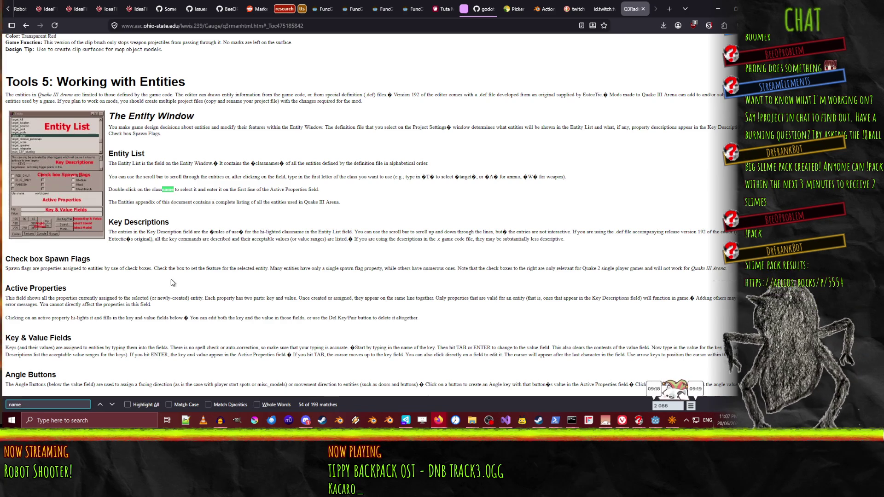
pyautogui.click(110, 406)
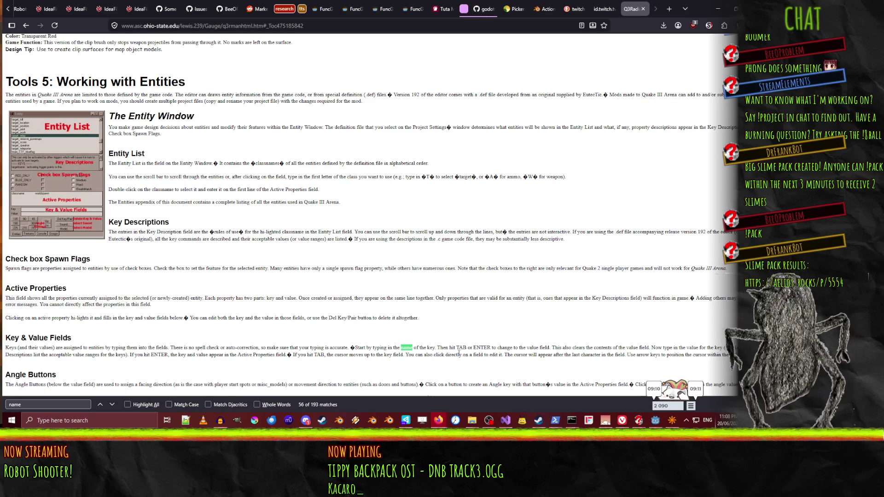
pyautogui.click(111, 405)
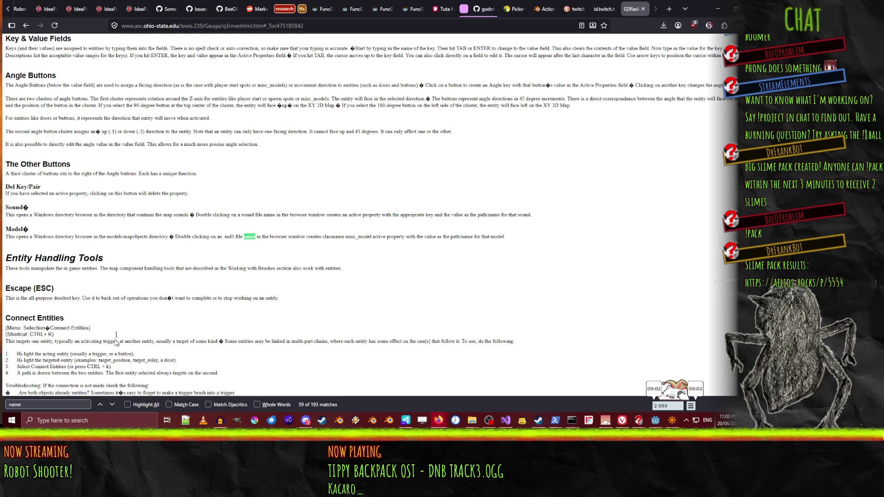
pyautogui.scroll(-5, 149, 314)
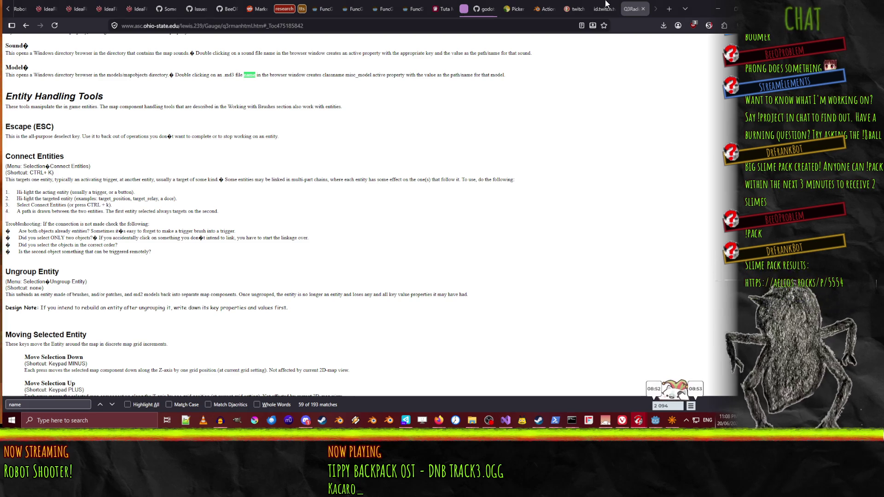
pyautogui.click(718, 9)
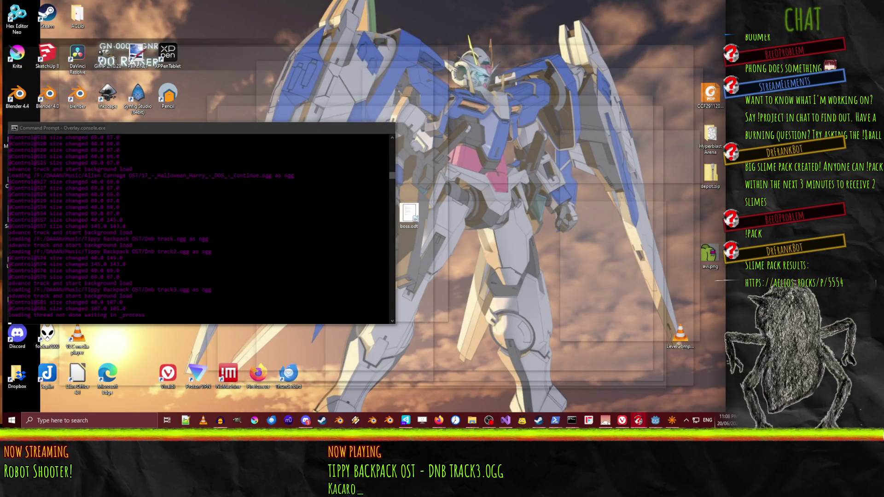
# Restore Firefox behind the console and scroll through the overlay console's music-loading log
pyautogui.hotkey('alt', 'Tab')
pyautogui.scroll(-2, 178, 265)
pyautogui.scroll(1, 207, 265)
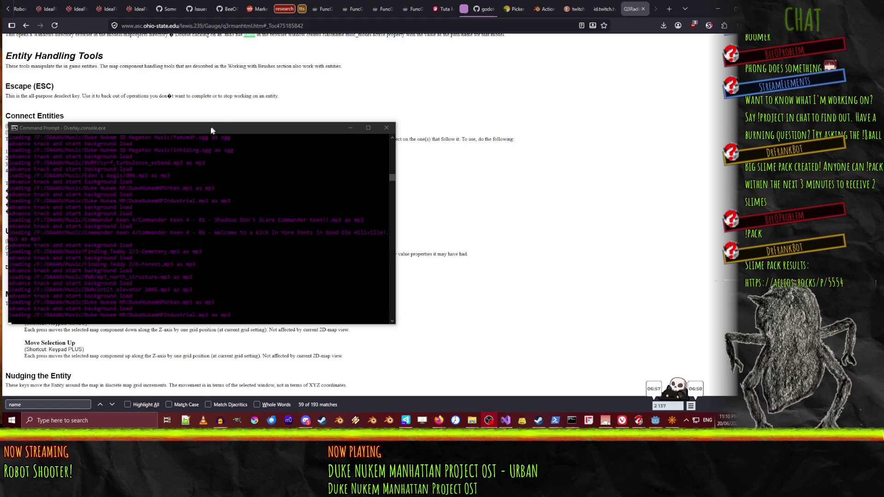
# Scroll the manual back to Tools 5: Working with Entities, then return to NetRadiant Custom
pyautogui.hotkey('alt', 'Tab')
pyautogui.scroll(-3, 311, 244)
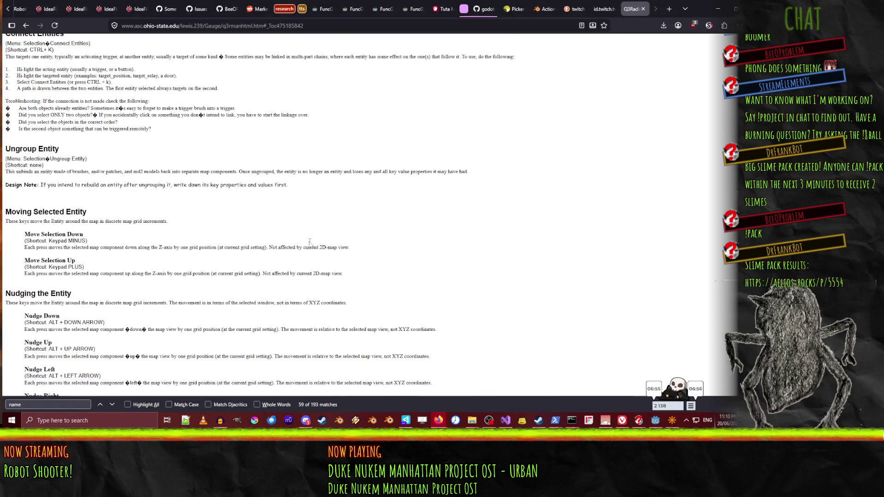
pyautogui.scroll(-15, 310, 243)
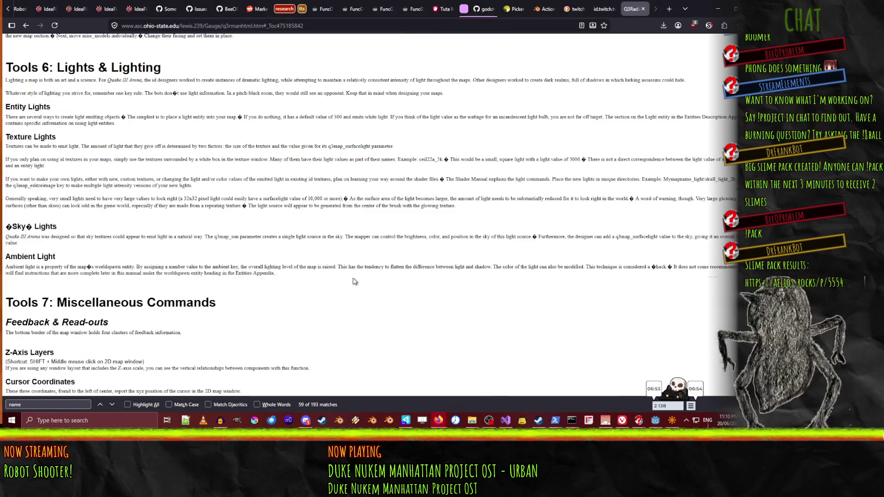
pyautogui.scroll(15, 352, 277)
pyautogui.scroll(15, 353, 279)
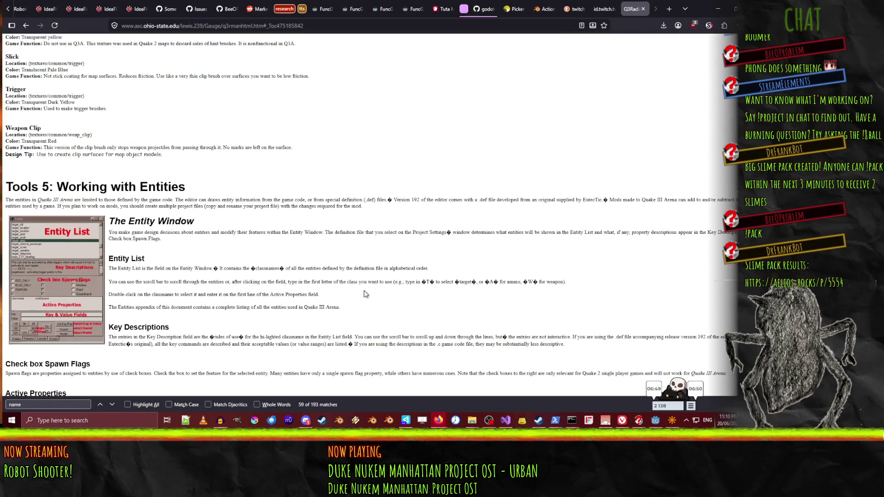
pyautogui.scroll(3, 341, 288)
pyautogui.scroll(-3, 312, 270)
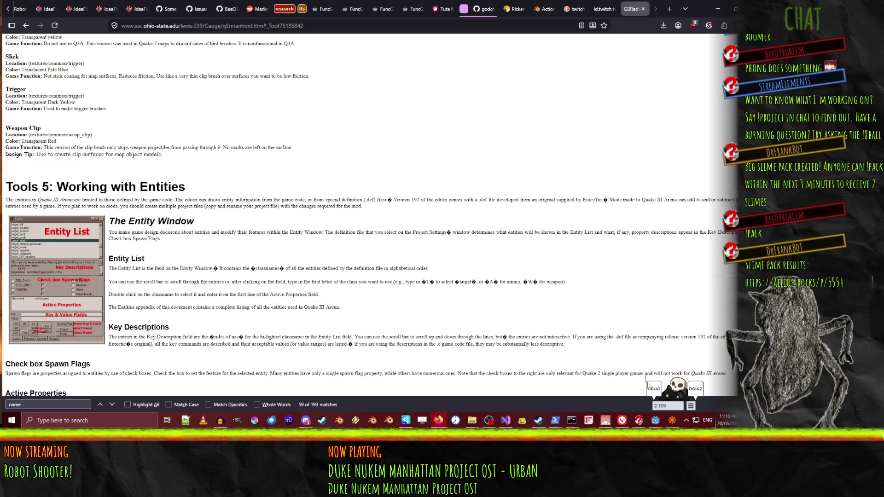
pyautogui.click(672, 421)
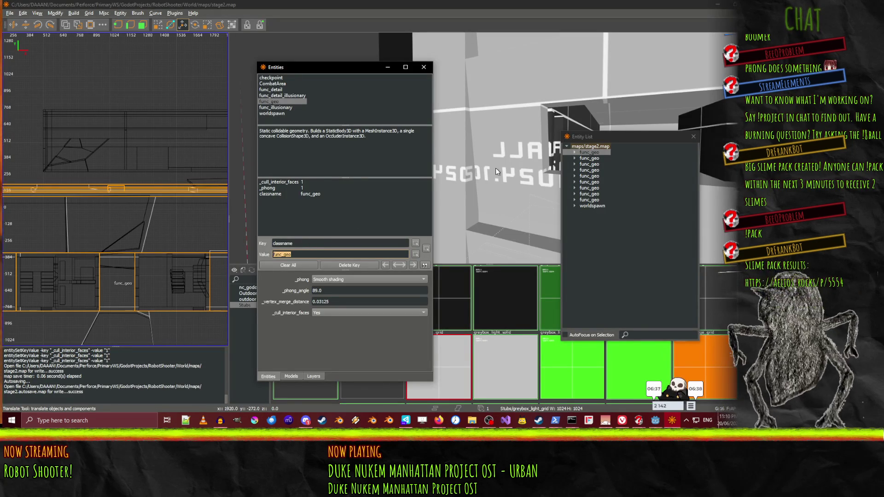
# Orbit the 3D view, step through the first three func_geo groups, and start editing the third's classname
pyautogui.hotkey('alt', 'Tab')
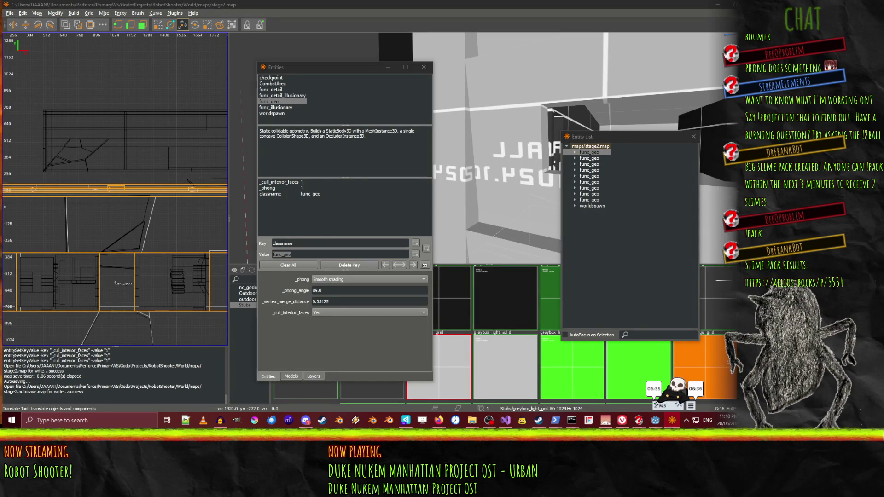
pyautogui.moveTo(521, 190); pyautogui.dragTo(488, 148)
pyautogui.click(592, 153)
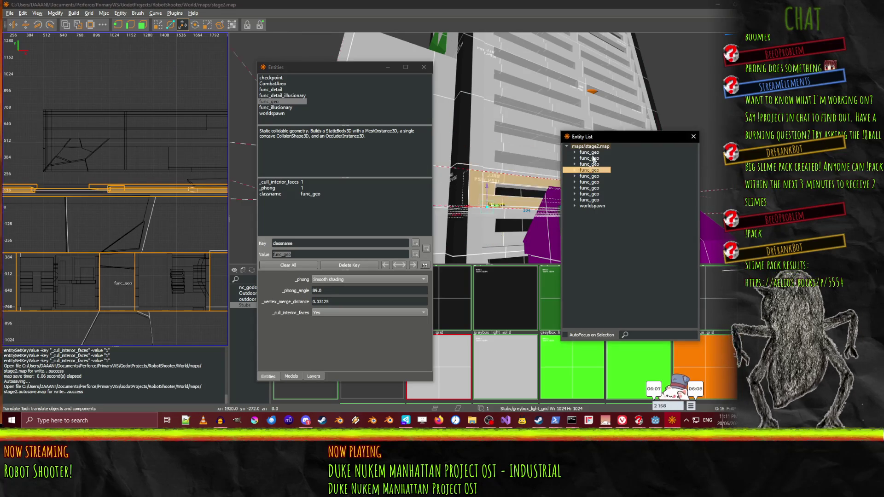
pyautogui.click(595, 159)
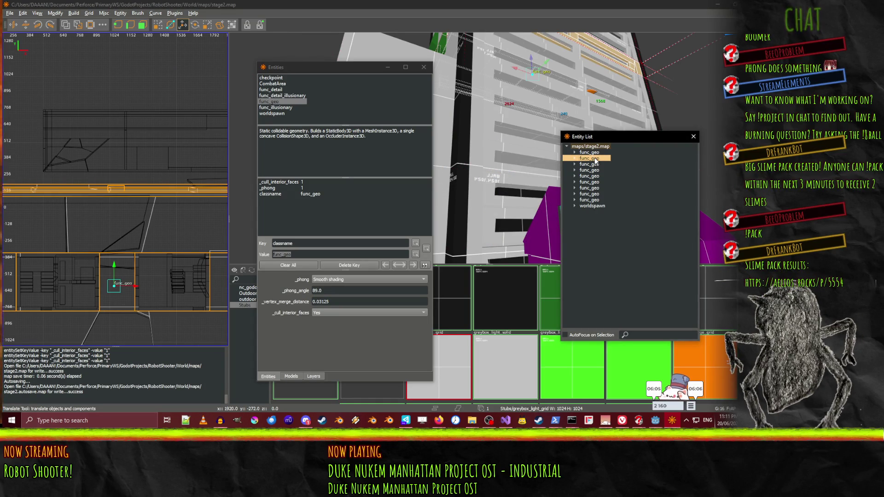
pyautogui.click(596, 165)
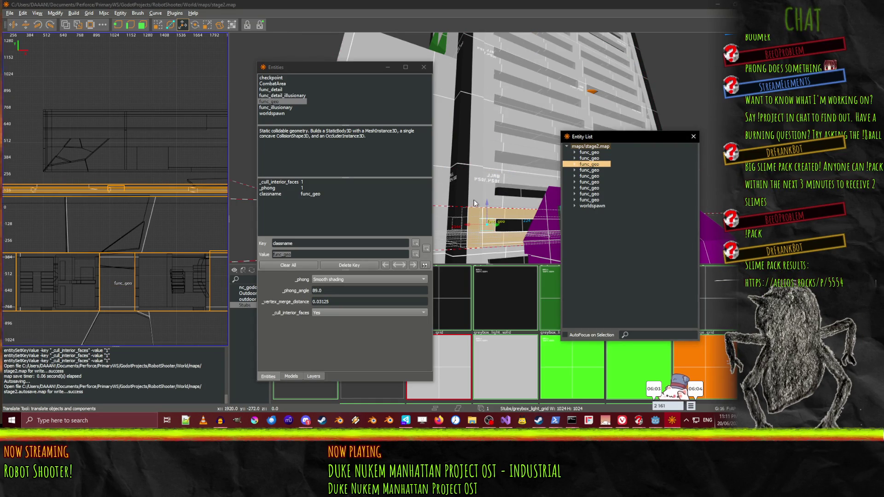
pyautogui.scroll(-8, 476, 193)
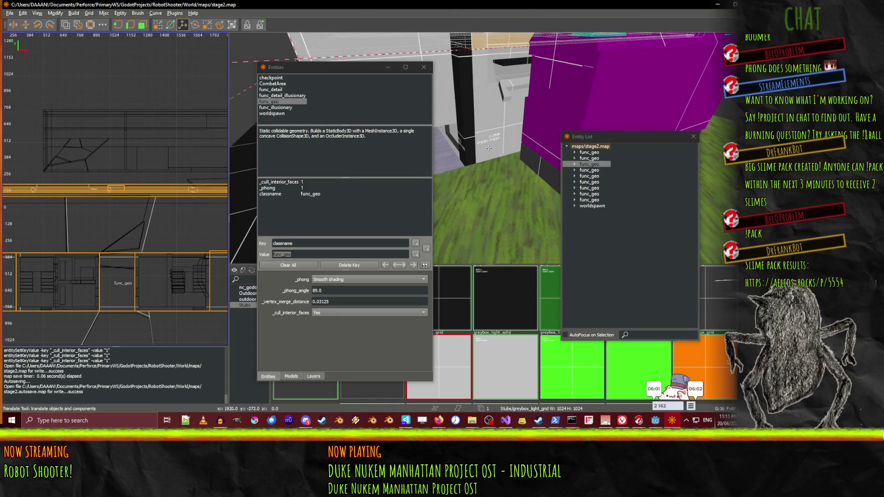
pyautogui.scroll(10, 489, 148)
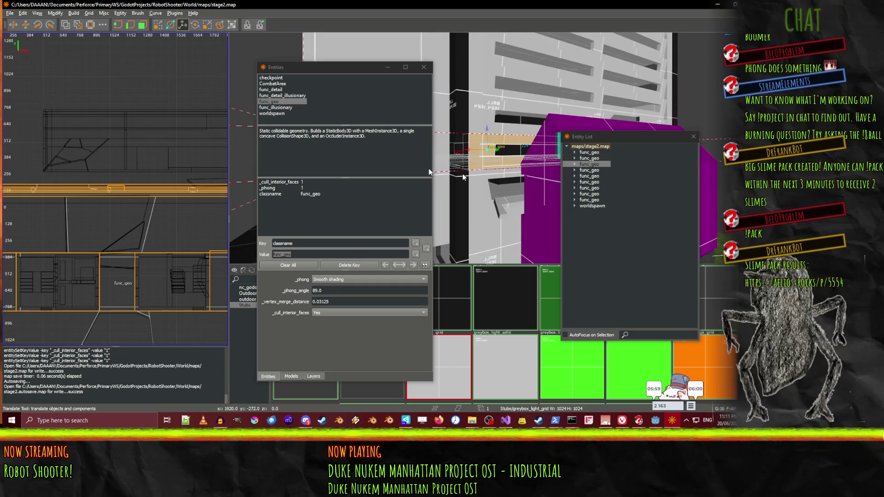
pyautogui.click(288, 254)
# Set the classname to fourth_floor, then select another func_geo group and tilt toward the purple roof
pyautogui.write('fourth_floor')
pyautogui.press('Return')
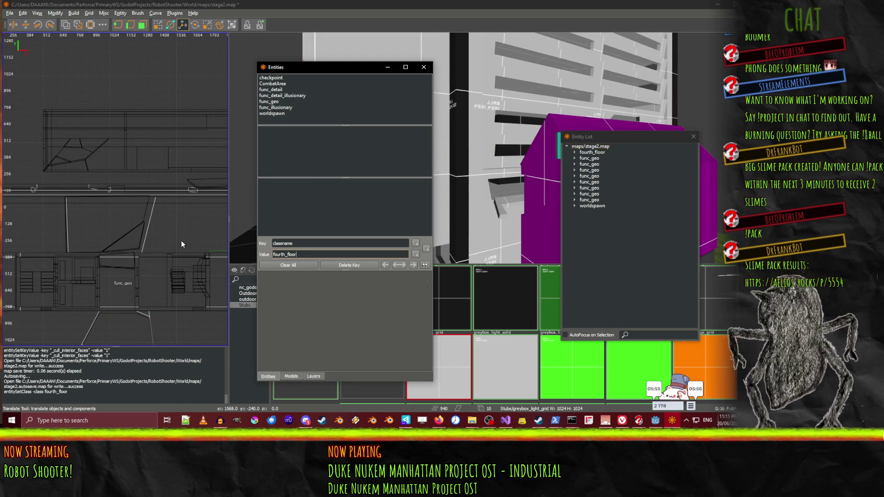
pyautogui.click(585, 200)
pyautogui.click(589, 188)
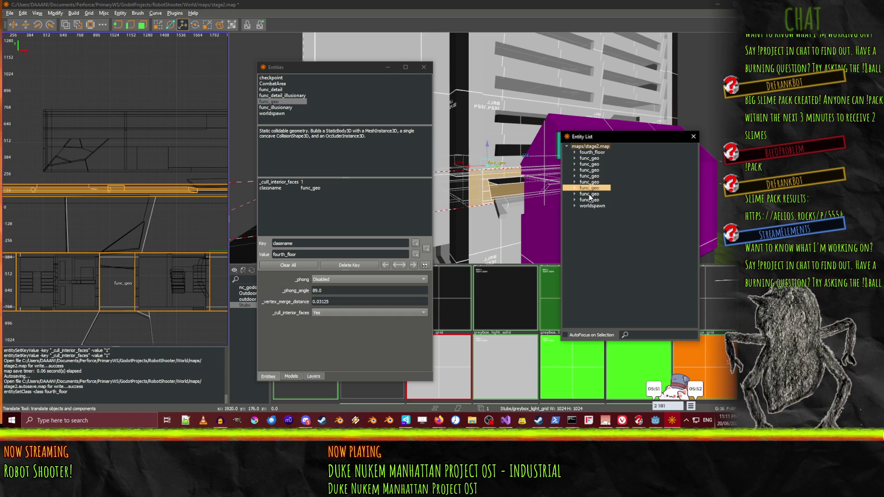
pyautogui.moveTo(489, 186); pyautogui.dragTo(489, 245)
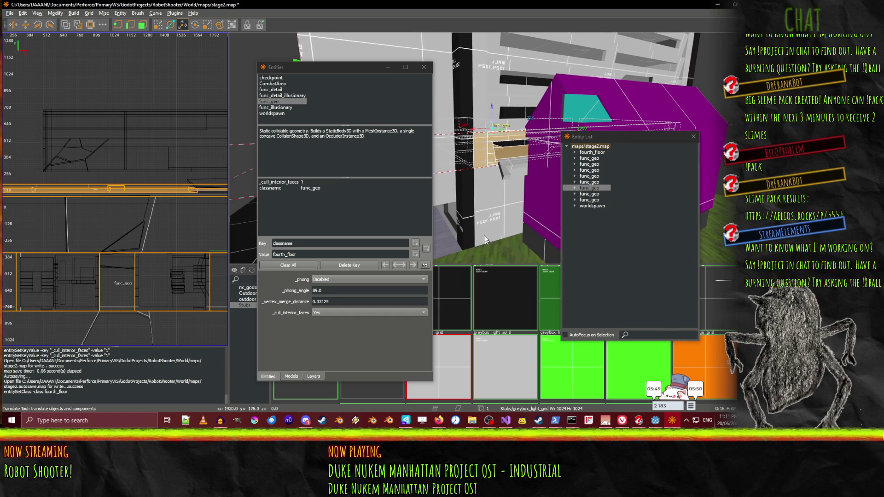
# Expand and reselect the next func_geo group, reshow its entity properties, and begin editing its classname
pyautogui.click(317, 237)
pyautogui.click(590, 188)
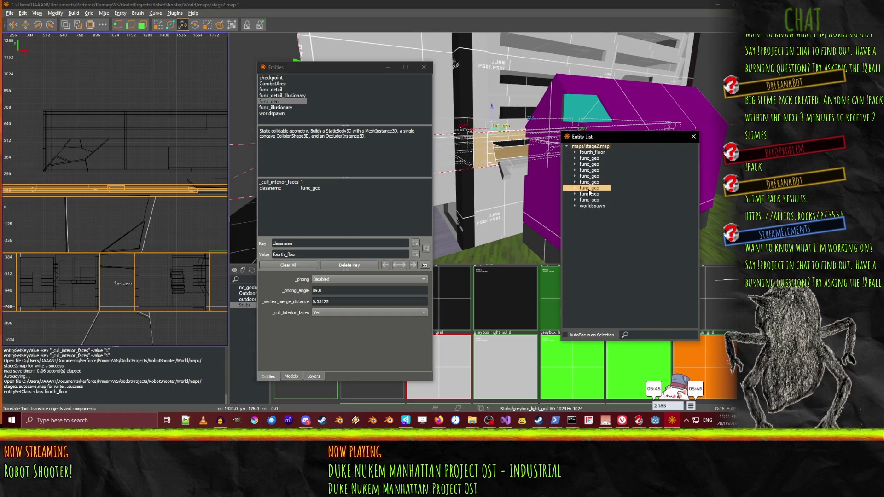
pyautogui.doubleClick(590, 188)
pyautogui.click(593, 182)
pyautogui.click(600, 189)
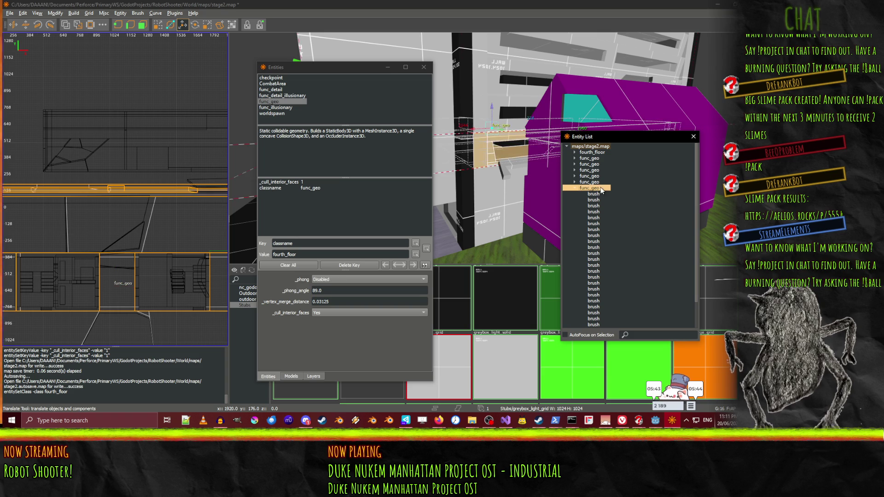
pyautogui.press('n')
pyautogui.press('n')
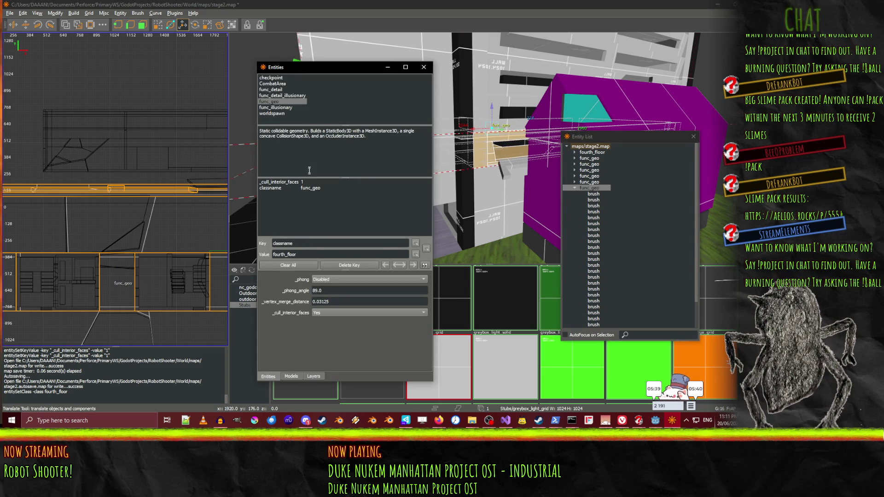
pyautogui.click(589, 182)
pyautogui.click(588, 189)
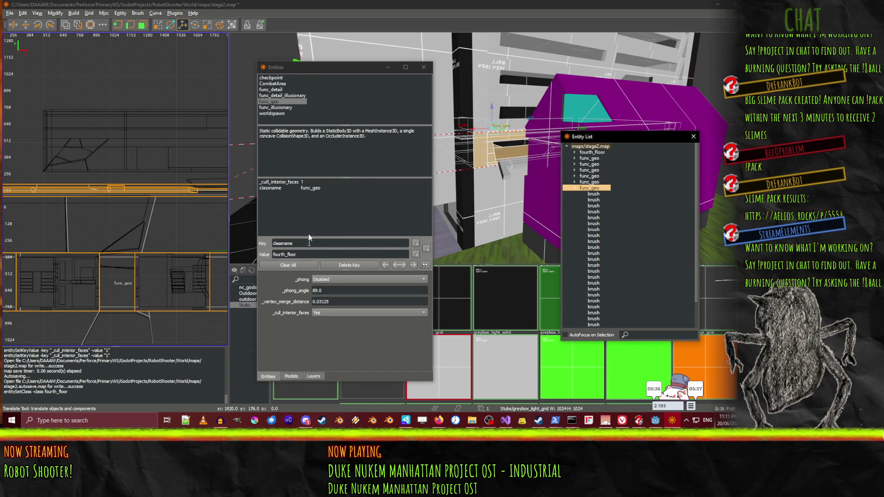
pyautogui.click(315, 189)
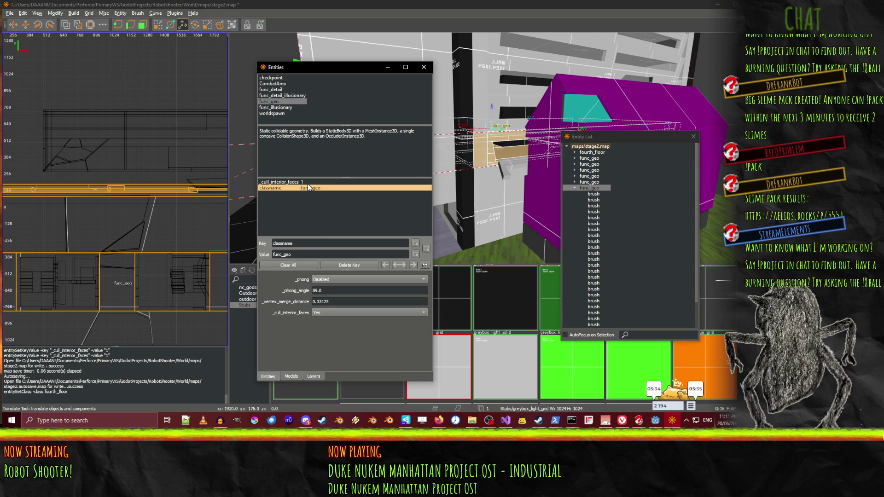
pyautogui.click(302, 255)
pyautogui.write('Th')
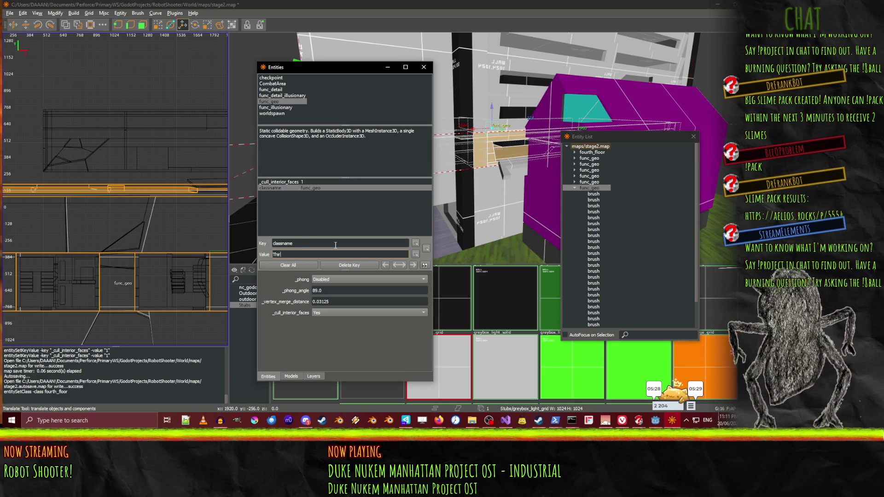
# Reclassify the group as third_floor and set its _phong shading to Smooth
pyautogui.write('ir')
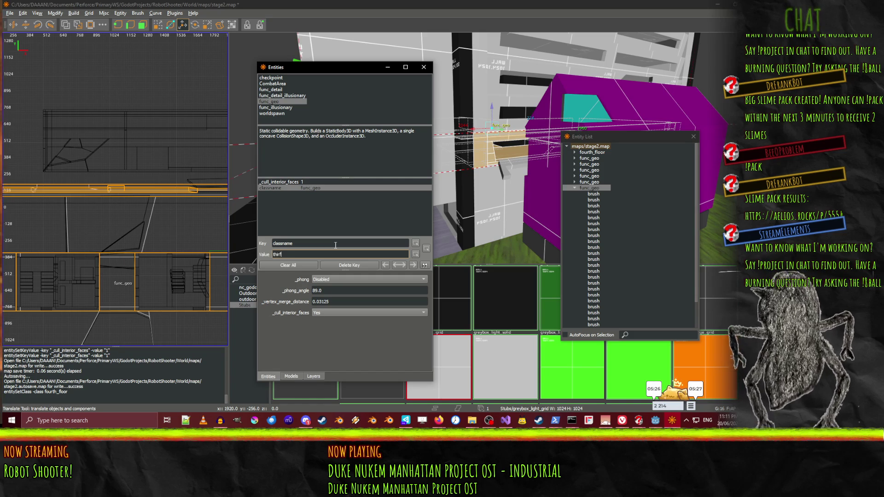
pyautogui.write('d_floor')
pyautogui.press('Return')
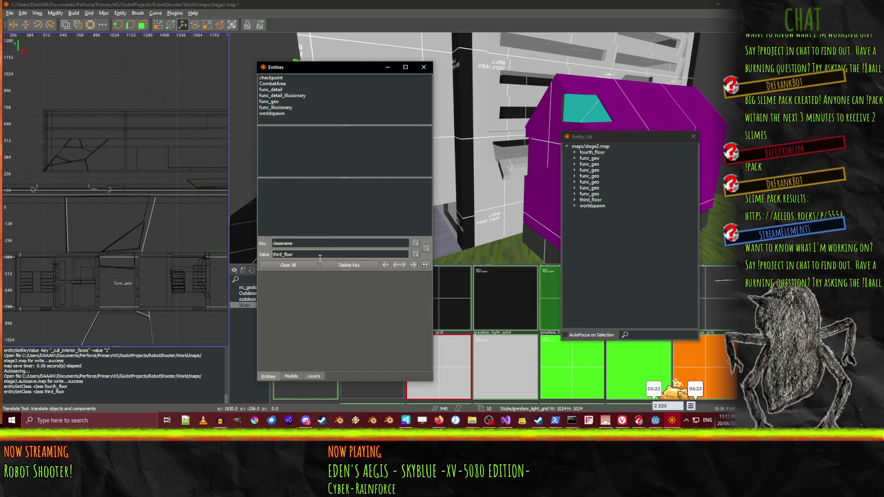
pyautogui.click(594, 200)
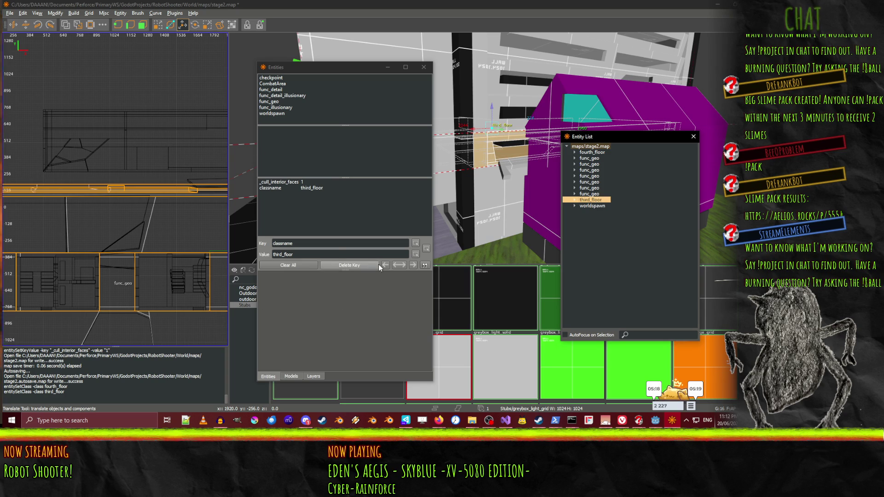
pyautogui.click(316, 194)
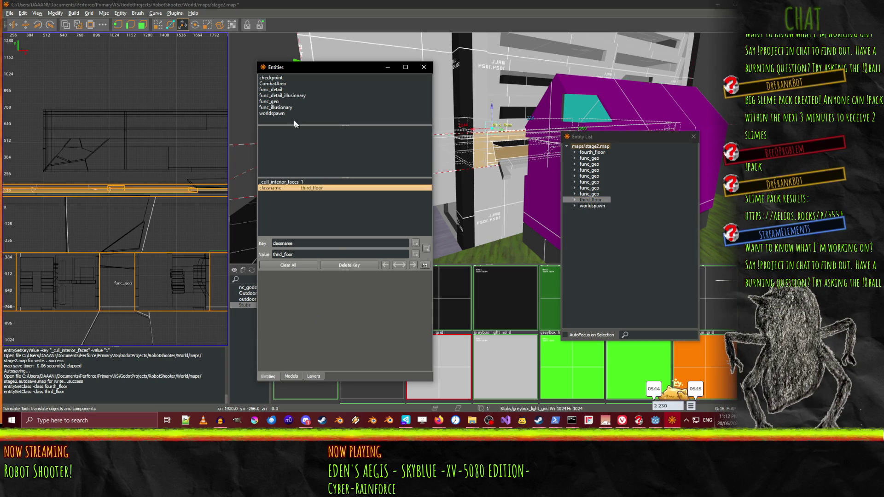
pyautogui.doubleClick(277, 102)
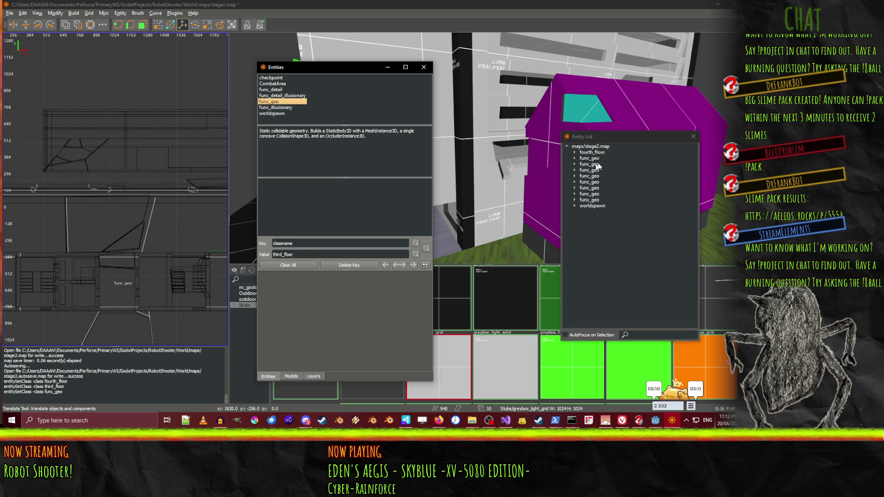
pyautogui.click(594, 201)
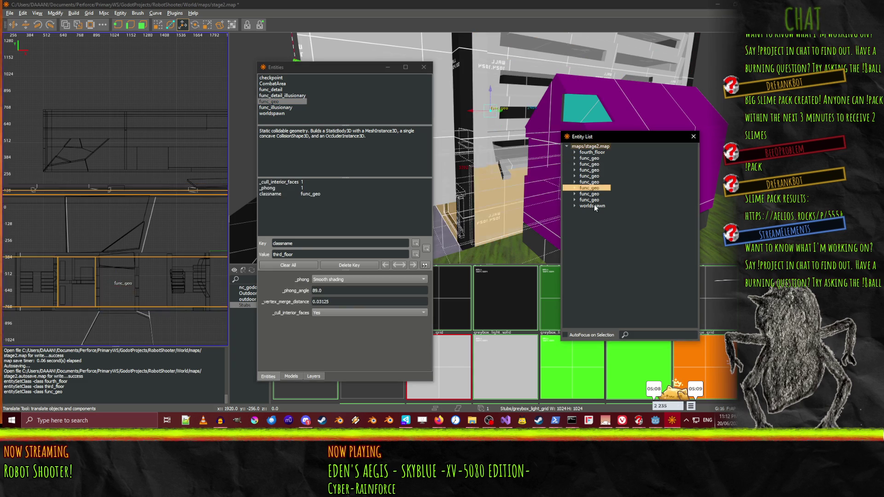
pyautogui.click(594, 195)
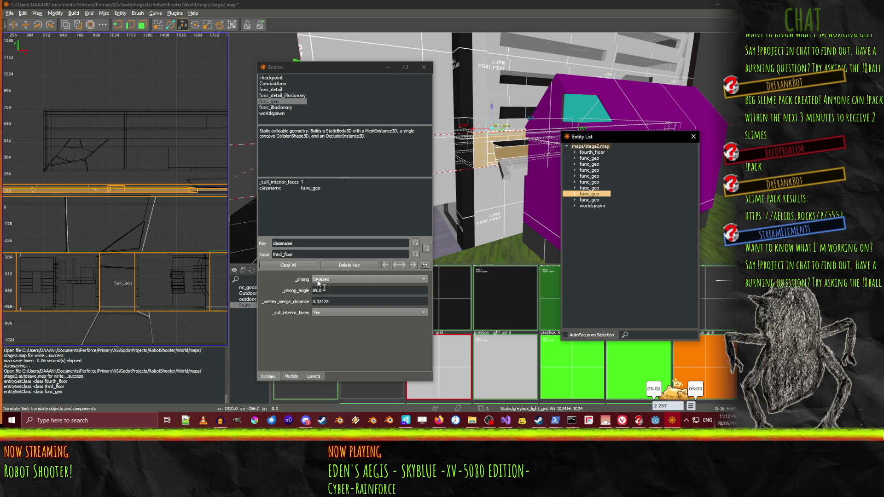
pyautogui.click(334, 279)
pyautogui.click(337, 286)
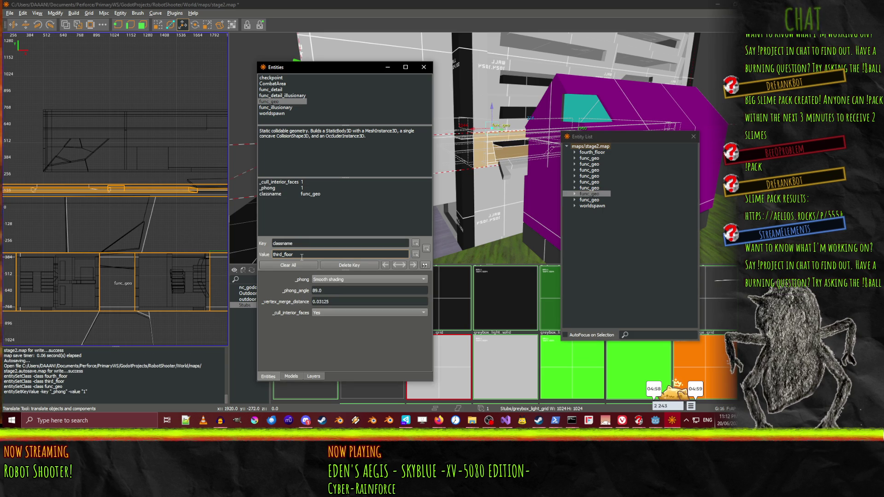
pyautogui.press('Return')
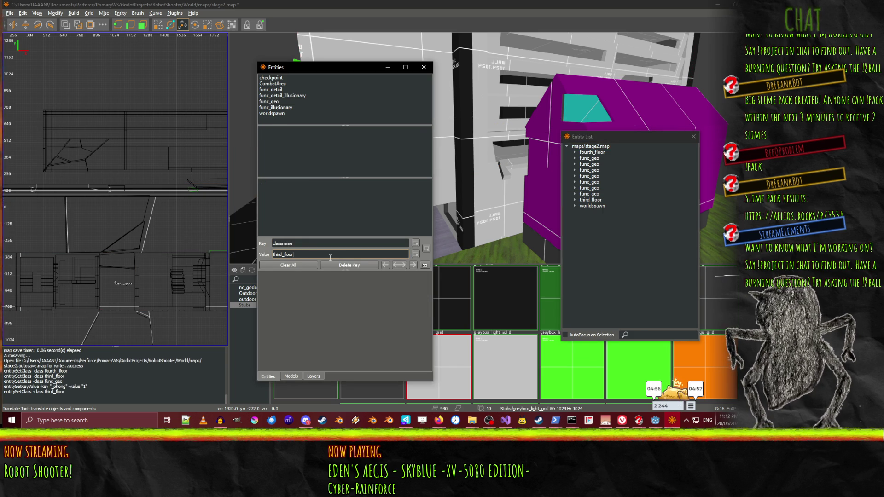
# Check the third_floor and fourth_floor groups, then reclassify the first func_geo as sixth_floor
pyautogui.click(594, 200)
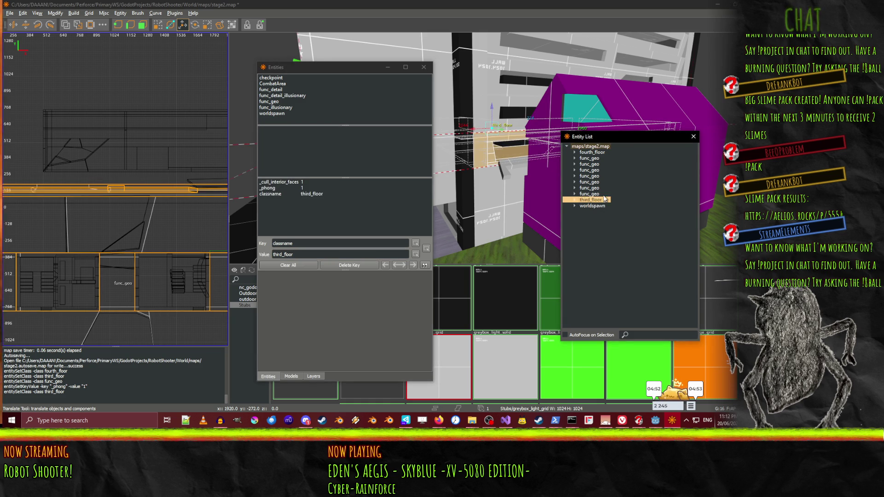
pyautogui.click(593, 153)
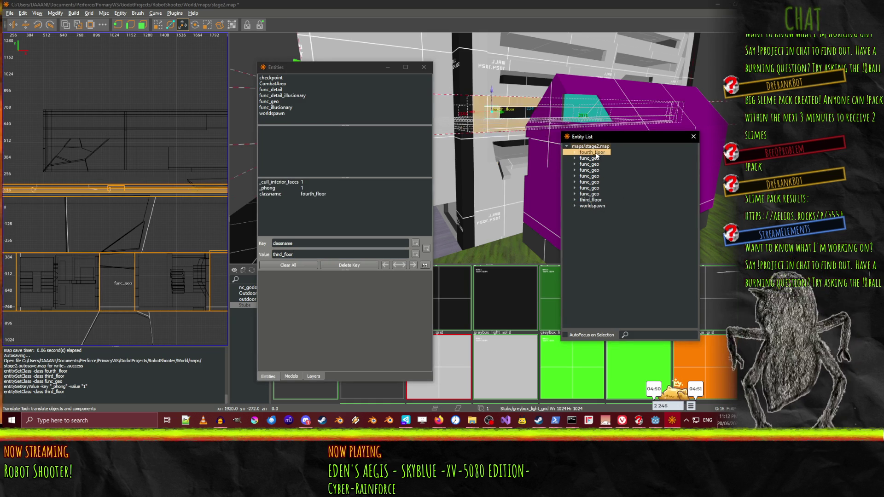
pyautogui.click(590, 201)
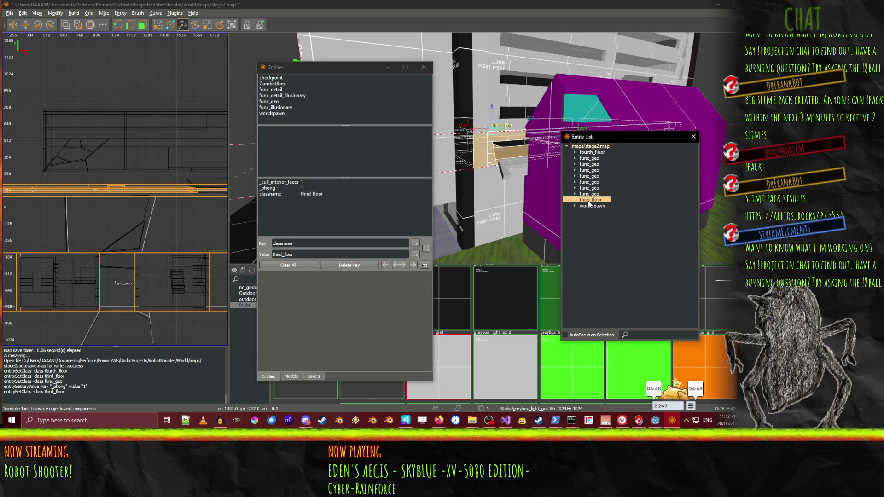
pyautogui.click(590, 158)
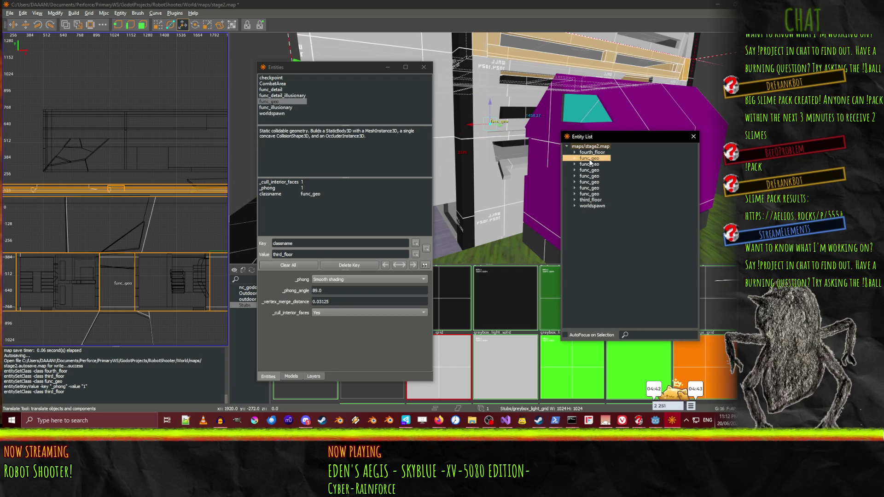
pyautogui.click(590, 154)
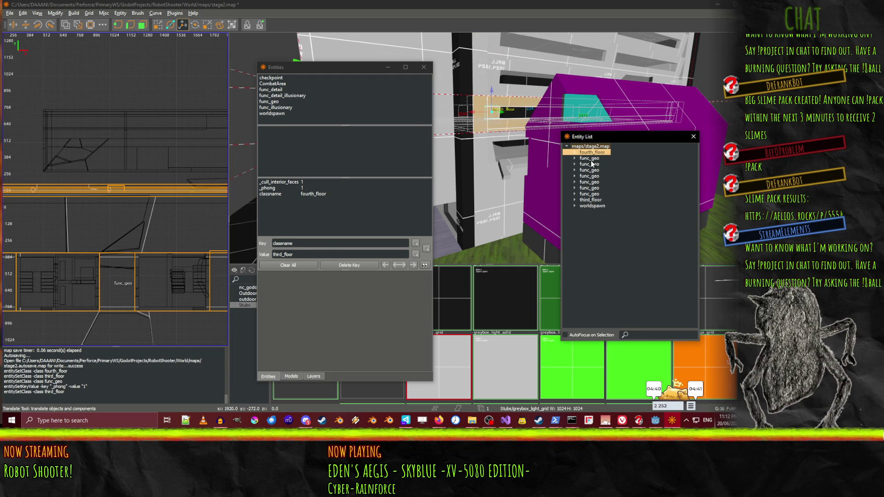
pyautogui.click(590, 159)
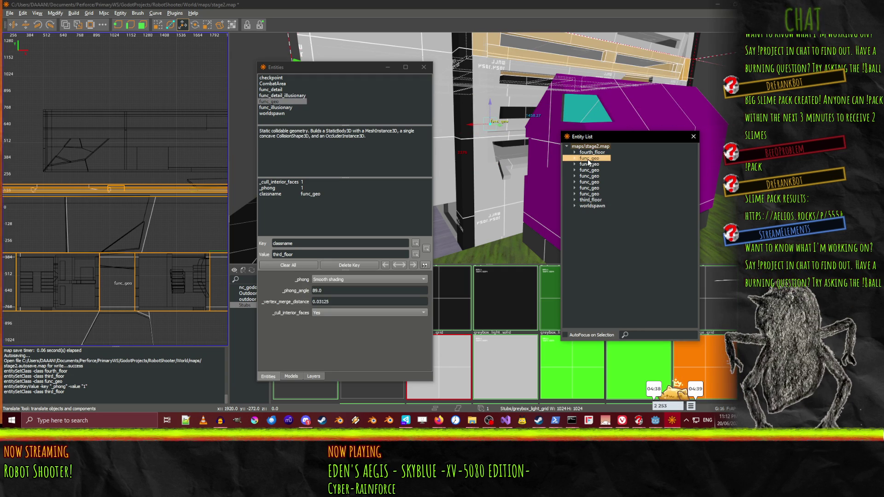
pyautogui.doubleClick(298, 254)
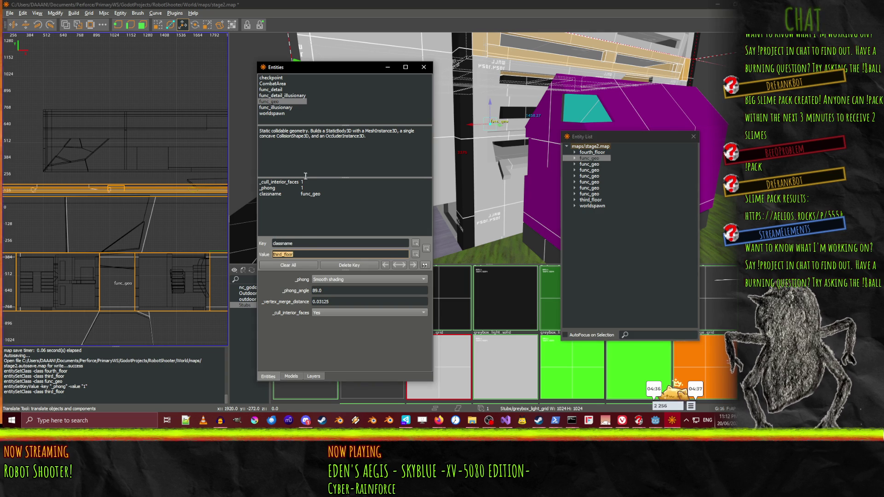
pyautogui.click(270, 195)
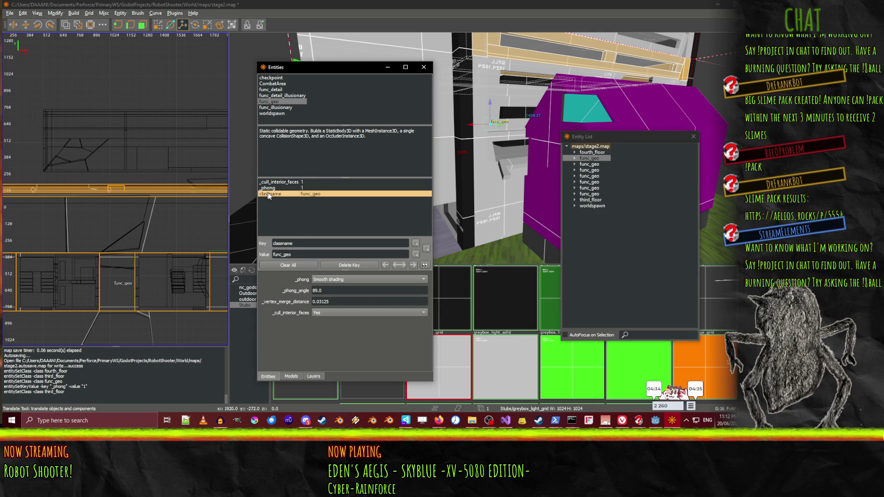
pyautogui.doubleClick(295, 254)
pyautogui.write('six')
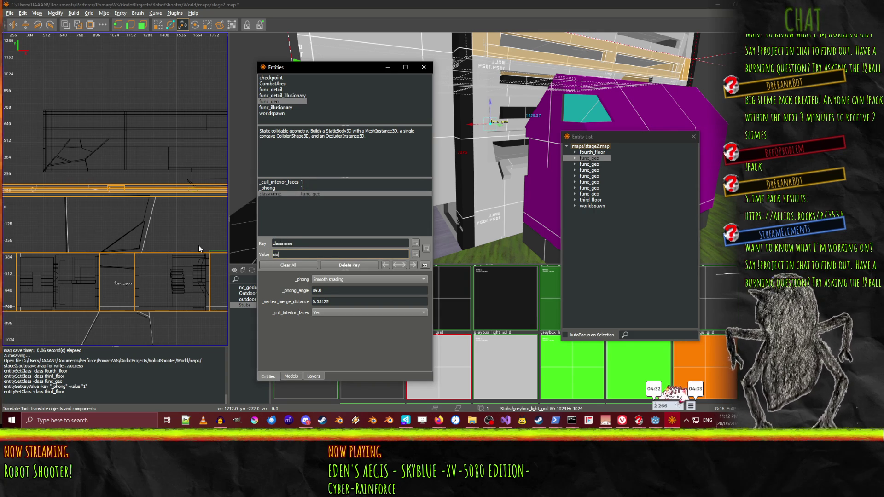
pyautogui.write('th_floor')
pyautogui.press('Return')
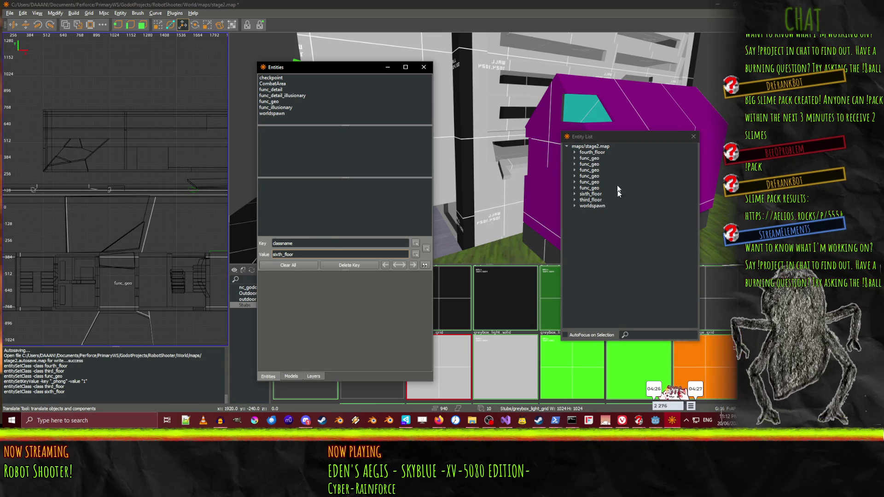
# Browse the remaining func_geo groups and reclassify the second one as fifth_floor
pyautogui.click(596, 188)
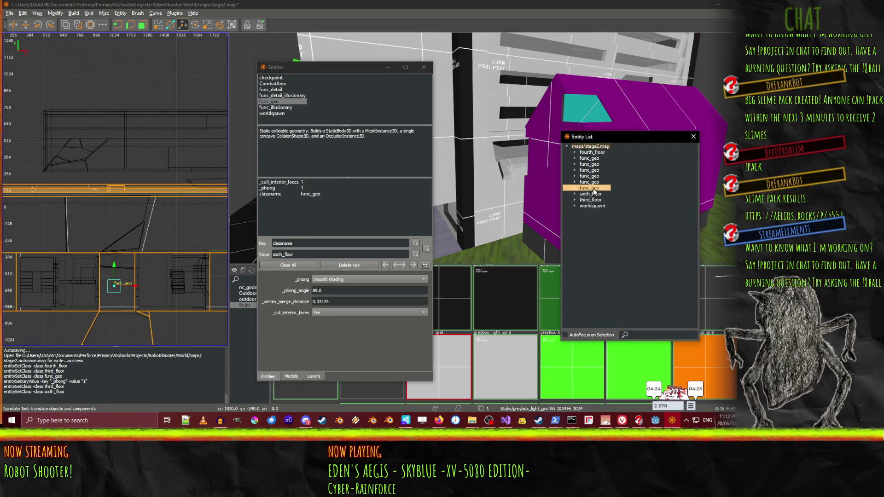
pyautogui.click(599, 183)
pyautogui.click(597, 176)
pyautogui.click(599, 171)
pyautogui.click(599, 164)
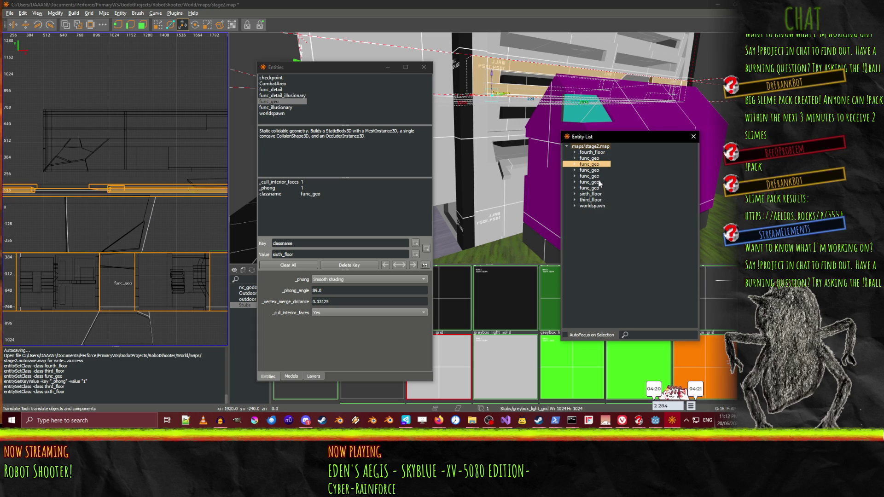
pyautogui.click(599, 195)
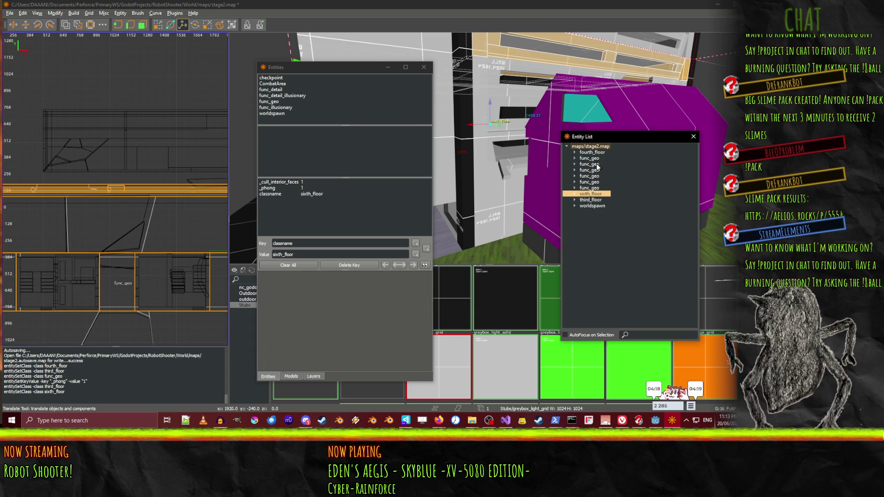
pyautogui.click(595, 153)
pyautogui.click(594, 164)
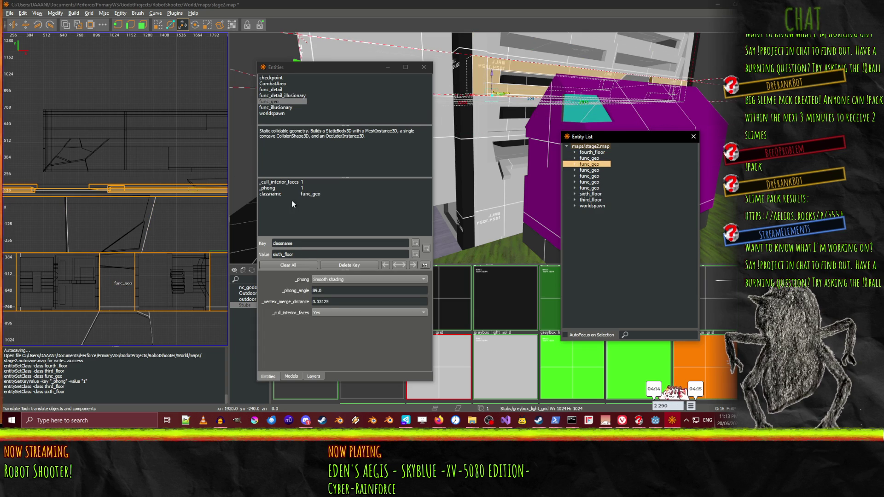
pyautogui.click(279, 194)
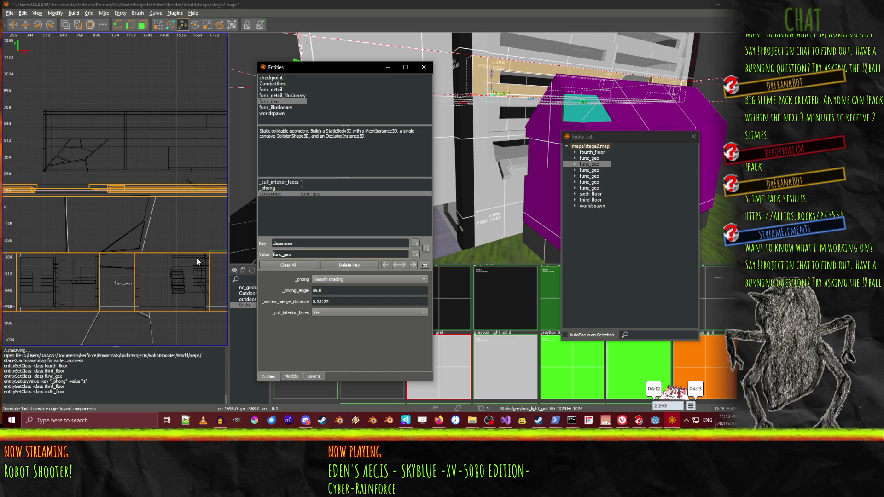
pyautogui.click(316, 254)
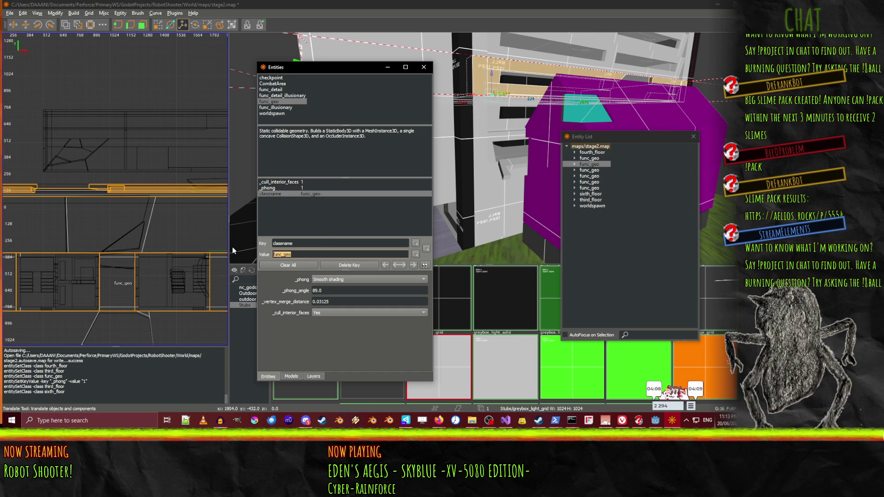
pyautogui.write('fifth')
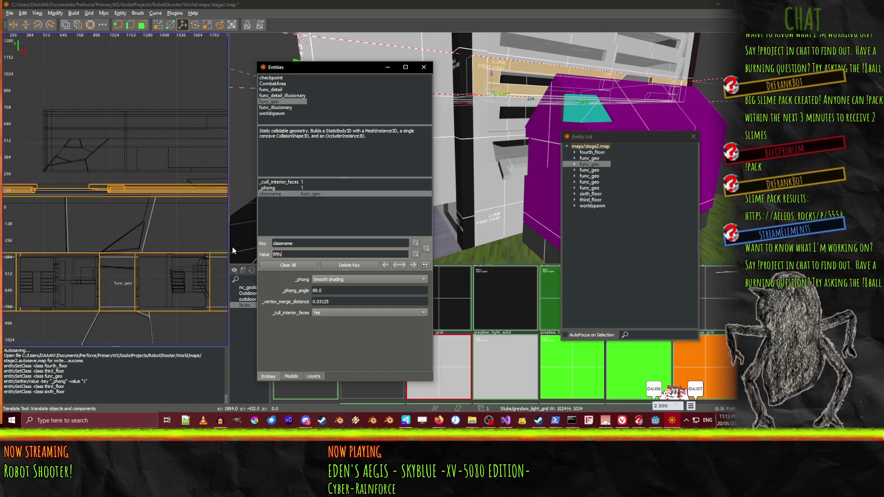
pyautogui.write('_floor')
pyautogui.press('Return')
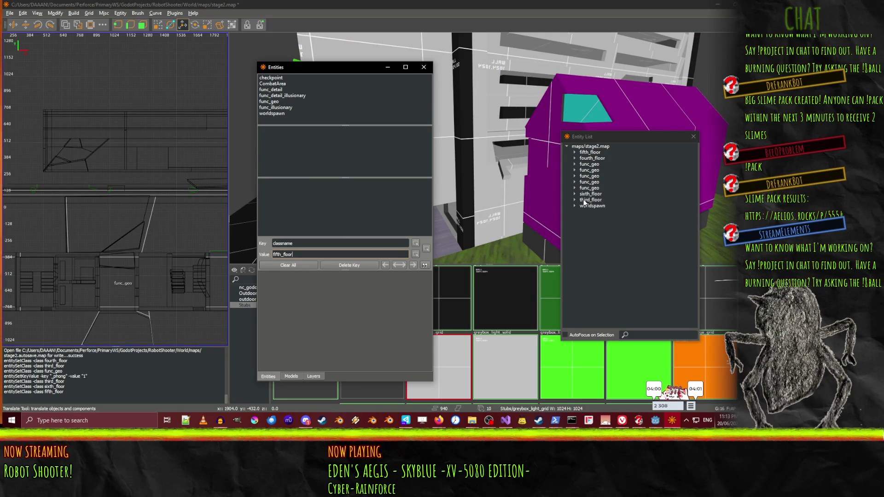
# Rename the fifth_floor and fourth_floor classnames to floor5 and floor4
pyautogui.click(594, 153)
pyautogui.tripleClick(312, 253)
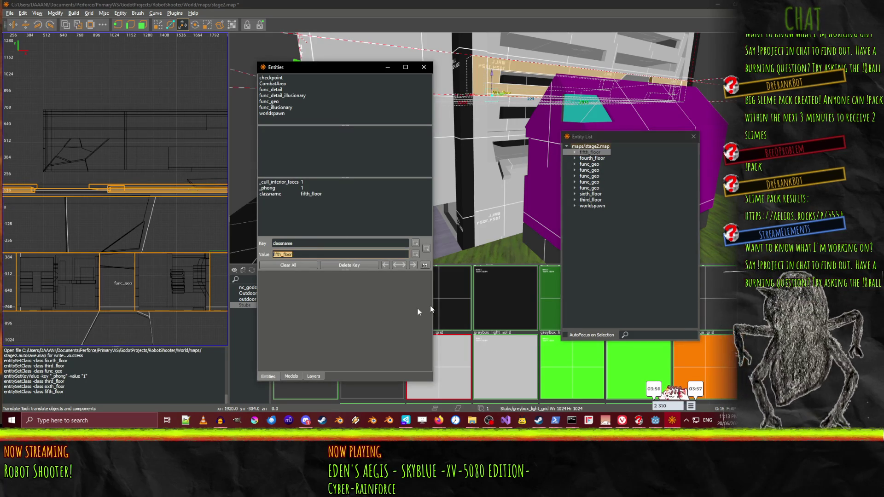
pyautogui.write('floor')
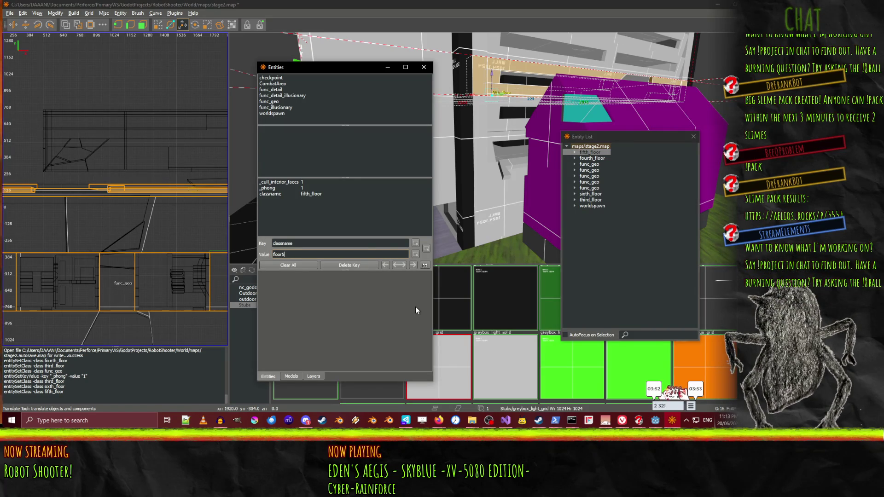
pyautogui.write('5')
pyautogui.press('Return')
pyautogui.click(593, 158)
pyautogui.moveTo(299, 254); pyautogui.dragTo(202, 254)
pyautogui.click(323, 194)
pyautogui.write('floo')
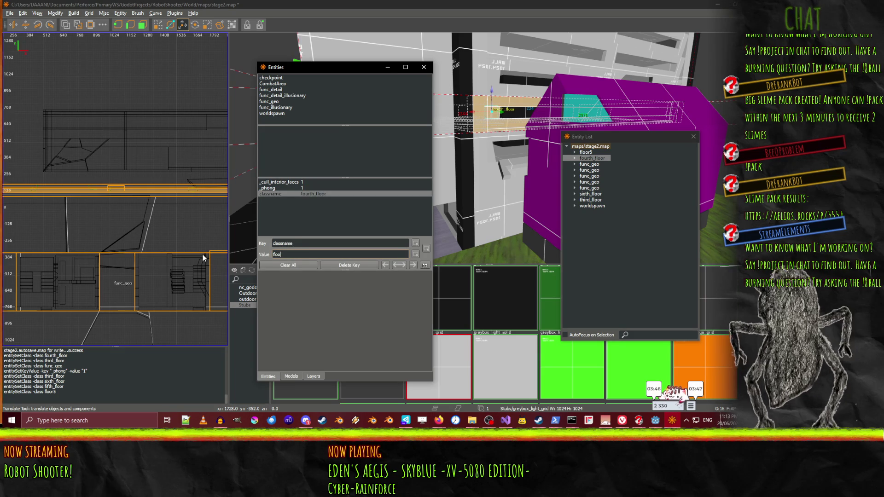
pyautogui.write('r4')
pyautogui.press('Return')
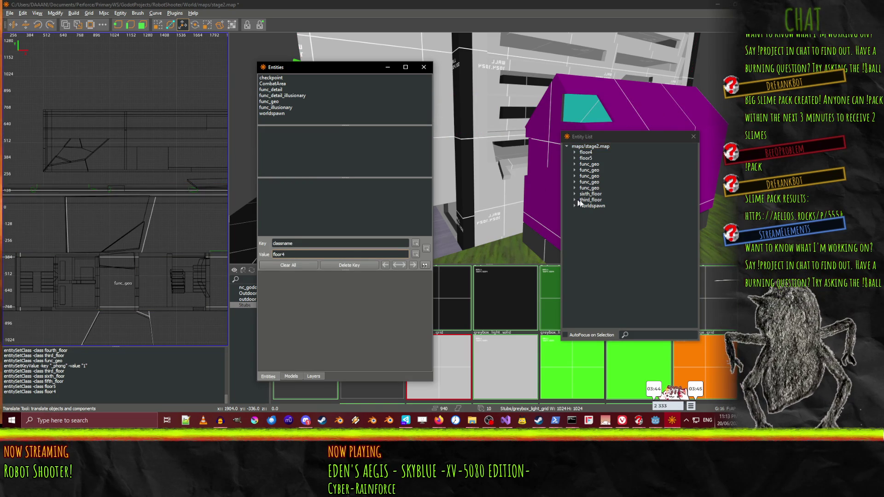
# Rename the sixth_floor and third_floor classnames to floor6 and floor3
pyautogui.click(593, 194)
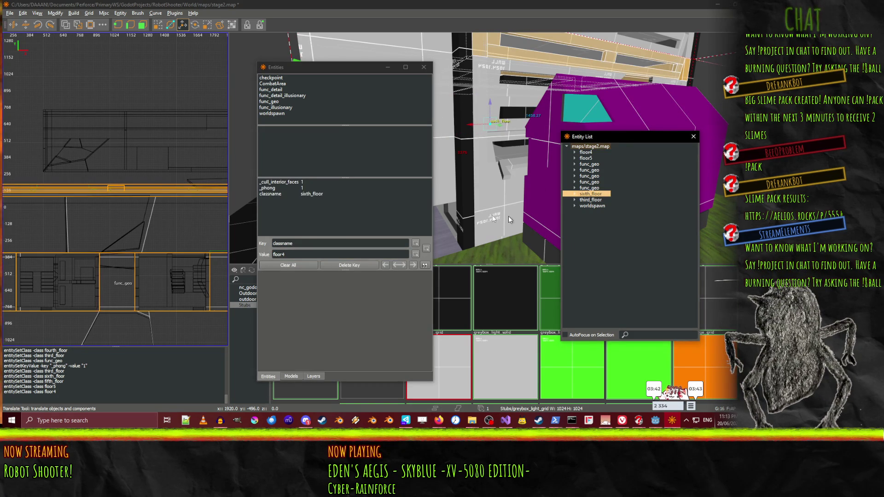
pyautogui.click(283, 195)
pyautogui.click(311, 253)
pyautogui.write('6')
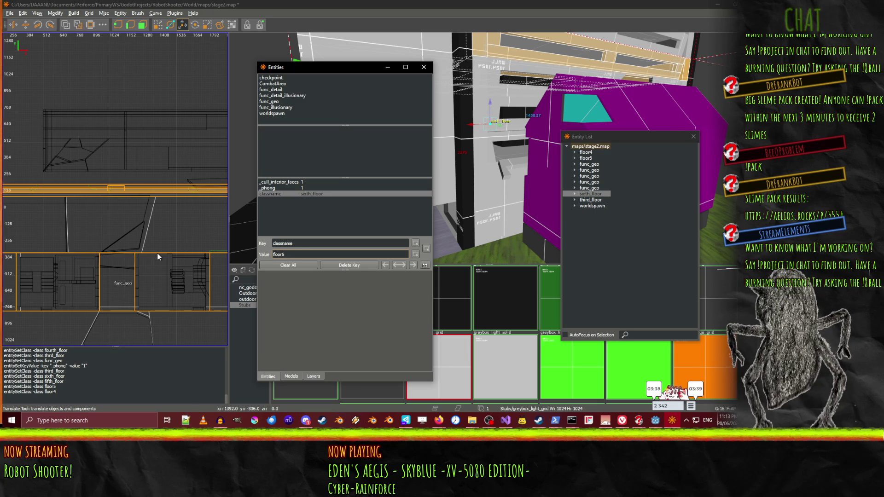
pyautogui.press('Return')
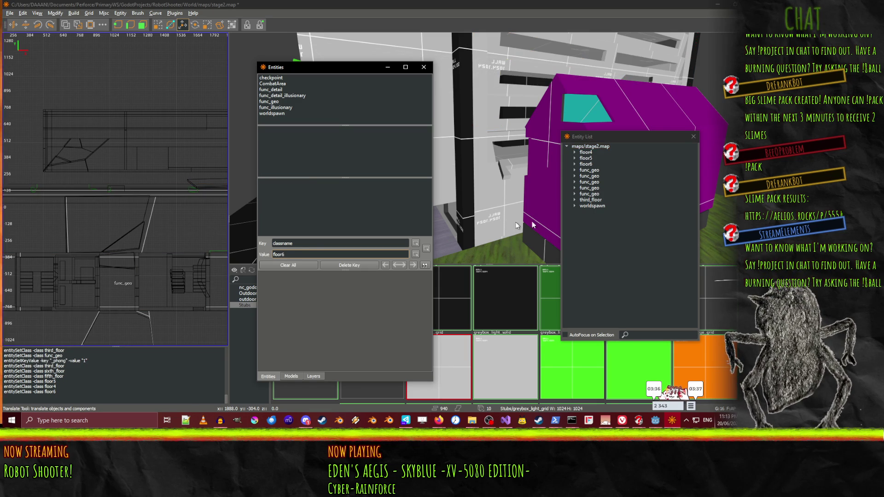
pyautogui.click(591, 200)
pyautogui.click(298, 255)
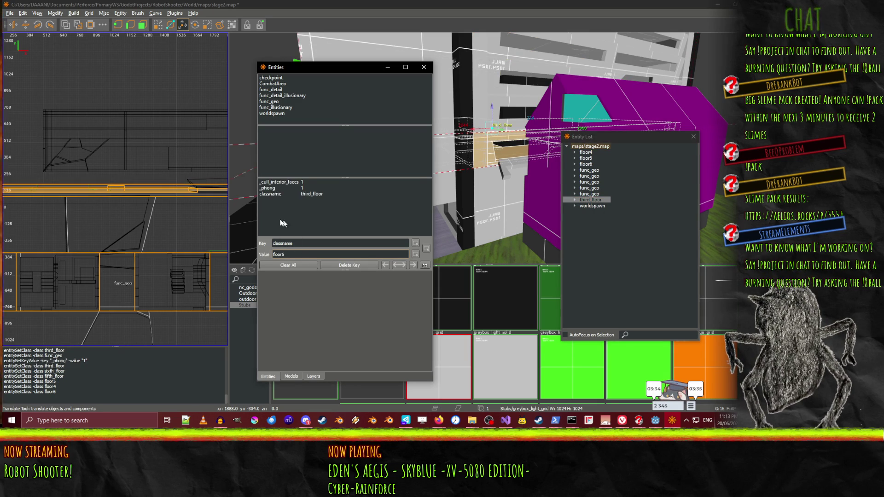
pyautogui.click(266, 194)
pyautogui.doubleClick(304, 254)
pyautogui.write('floor3')
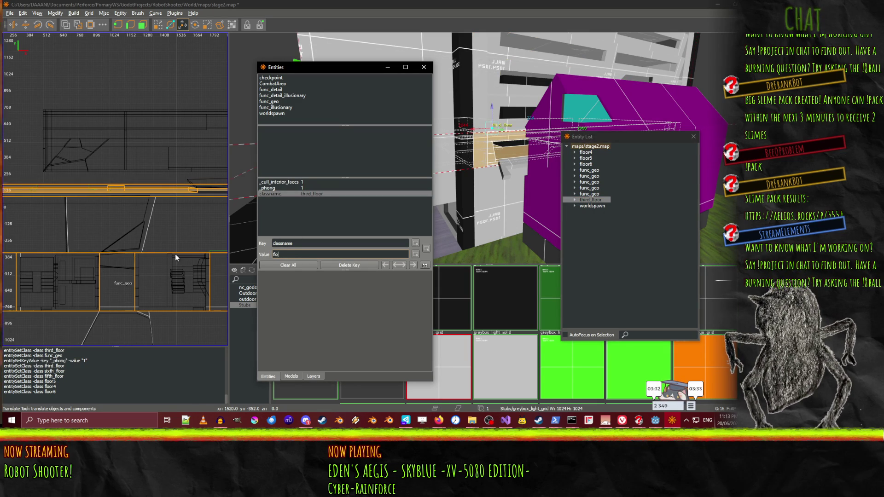
pyautogui.press('Return')
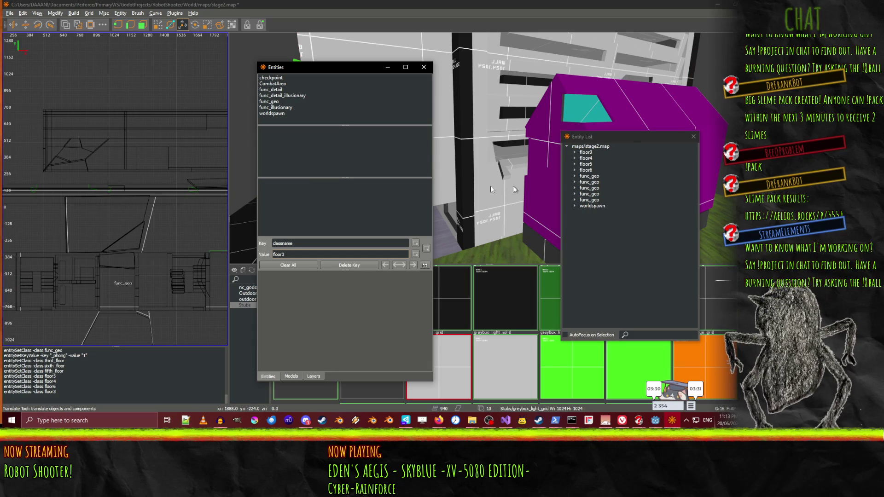
pyautogui.click(506, 171)
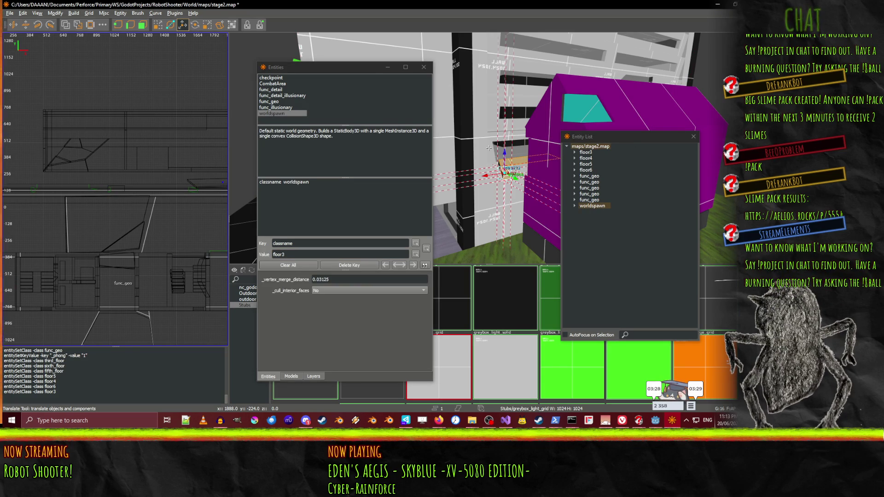
# Move the stray worldspawn brush into the floor3 entity
pyautogui.press('w')
pyautogui.press('w')
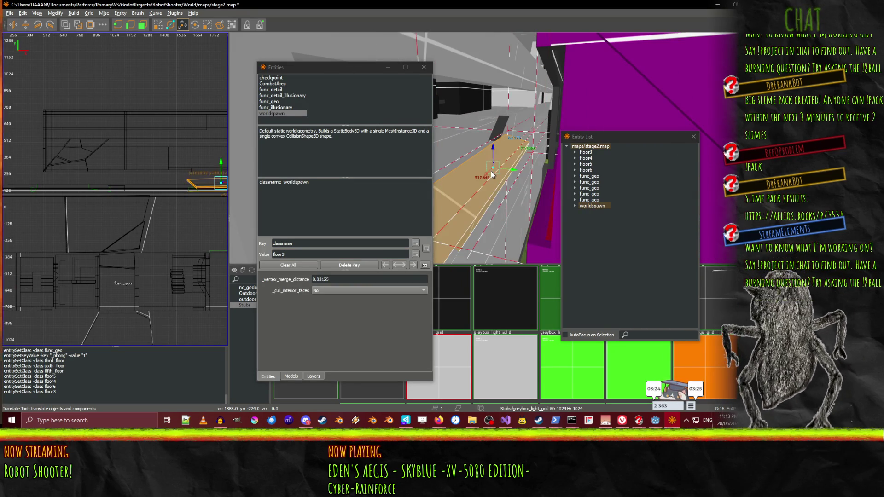
pyautogui.press('w')
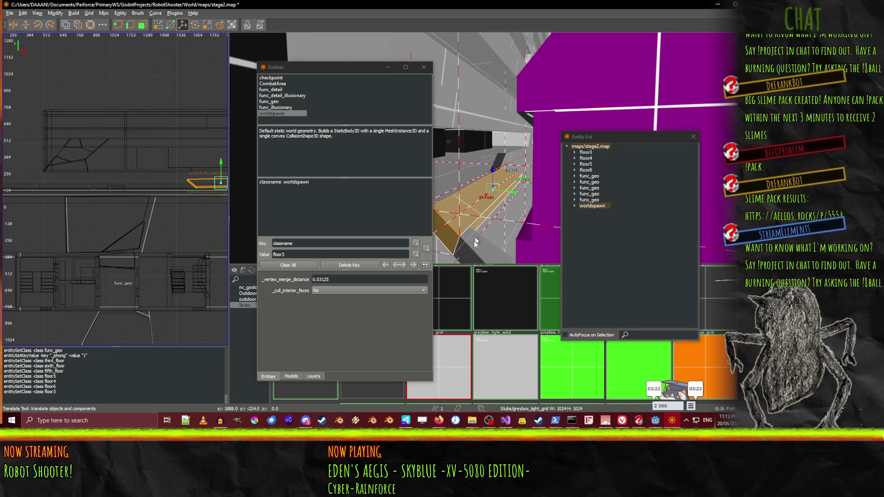
pyautogui.click(587, 153)
pyautogui.hotkey('ctrl', 'm')
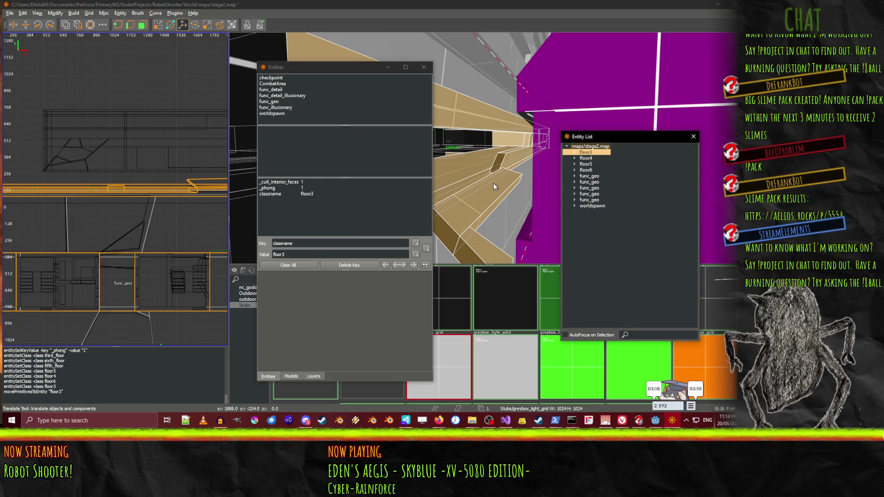
# Inspect the floor3 group in the 3D view, then close the Entity List
pyautogui.click(588, 154)
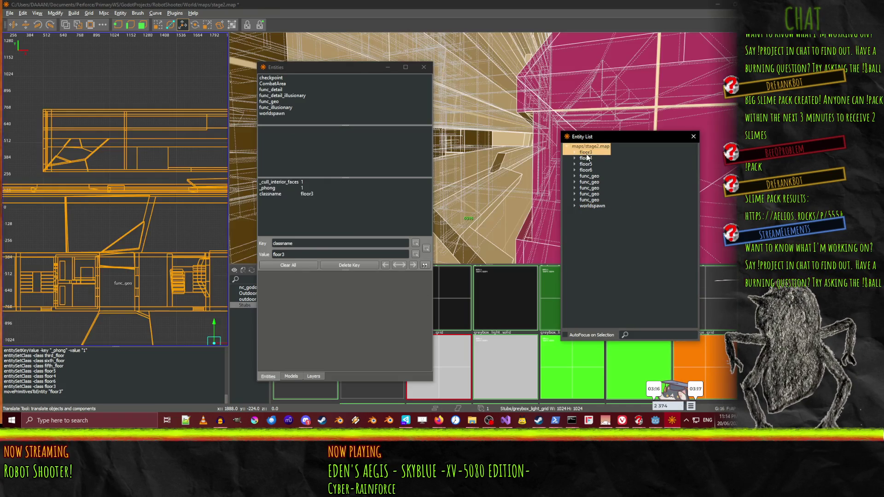
pyautogui.click(592, 153)
pyautogui.rightClick(441, 193)
pyautogui.press('w')
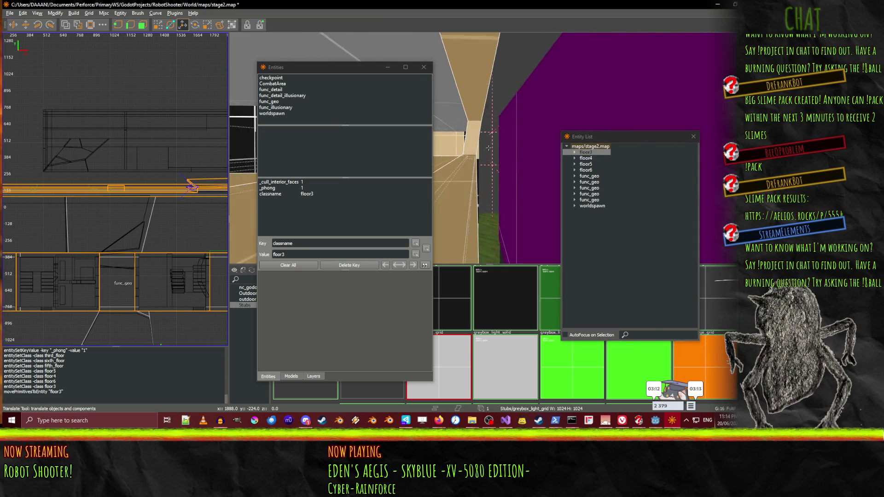
pyautogui.press('w')
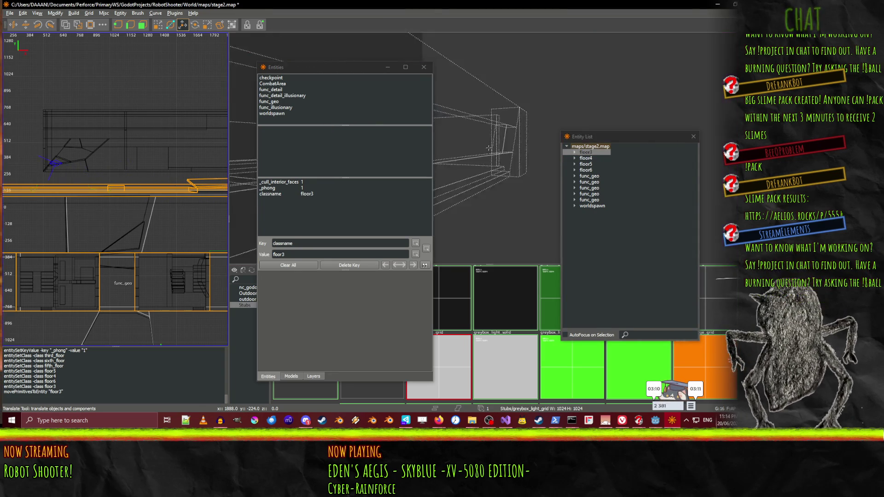
pyautogui.press('w')
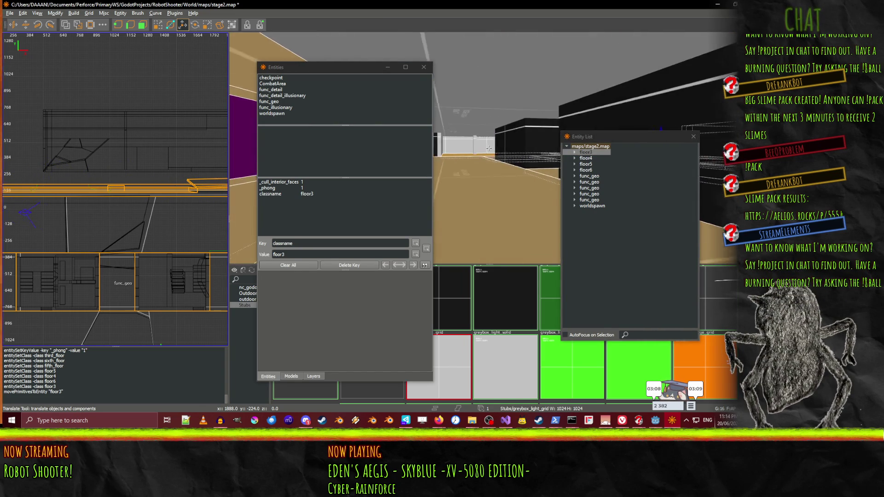
pyautogui.press('w')
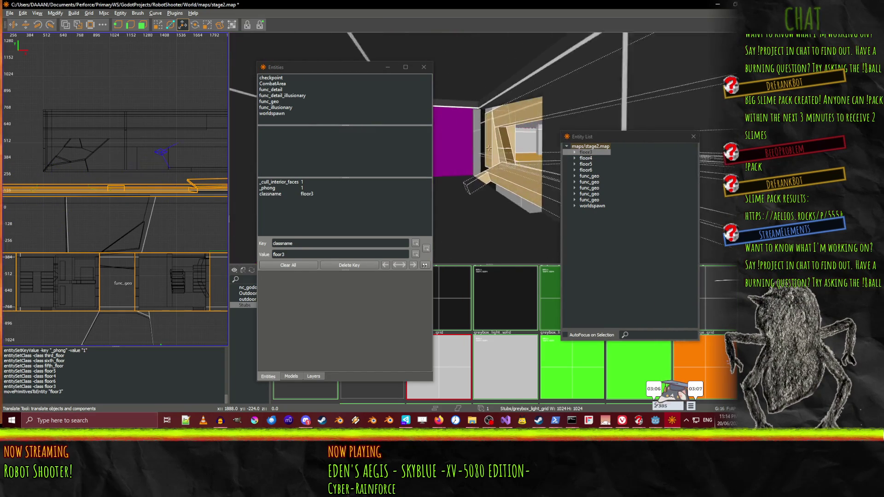
pyautogui.press('w')
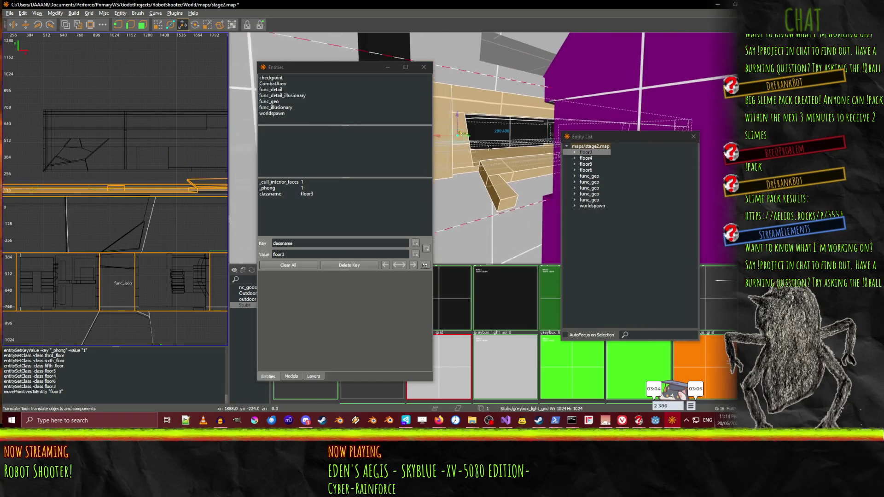
pyautogui.click(693, 136)
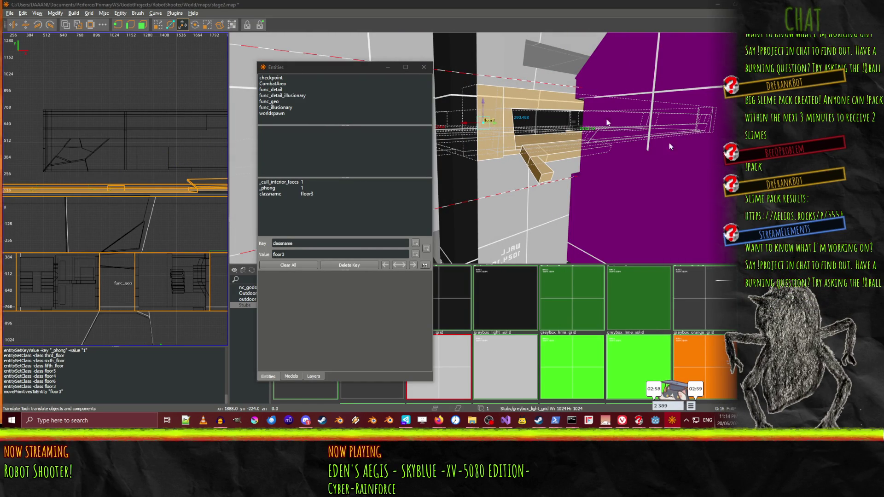
pyautogui.moveTo(288, 69)
pyautogui.mouseDown()
pyautogui.moveTo(774, 90)
pyautogui.moveTo(582, 95)
pyautogui.moveTo(69, 67)
pyautogui.moveTo(48, 100)
pyautogui.moveTo(37, 96)
pyautogui.mouseUp()
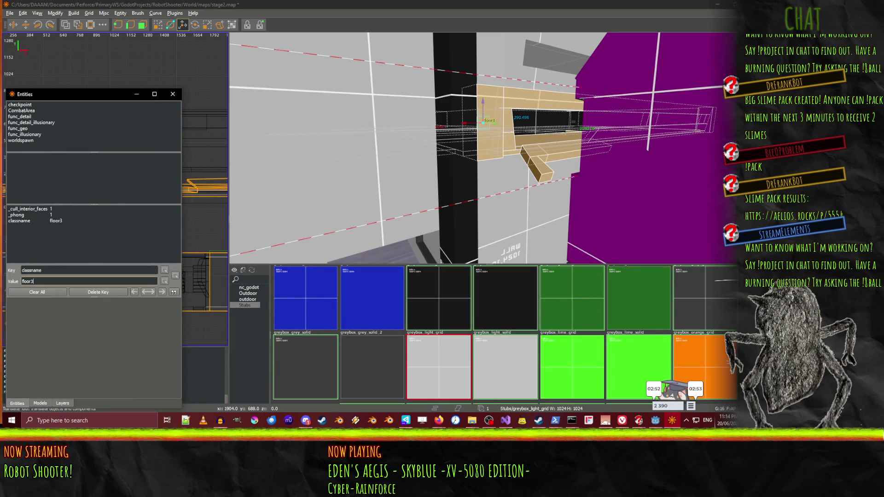
# Reopen the Entity List, save stage2.map, and pick the fourth func_geo group's classname
pyautogui.press('l')
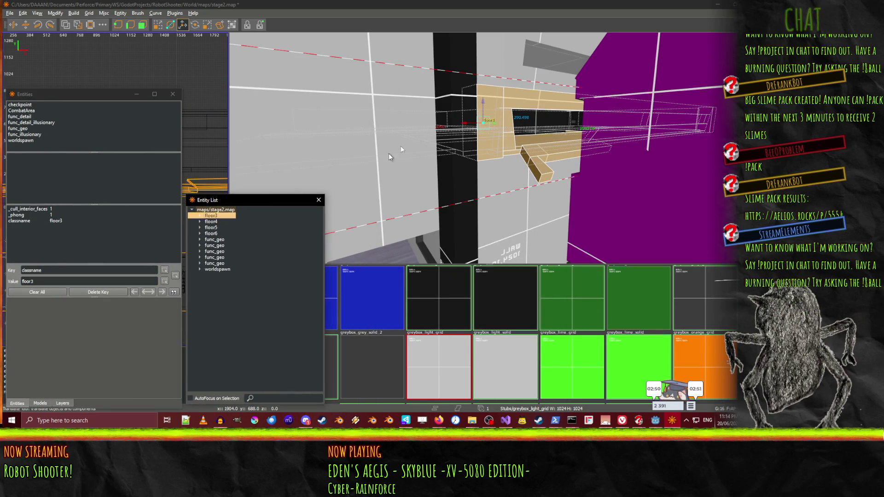
pyautogui.hotkey('ctrl', 's')
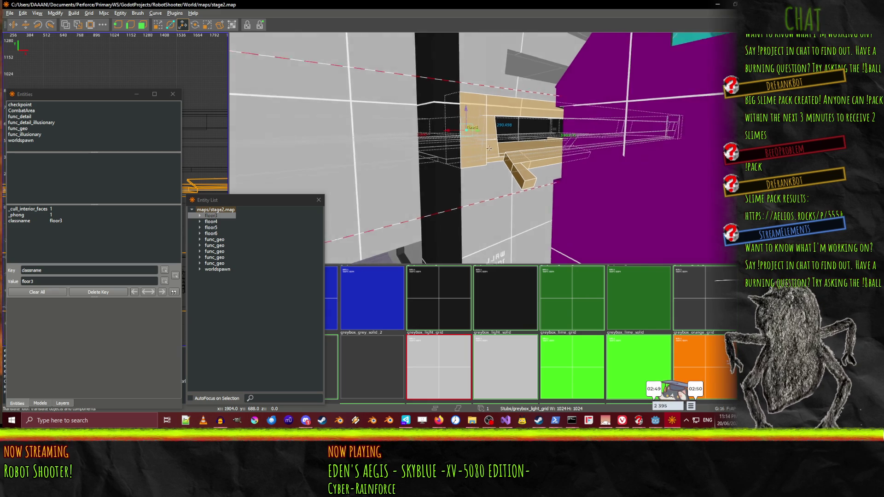
pyautogui.click(212, 240)
pyautogui.click(216, 257)
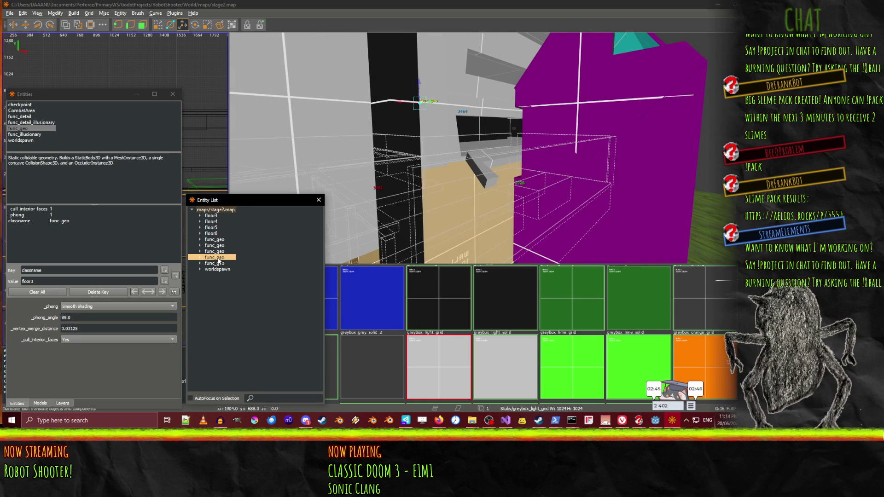
pyautogui.press('Escape')
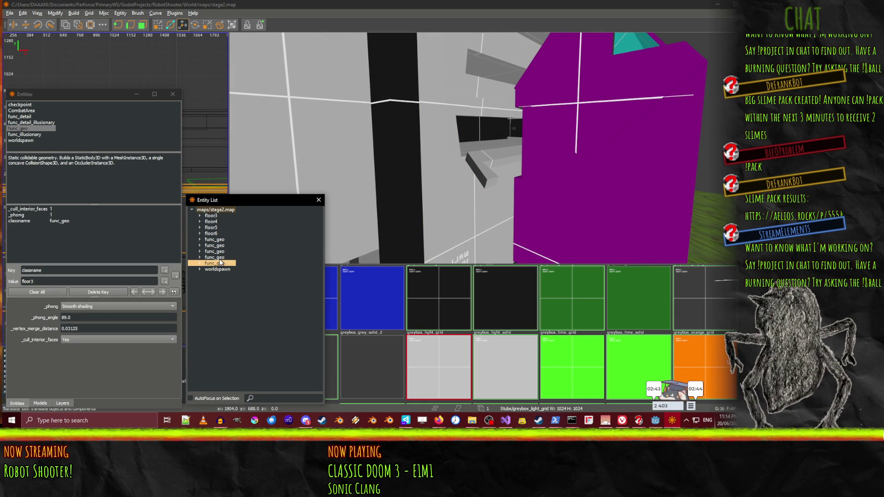
pyautogui.click(219, 262)
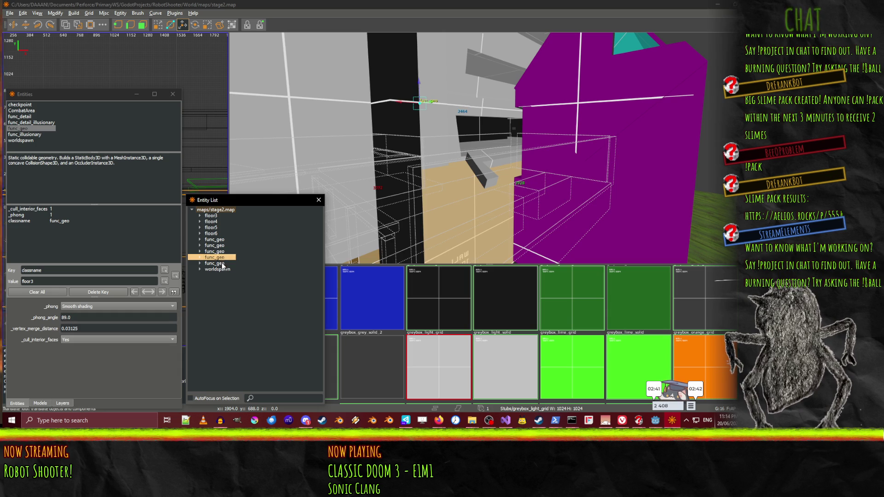
pyautogui.click(221, 257)
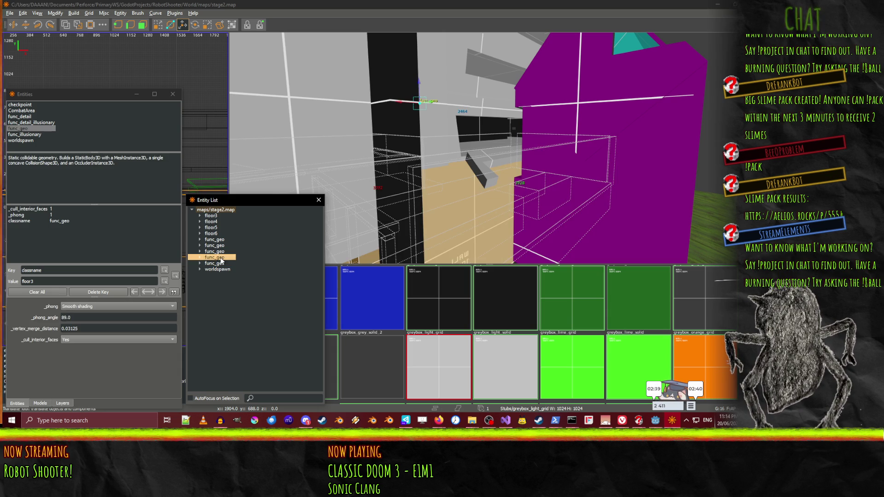
pyautogui.click(59, 221)
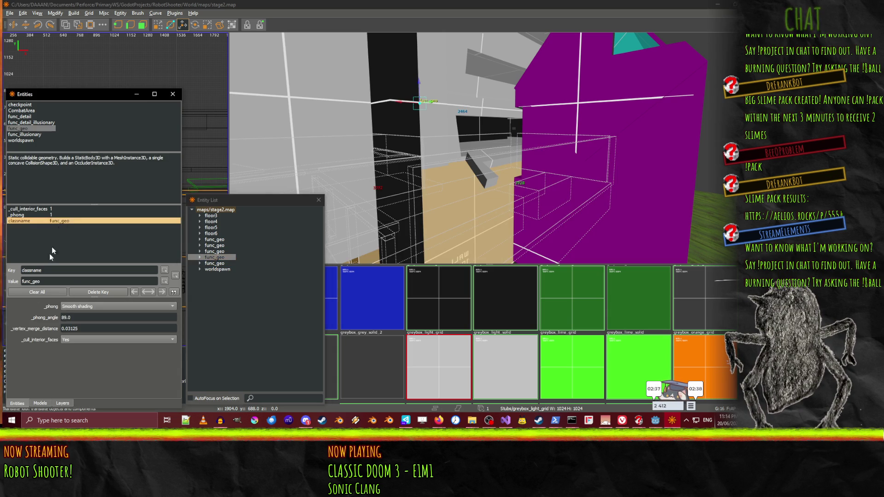
# Change the selected func_geo group's classname to floor1
pyautogui.doubleClick(45, 282)
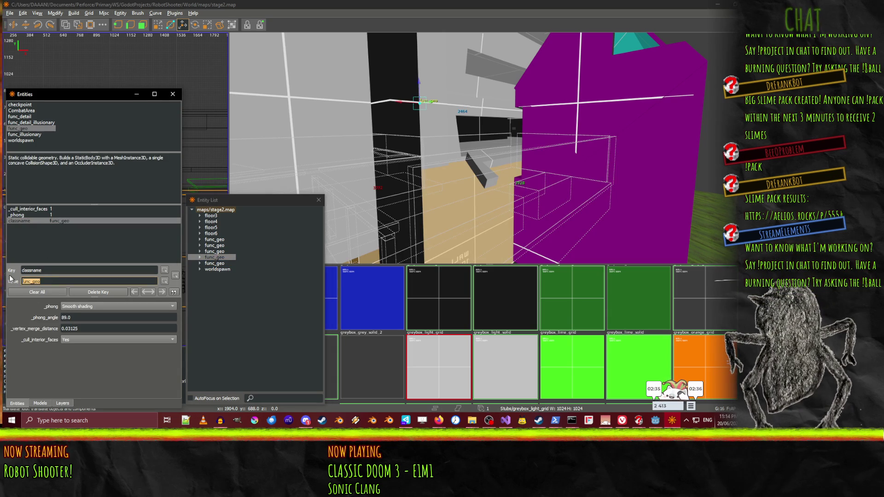
pyautogui.write('floo')
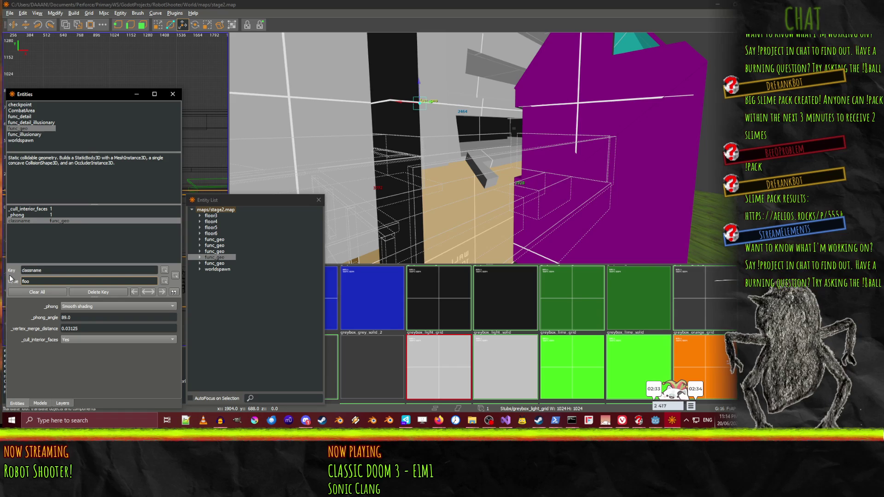
pyautogui.write('r1')
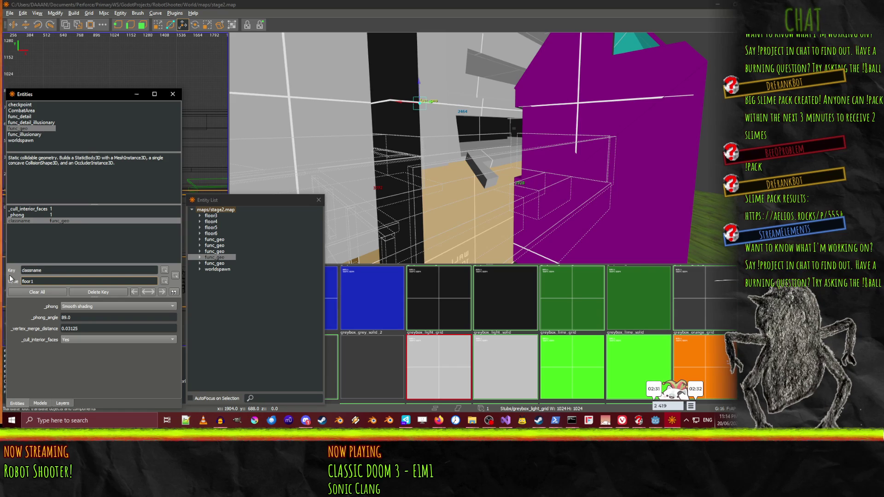
pyautogui.press('Return')
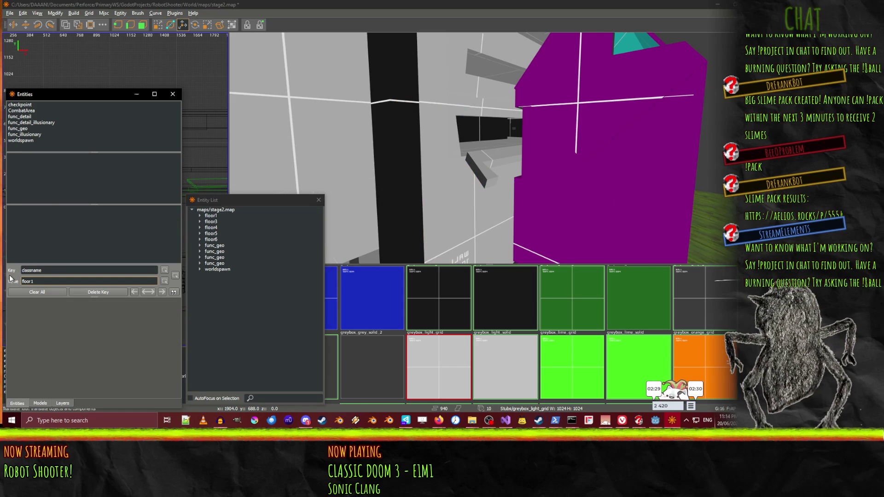
pyautogui.click(220, 216)
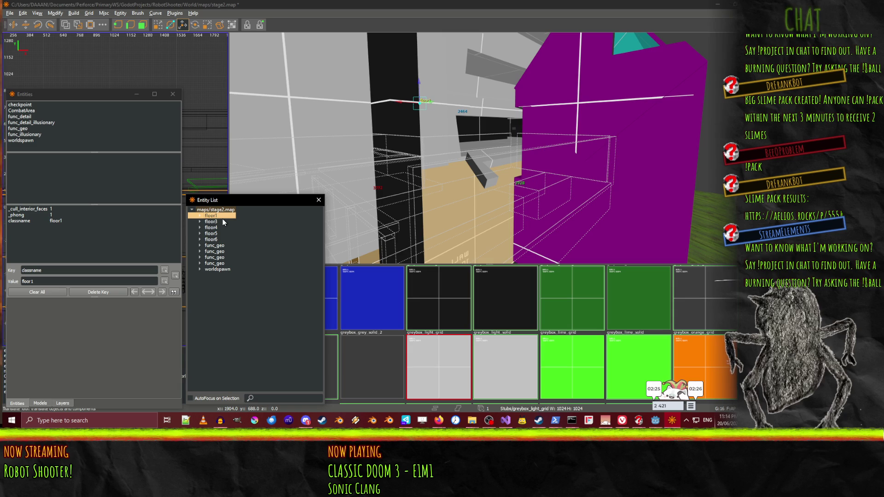
# Browse floor5, floor6 and the func_geo groups to inspect their geometry
pyautogui.click(214, 228)
pyautogui.click(215, 233)
pyautogui.click(215, 240)
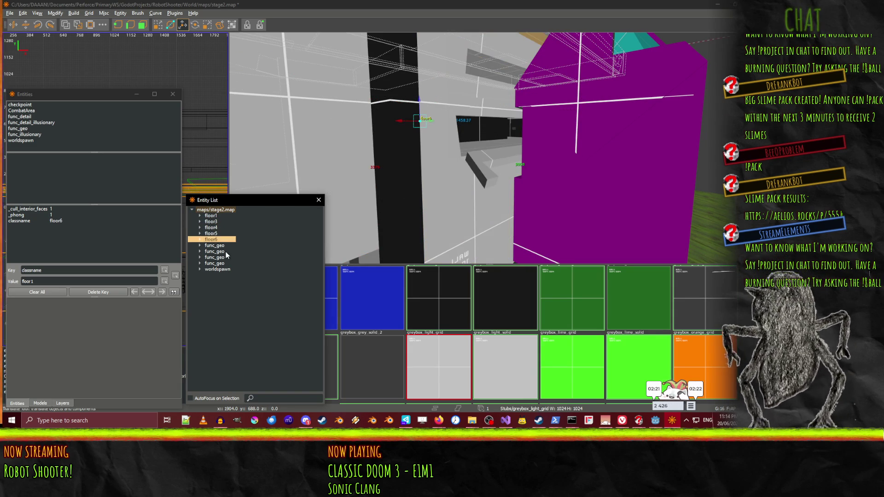
pyautogui.click(222, 247)
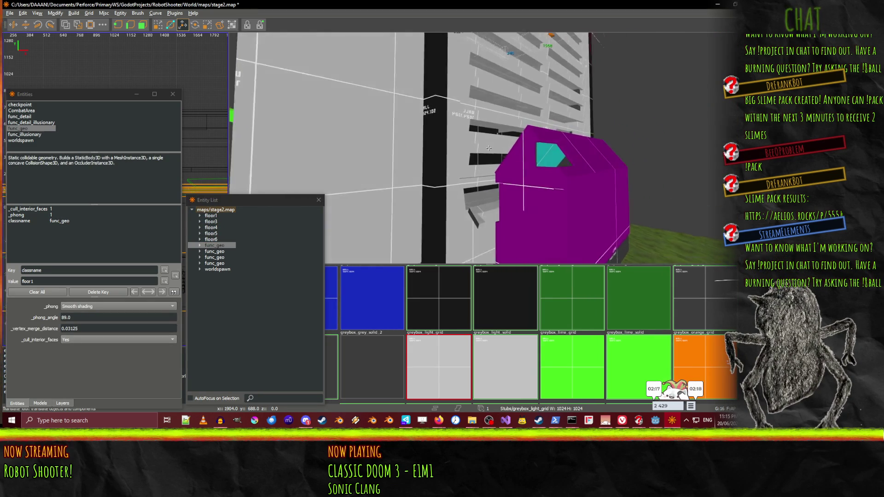
pyautogui.click(221, 252)
pyautogui.click(223, 258)
pyautogui.click(219, 263)
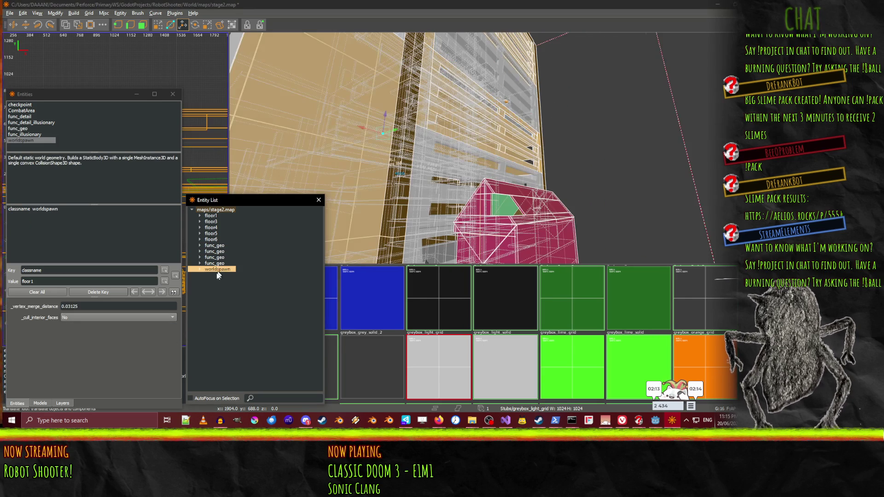
pyautogui.click(225, 239)
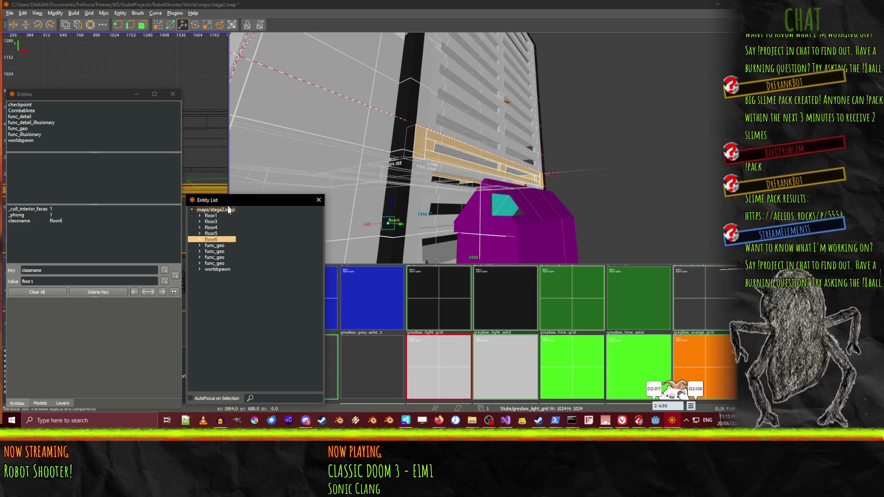
# Compare the remaining func_geo groups against floor6 and settle on the third one
pyautogui.click(217, 251)
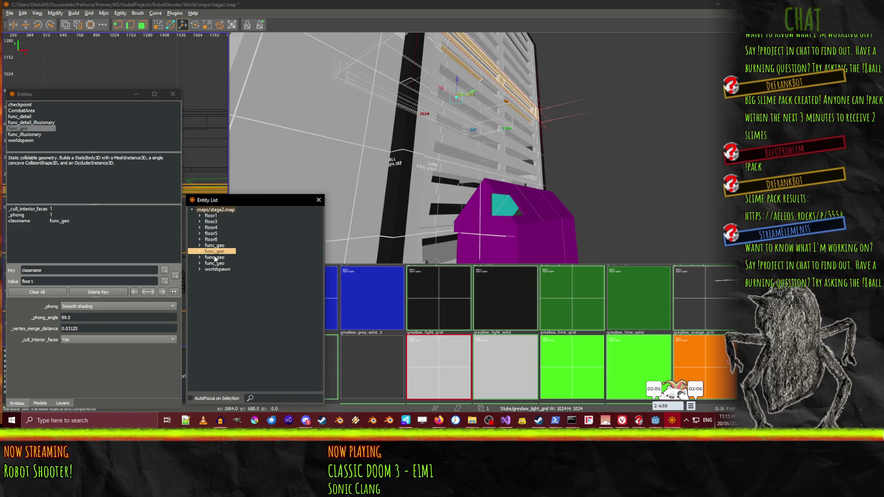
pyautogui.click(214, 257)
pyautogui.scroll(5, 488, 148)
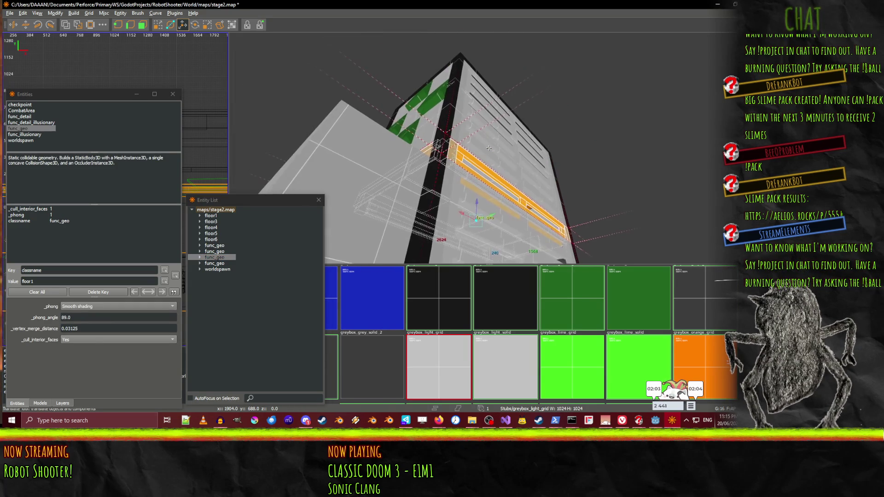
pyautogui.scroll(3, 489, 148)
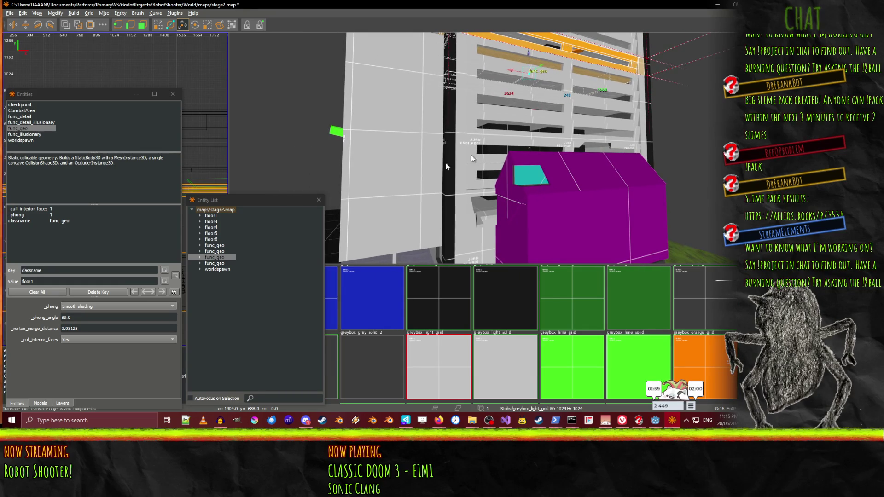
pyautogui.click(217, 239)
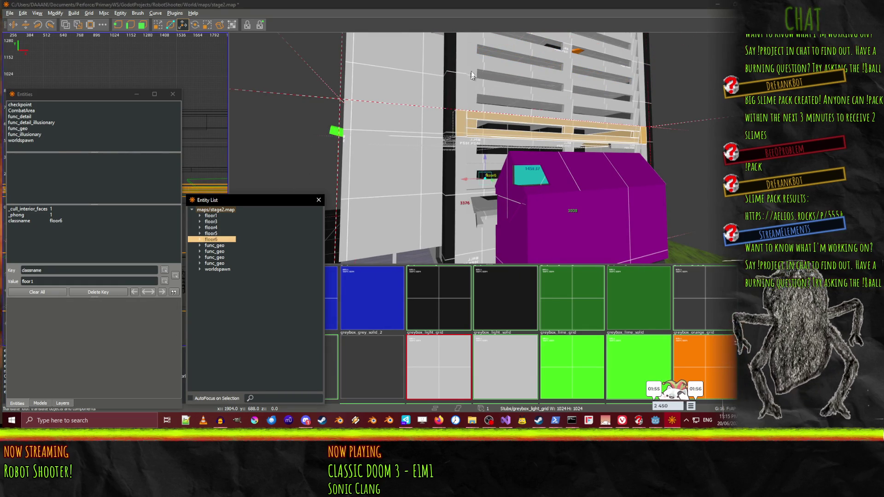
pyautogui.click(216, 264)
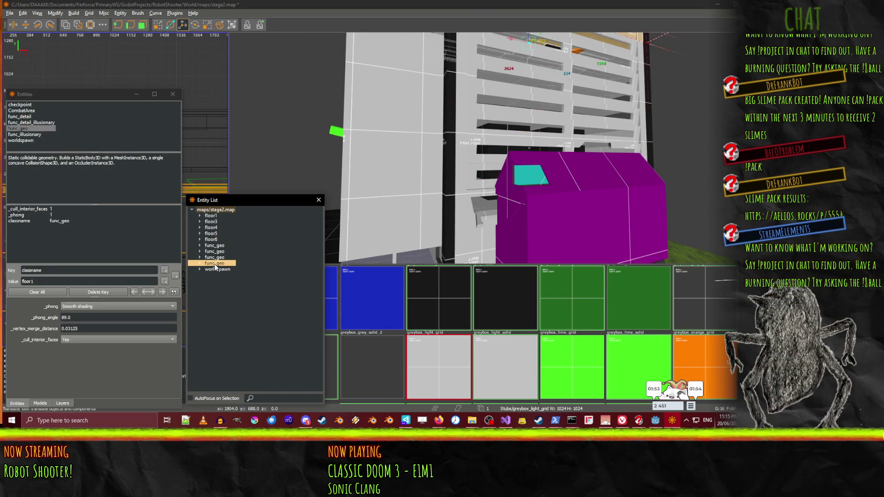
pyautogui.click(216, 257)
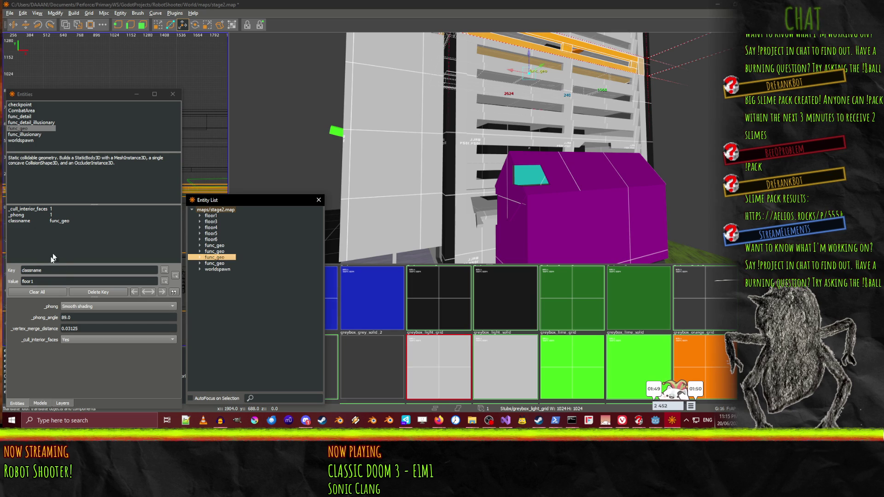
# Change the third func_geo group's classname to floor10
pyautogui.click(47, 280)
pyautogui.click(65, 220)
pyautogui.doubleClick(31, 282)
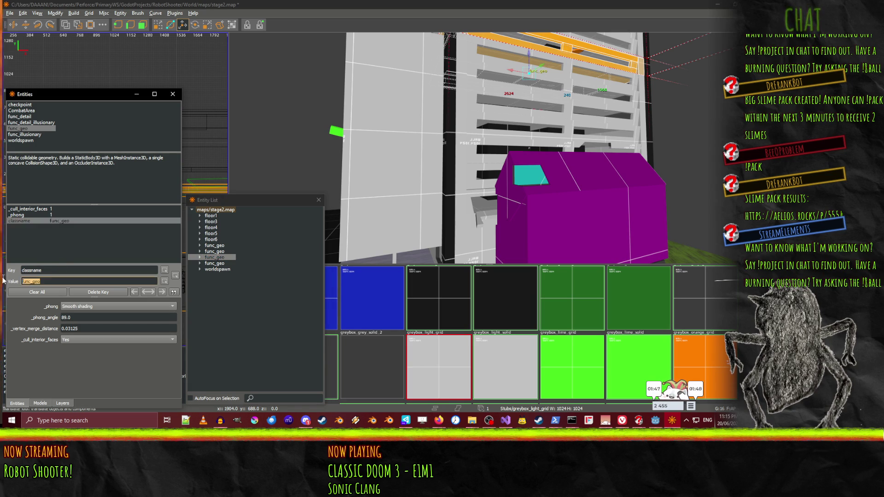
pyautogui.write('floor10')
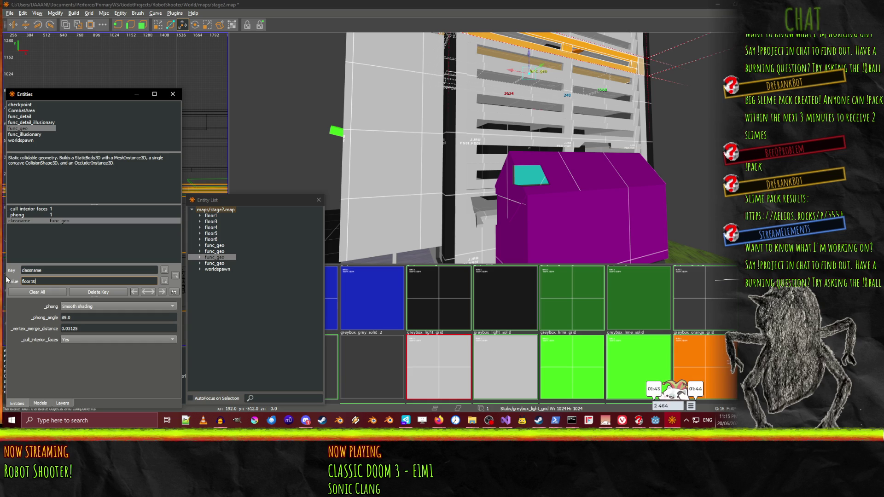
pyautogui.press('Return')
pyautogui.click(211, 216)
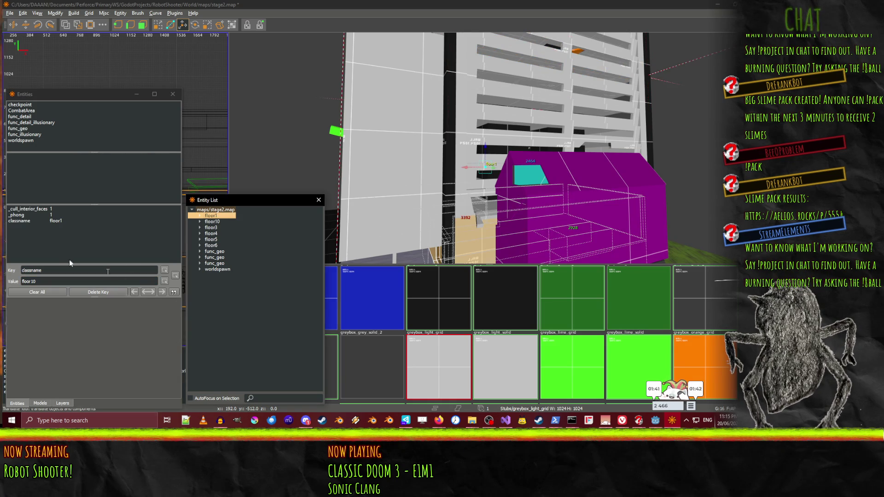
pyautogui.click(39, 251)
# Zero-pad floor1 and floor3 to floor01 and floor03
pyautogui.click(34, 284)
pyautogui.press('Left')
pyautogui.write('0')
pyautogui.press('Return')
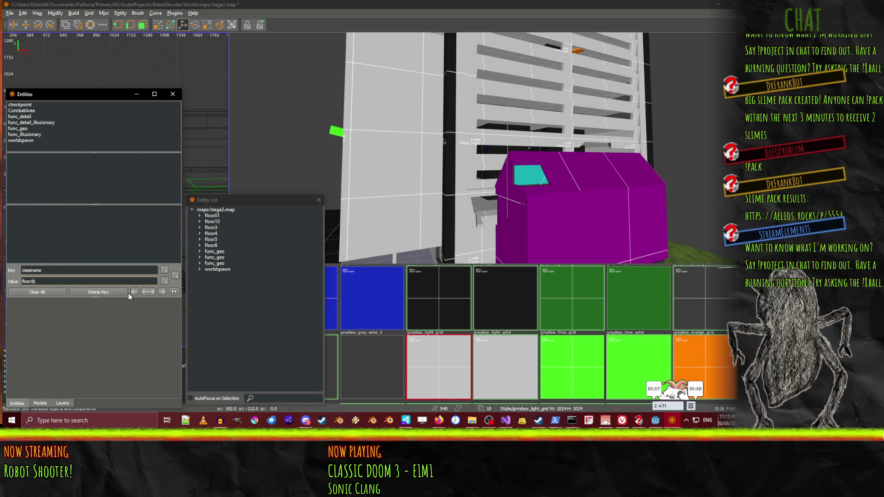
pyautogui.click(205, 228)
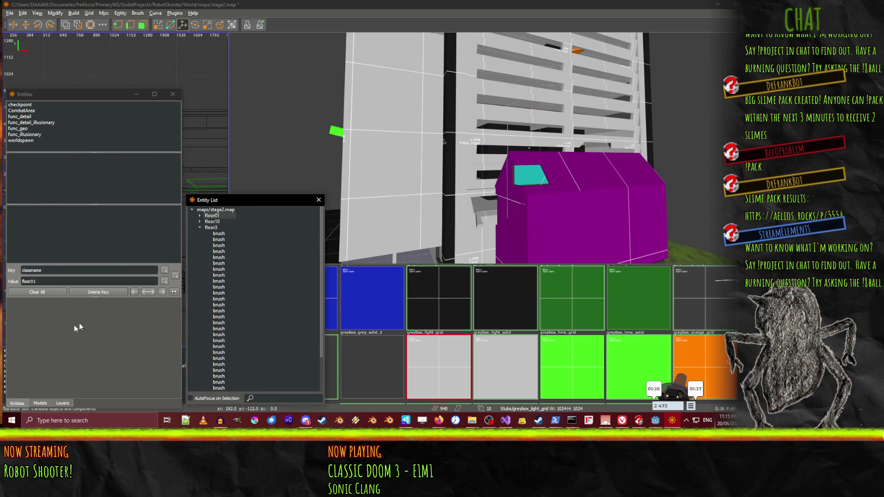
pyautogui.click(197, 227)
pyautogui.click(199, 229)
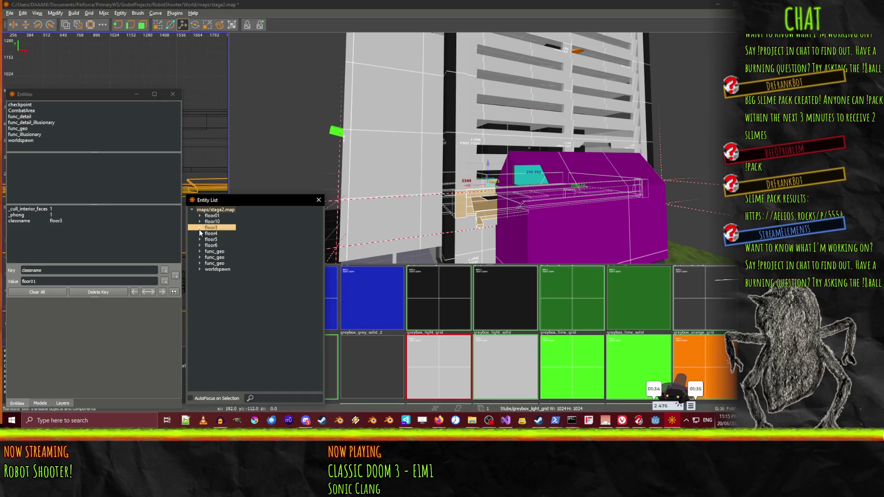
pyautogui.click(32, 283)
pyautogui.click(28, 221)
pyautogui.click(32, 283)
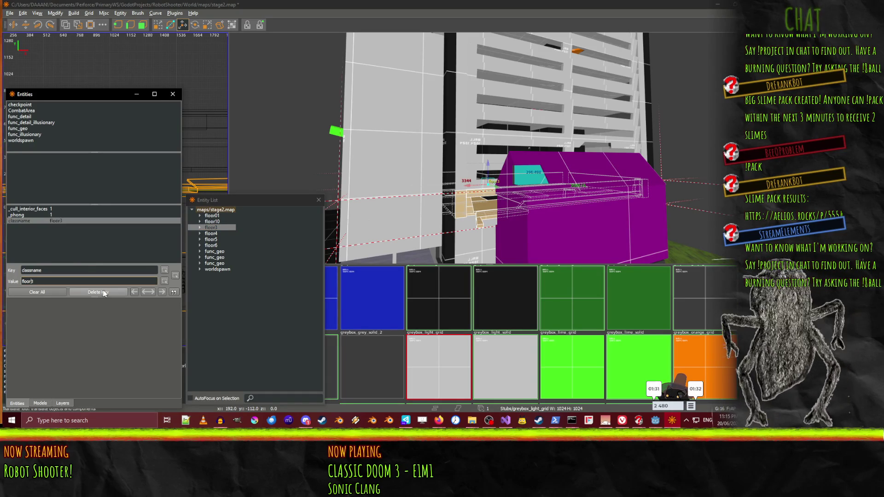
pyautogui.write('0')
pyautogui.press('Return')
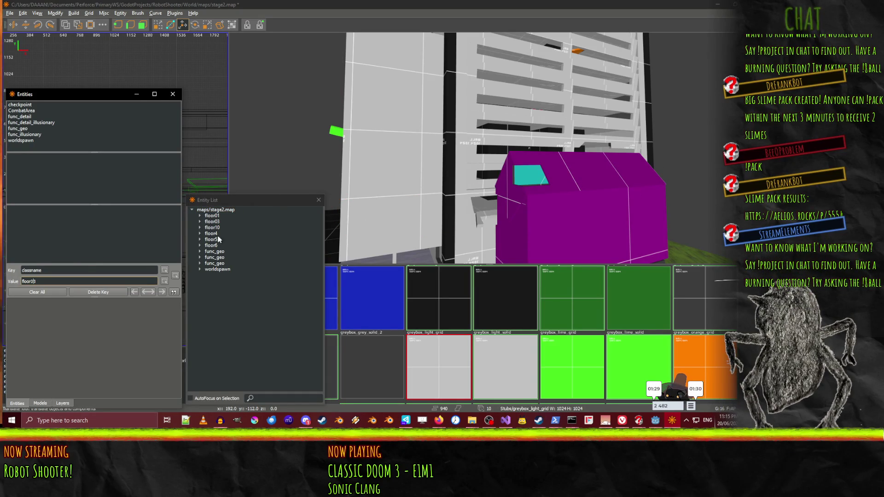
# Zero-pad floor4 and floor5 to floor04 and floor05
pyautogui.click(218, 234)
pyautogui.click(26, 225)
pyautogui.click(29, 281)
pyautogui.write('0')
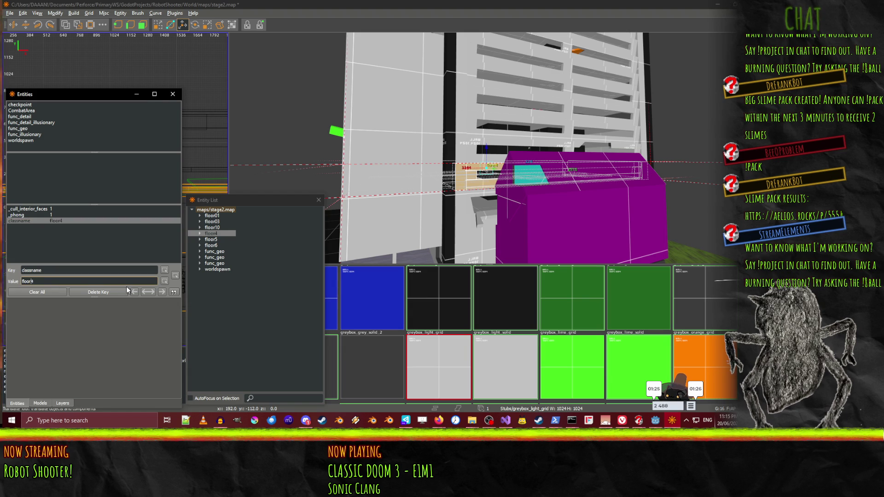
pyautogui.press('Return')
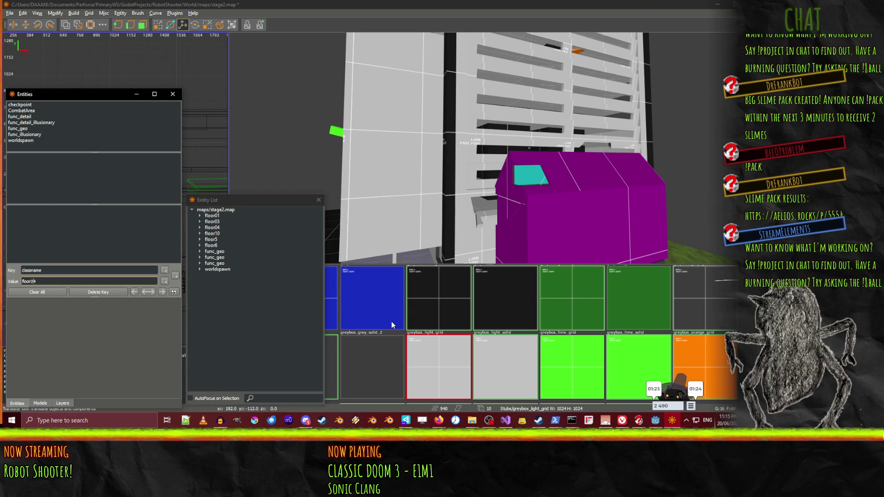
pyautogui.click(223, 242)
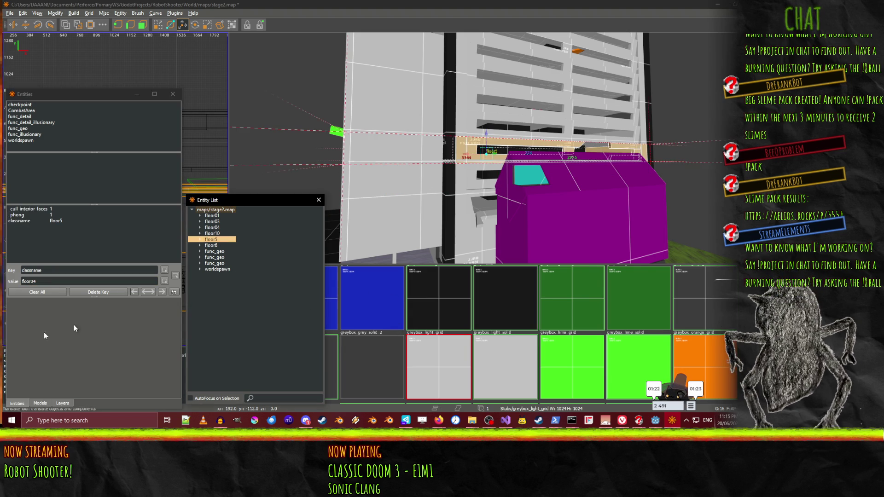
pyautogui.click(33, 281)
pyautogui.click(53, 221)
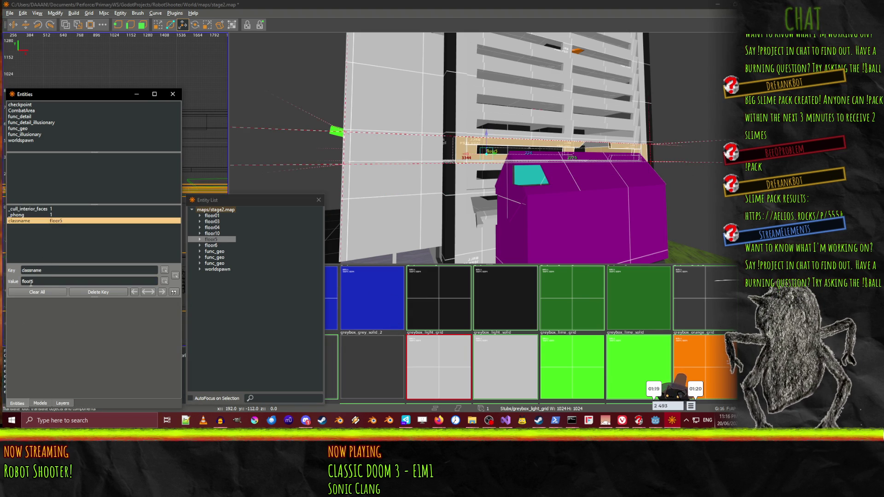
pyautogui.write('0')
# Change floor6's classname to floor06
pyautogui.click(212, 245)
pyautogui.click(46, 214)
pyautogui.click(46, 221)
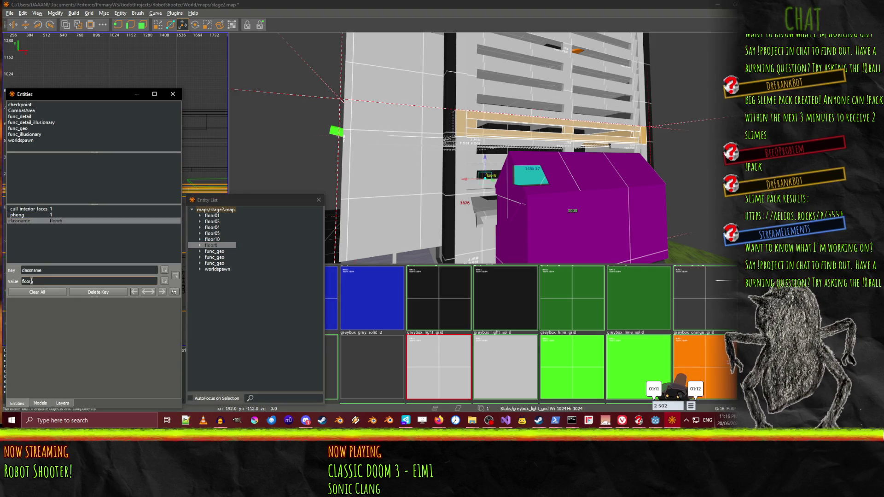
pyautogui.press('Return')
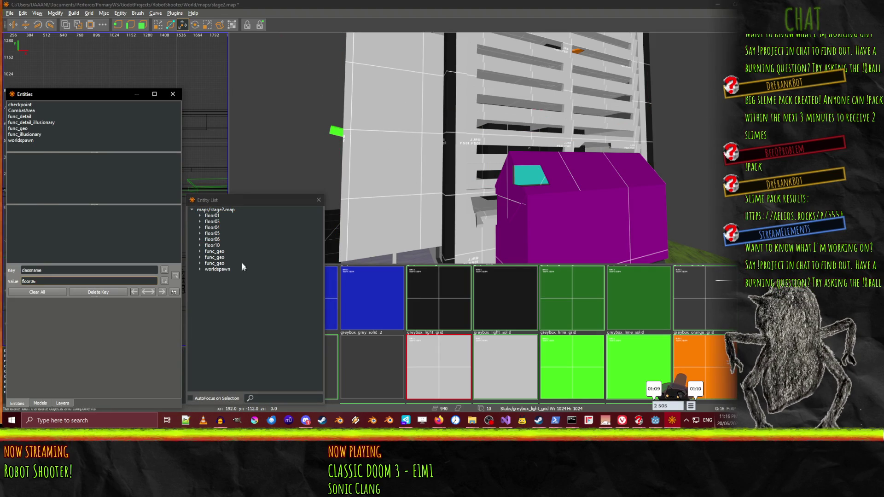
pyautogui.click(452, 232)
# Change a func_geo group's classname to floor11
pyautogui.click(221, 258)
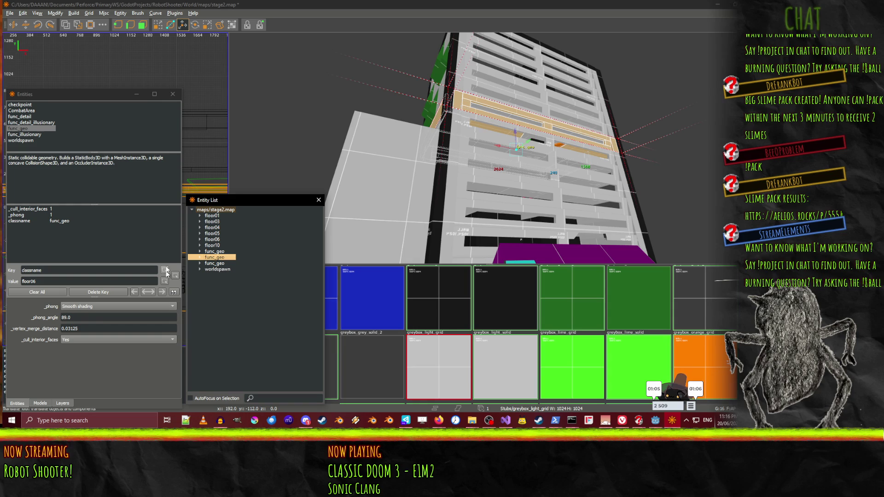
pyautogui.click(62, 220)
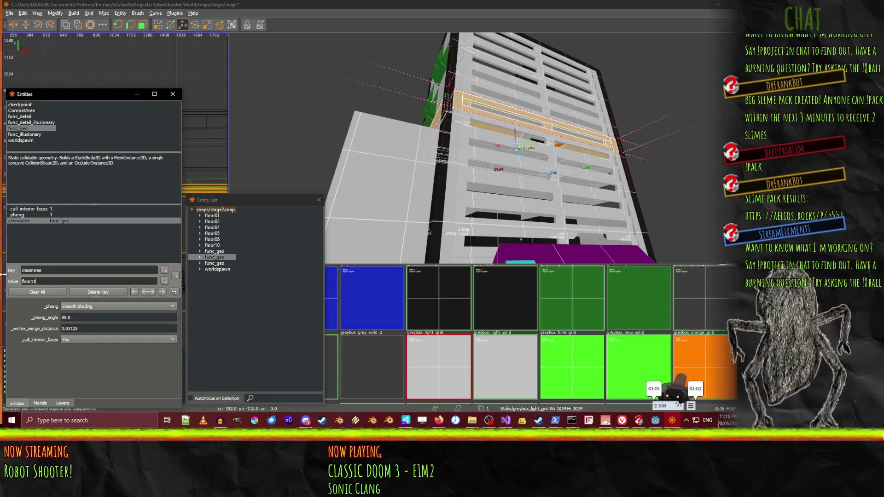
pyautogui.press('Return')
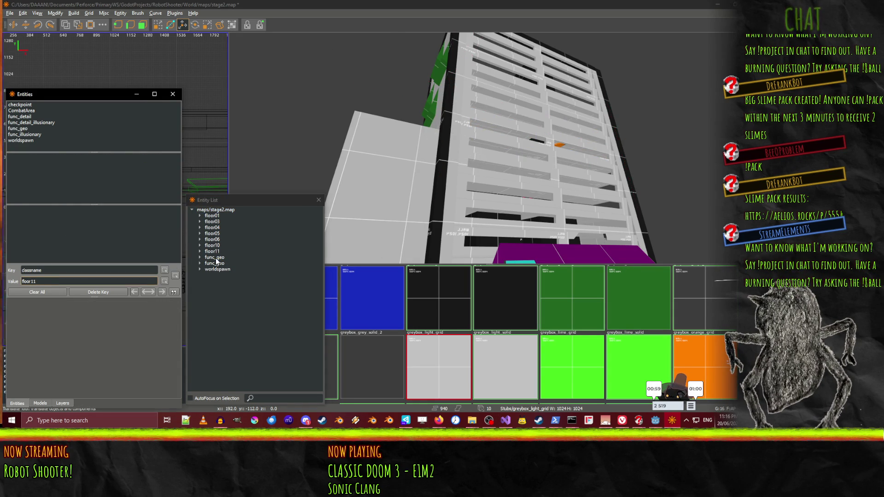
# Change the next func_geo group to floor12, then select the last remaining func_geo
pyautogui.click(215, 258)
pyautogui.click(219, 263)
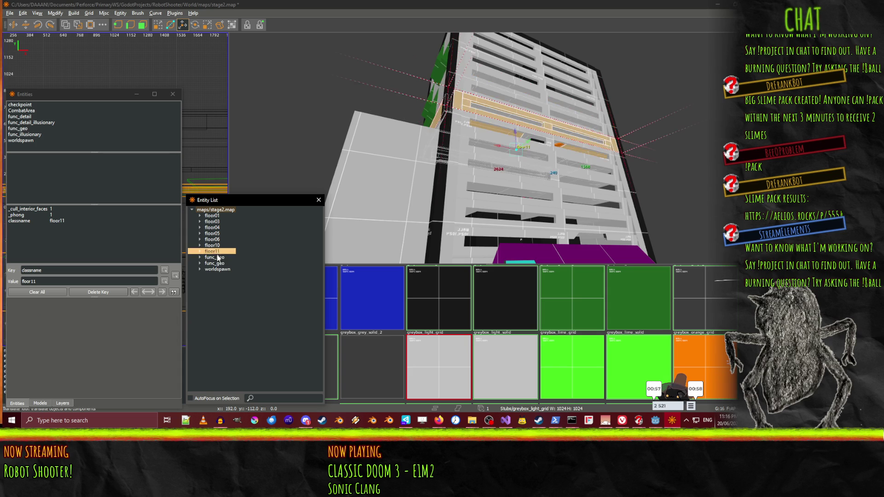
pyautogui.click(72, 220)
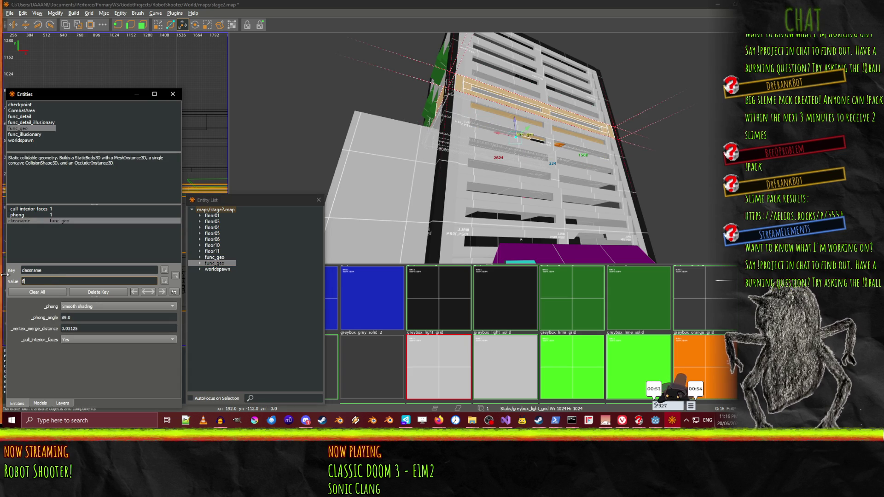
pyautogui.write('oor12')
pyautogui.press('Return')
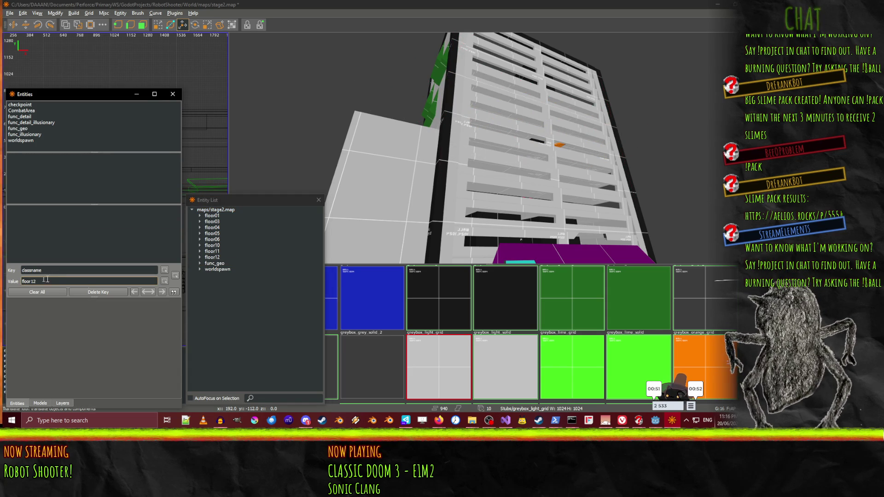
pyautogui.click(210, 270)
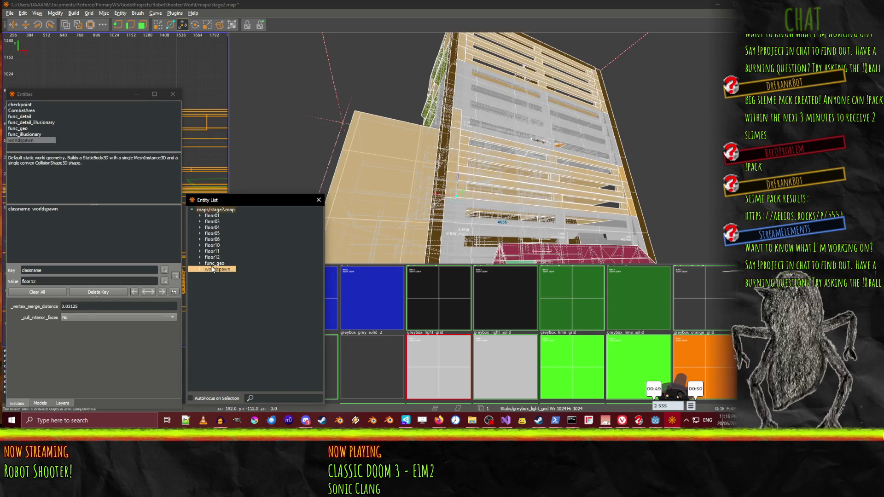
pyautogui.click(212, 264)
pyautogui.click(65, 223)
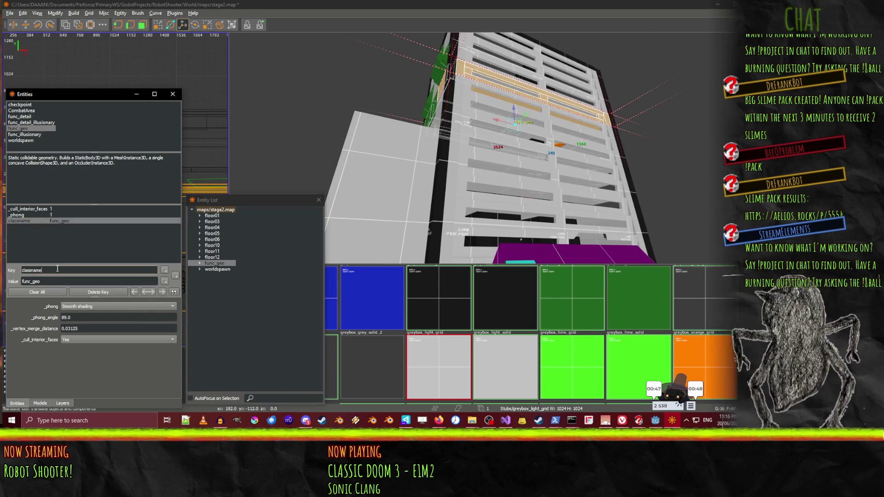
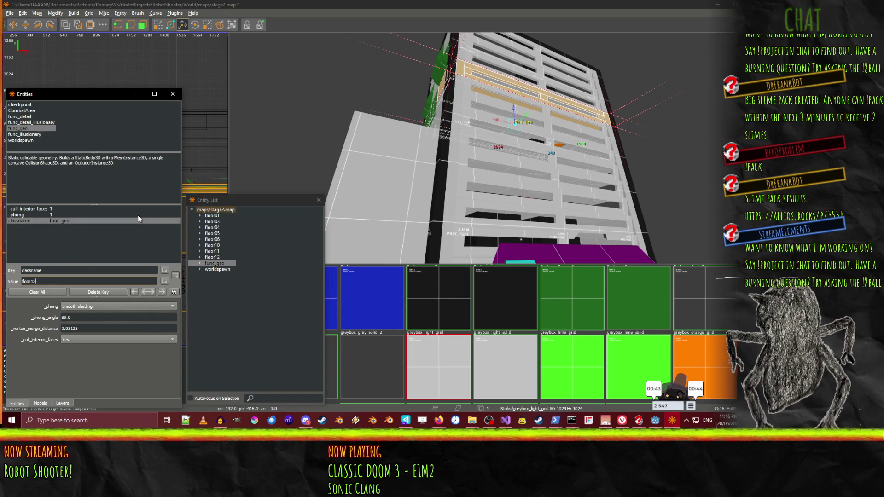
# Commit floor13 as the new group's classname, then select the whole stage2 map
pyautogui.press('Return')
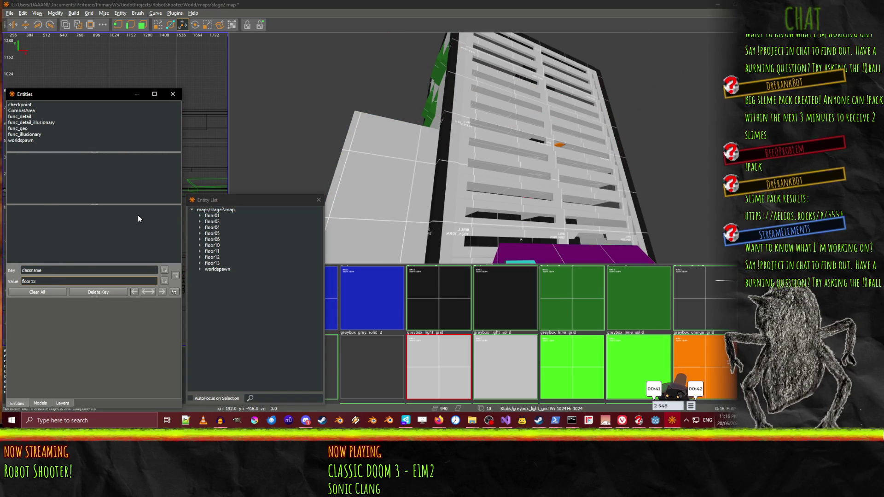
pyautogui.click(202, 215)
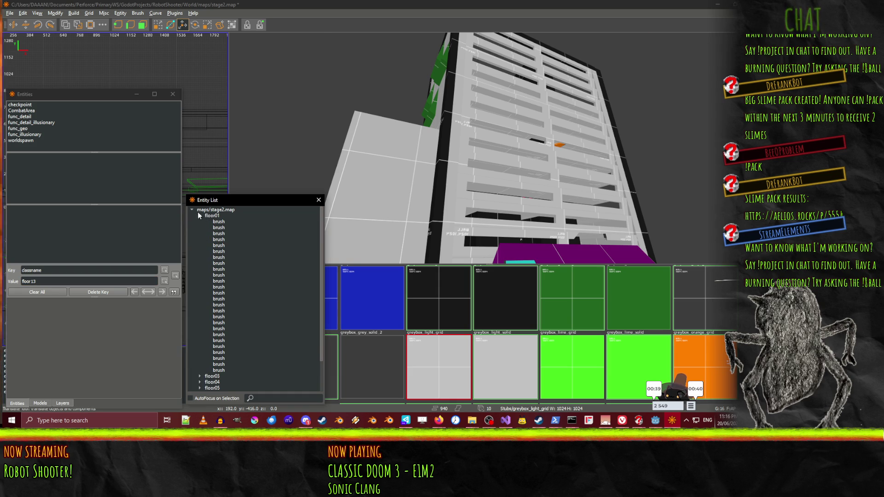
pyautogui.hotkey('ctrl', 'a')
pyautogui.click(200, 216)
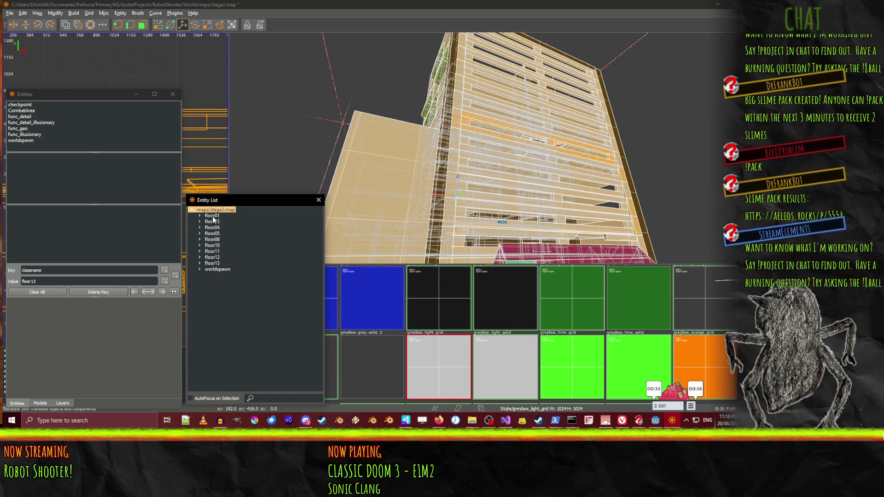
# Select floor01, 03, 05, 06, 10, 11, 12 and 13 in turn to inspect each floor's extent
pyautogui.click(212, 216)
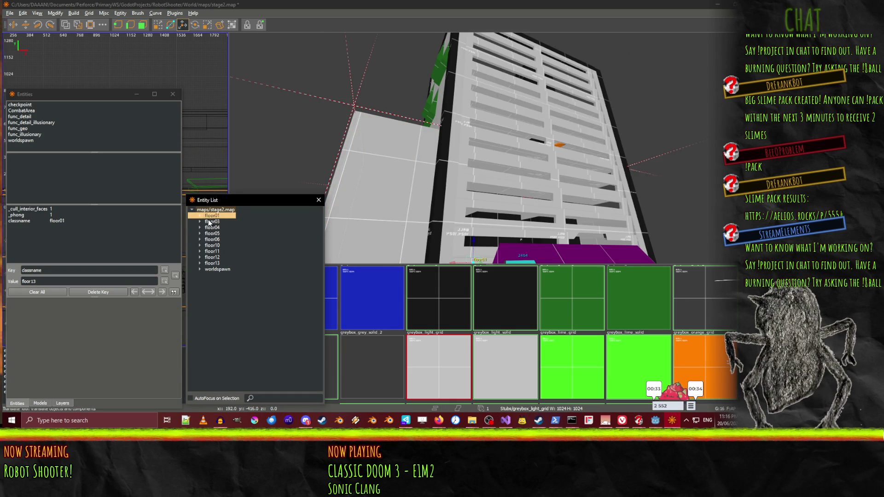
pyautogui.click(212, 222)
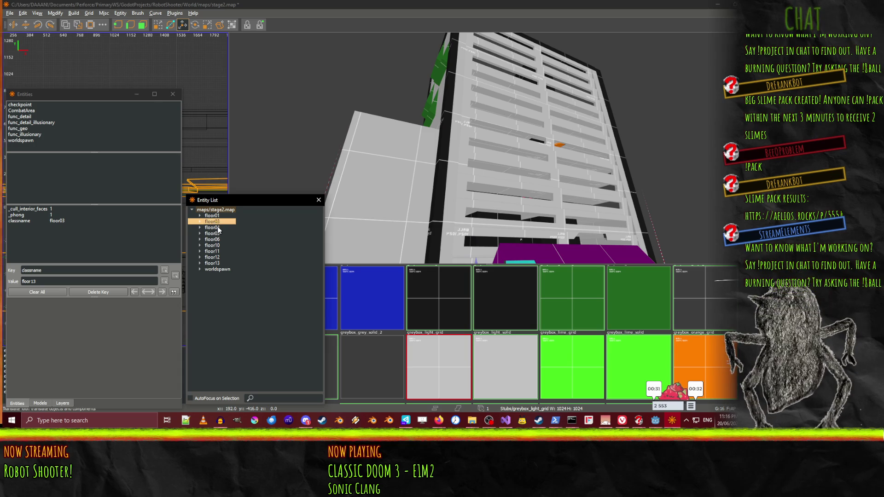
pyautogui.hotkey('ctrl', 'u')
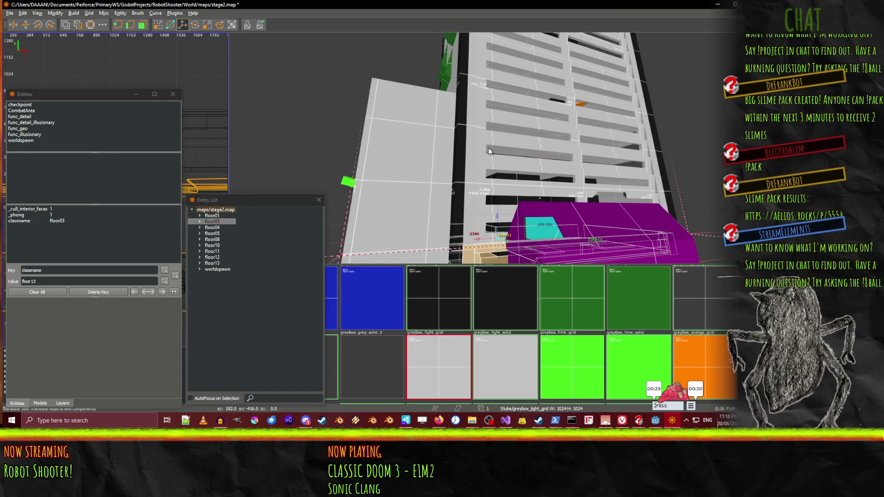
pyautogui.click(212, 234)
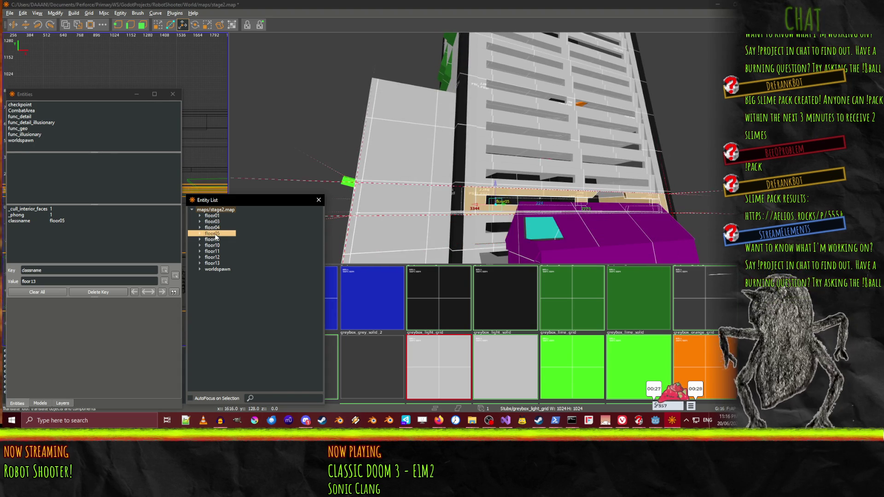
pyautogui.click(216, 240)
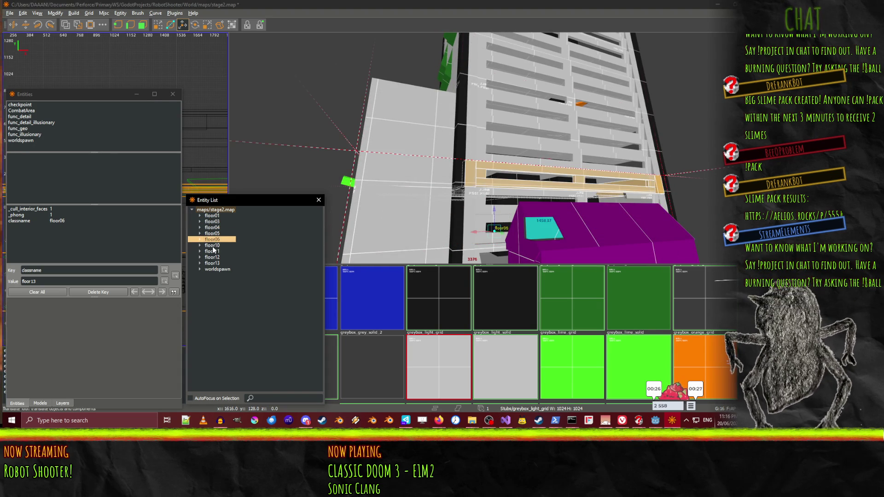
pyautogui.click(212, 247)
pyautogui.click(215, 253)
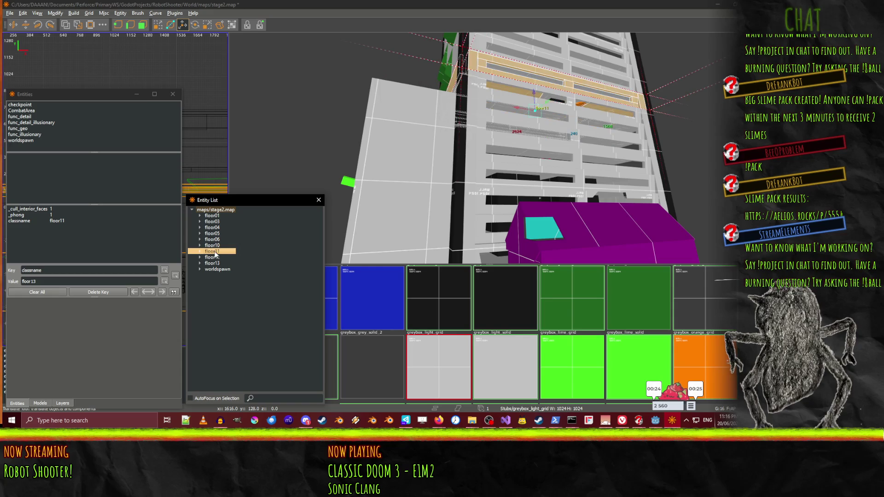
pyautogui.click(217, 259)
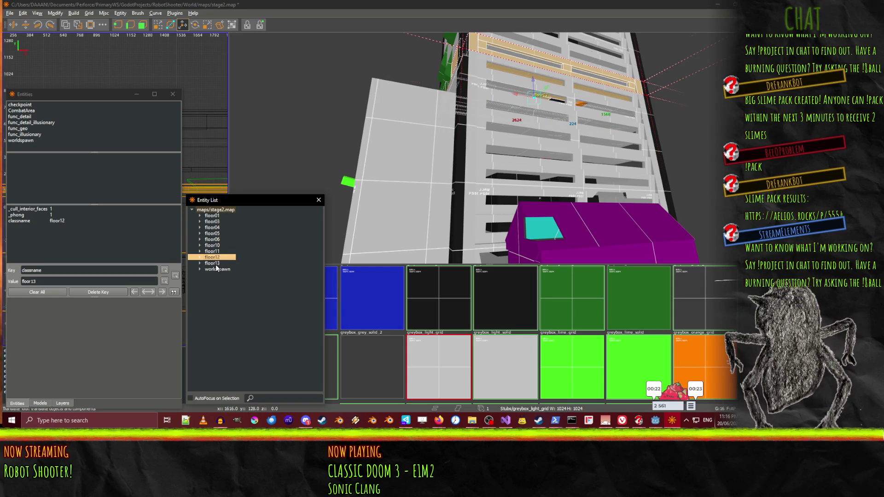
pyautogui.click(213, 264)
pyautogui.rightClick(446, 242)
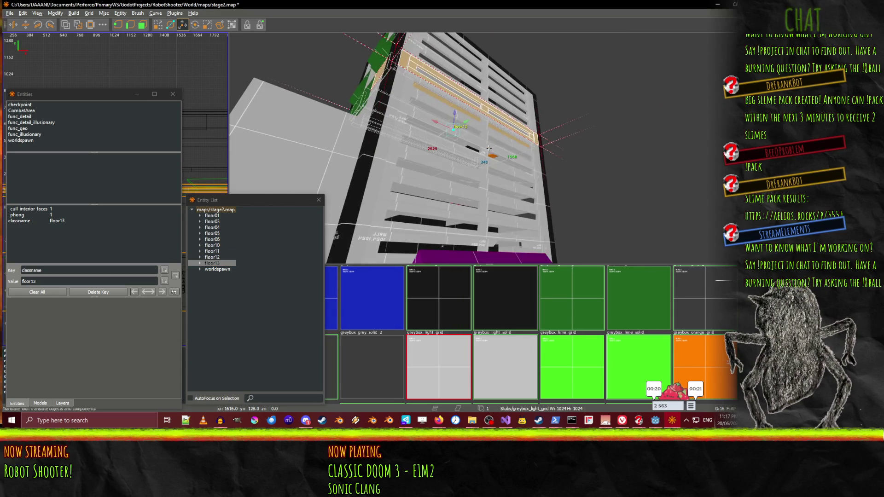
pyautogui.press('a')
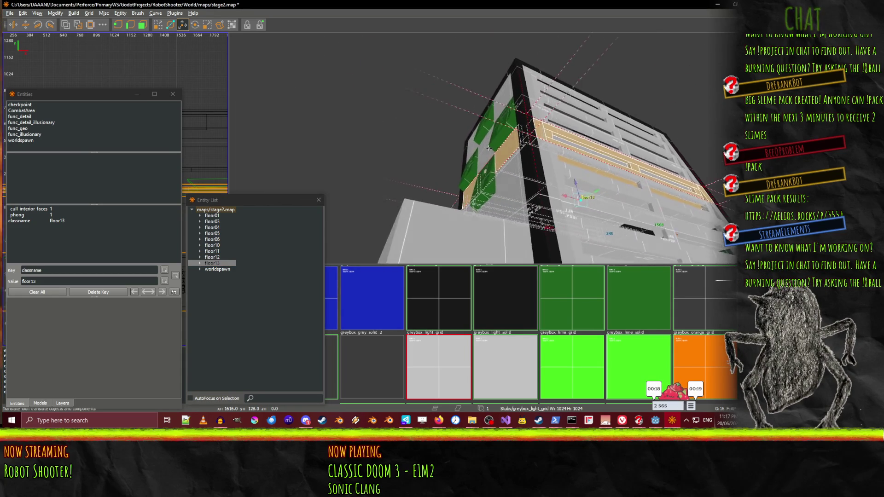
pyautogui.press('a')
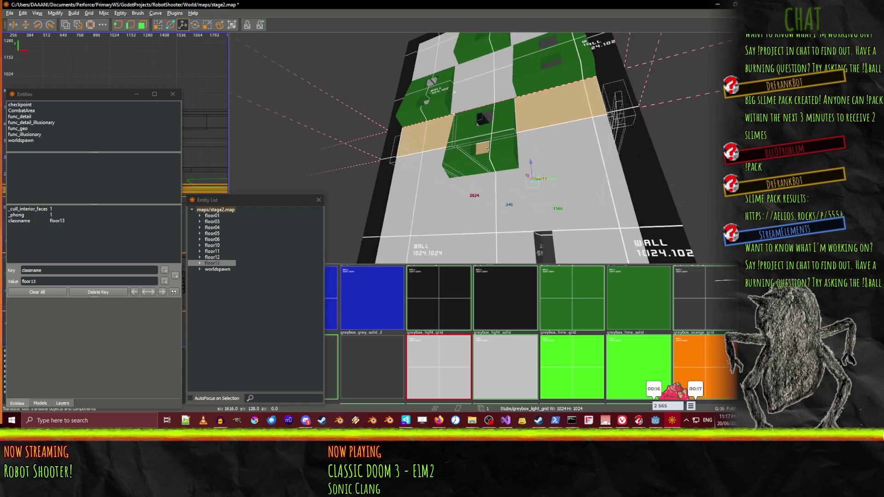
pyautogui.press('w')
pyautogui.press('a')
pyautogui.press('s')
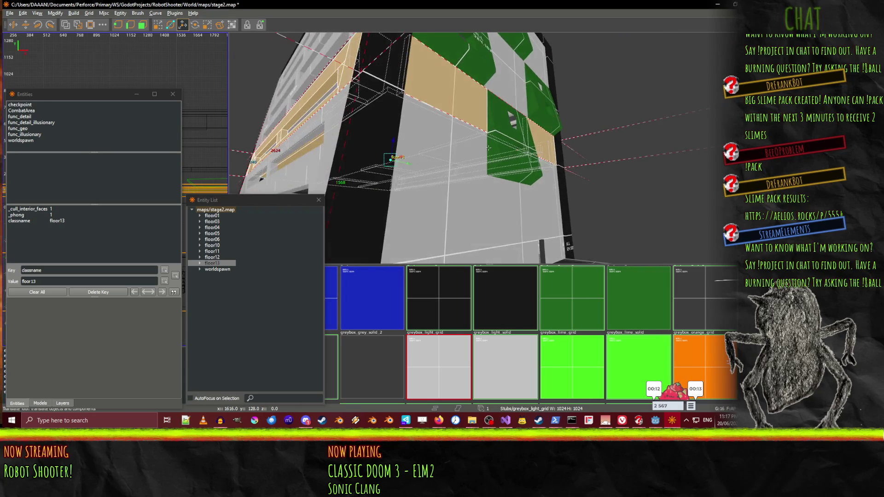
pyautogui.press('w')
pyautogui.press('w')
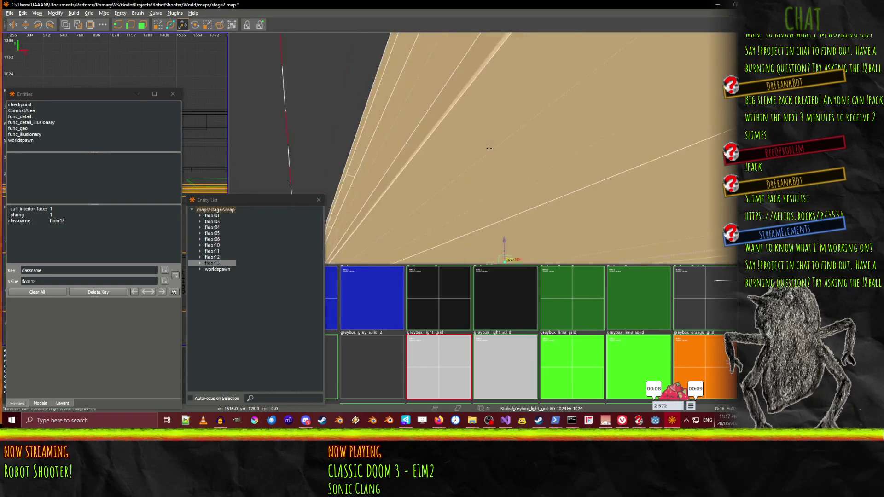
pyautogui.press('s')
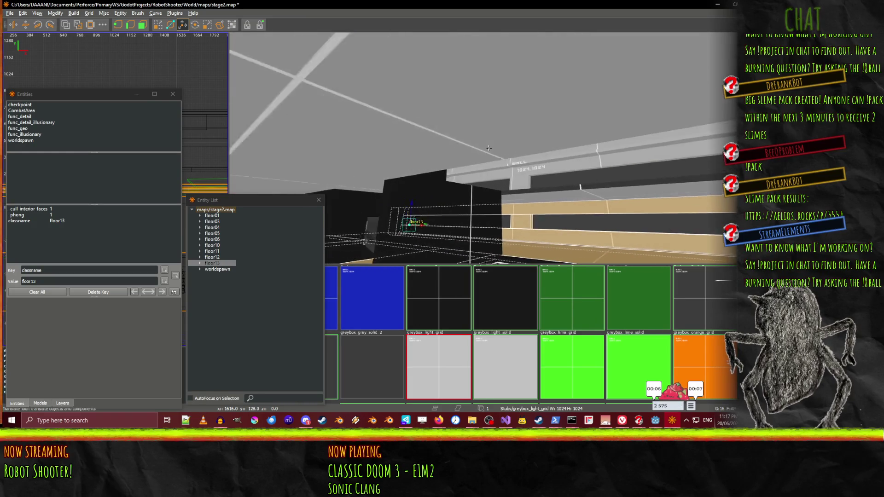
pyautogui.press('Left')
pyautogui.press('Right')
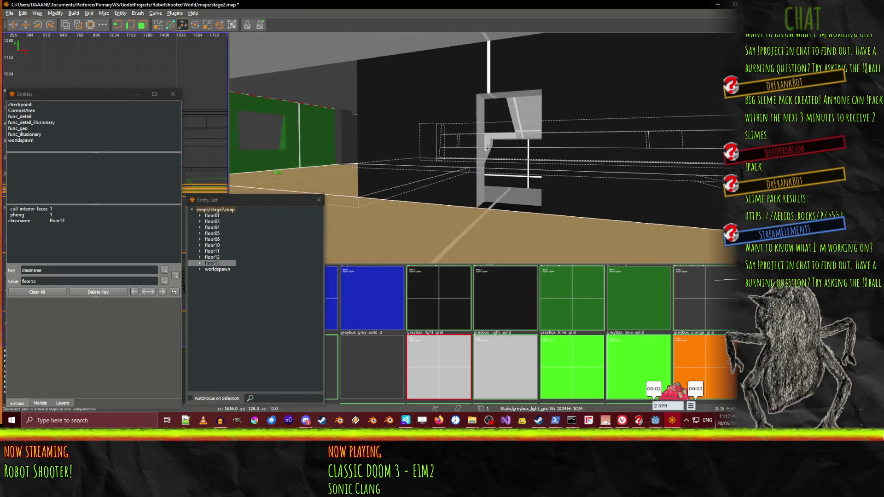
pyautogui.press('w')
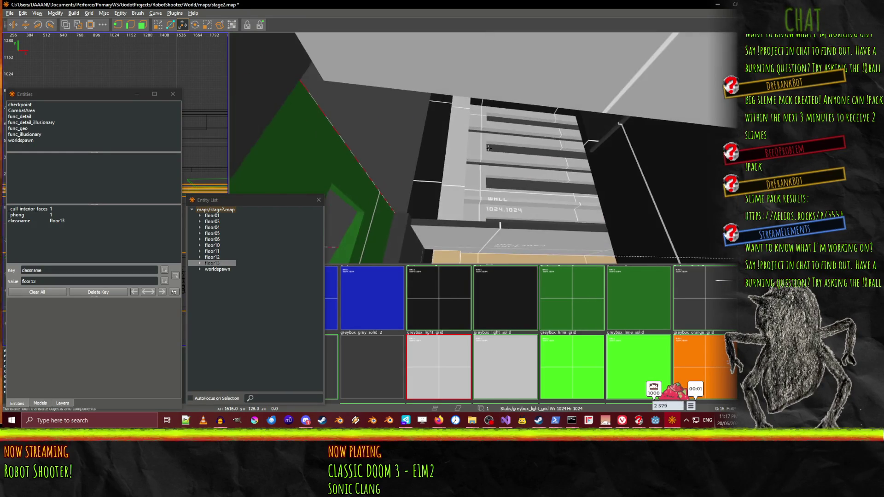
pyautogui.press('s')
pyautogui.press('s')
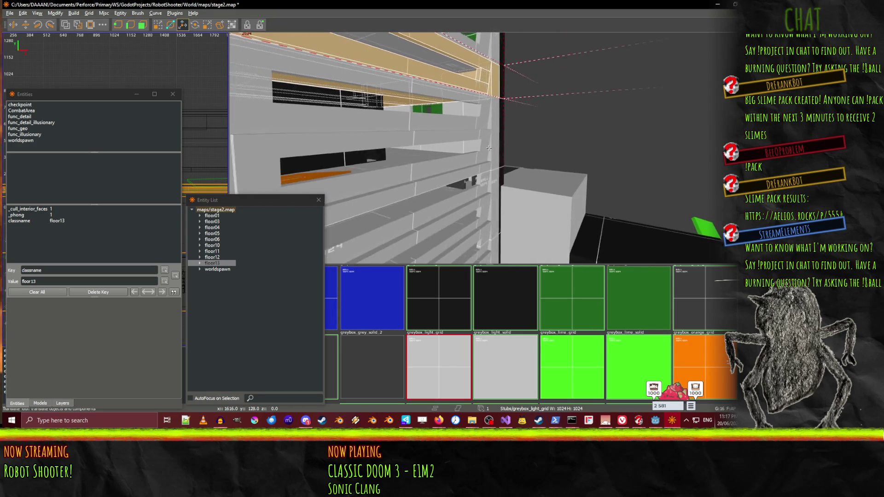
pyautogui.press('w')
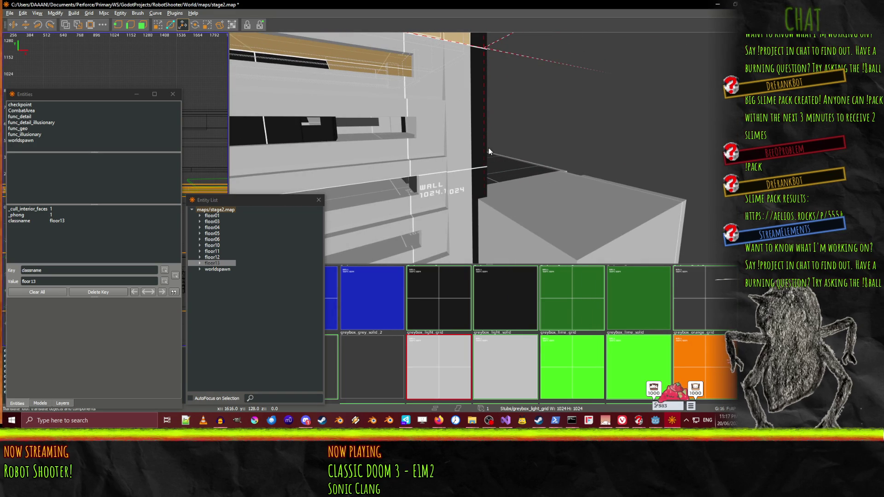
# Rebuild Stage2Map in Godot and collapse every entity node from worldspawn to floor13
pyautogui.click(655, 420)
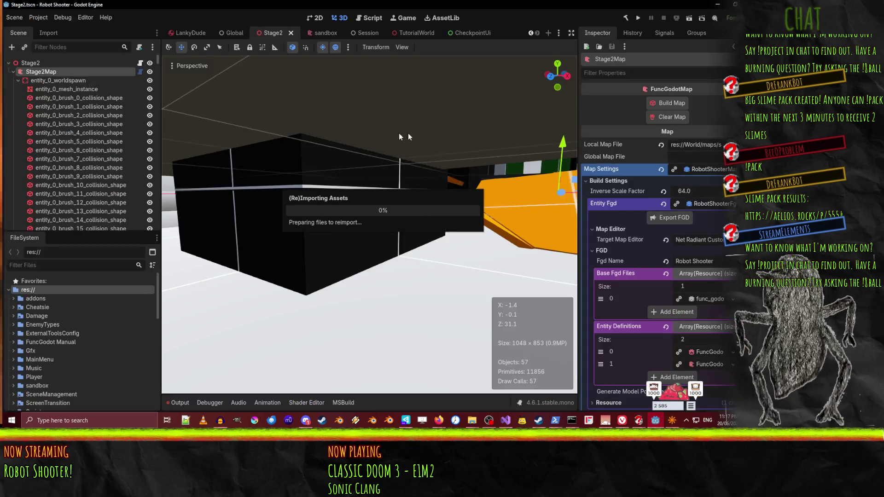
pyautogui.click(667, 105)
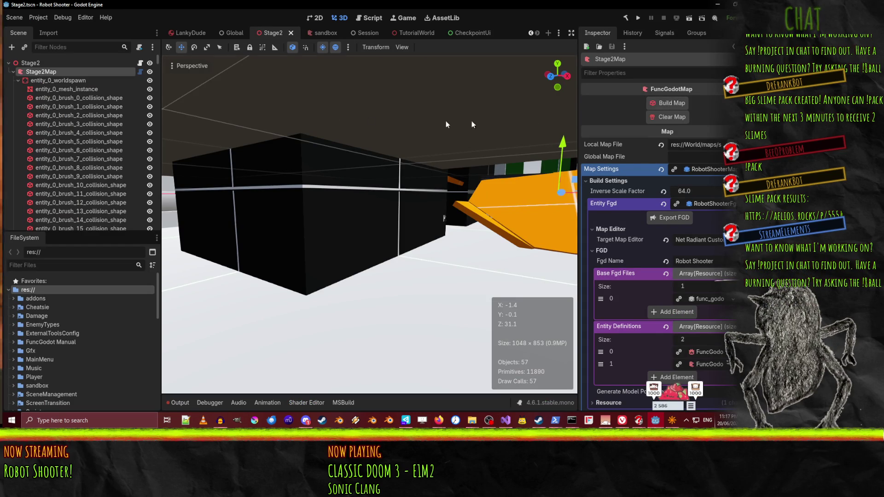
pyautogui.click(18, 80)
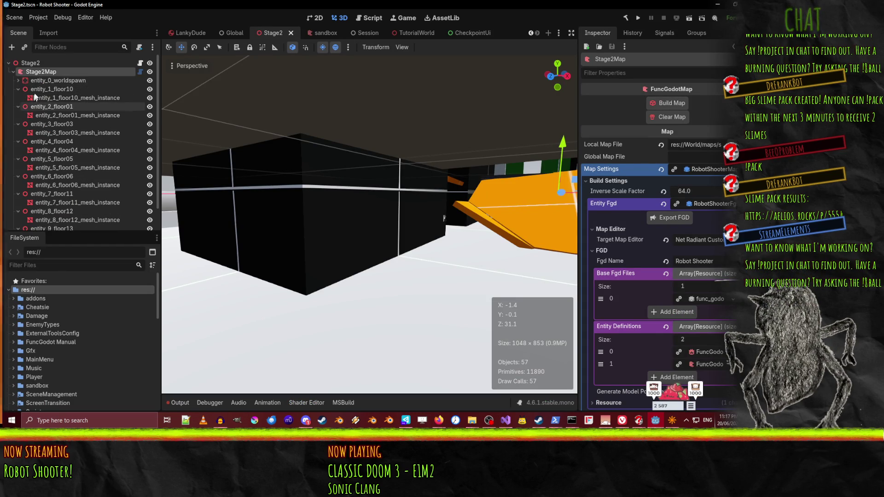
pyautogui.click(18, 88)
pyautogui.click(18, 97)
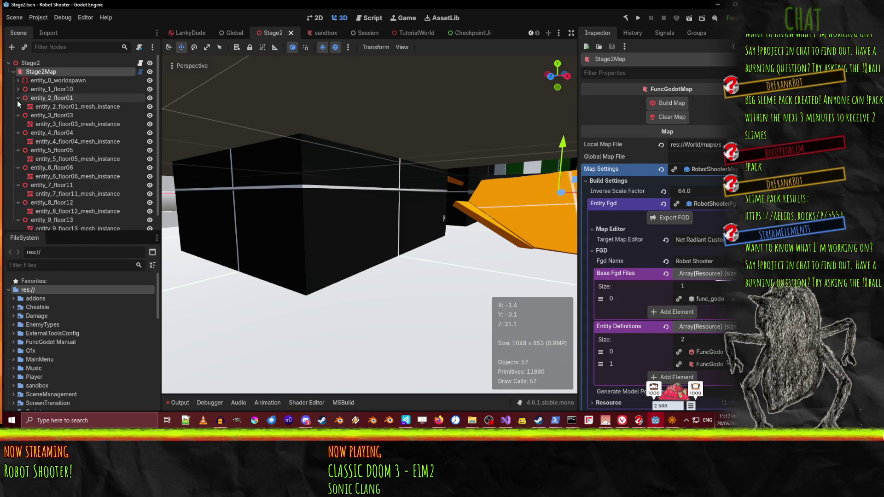
pyautogui.click(18, 106)
pyautogui.click(19, 115)
pyautogui.click(17, 124)
pyautogui.click(17, 133)
pyautogui.click(17, 142)
pyautogui.click(18, 151)
pyautogui.click(18, 159)
# Toggle entity_1_floor10's visibility and frame it to see which walls it owns
pyautogui.click(64, 88)
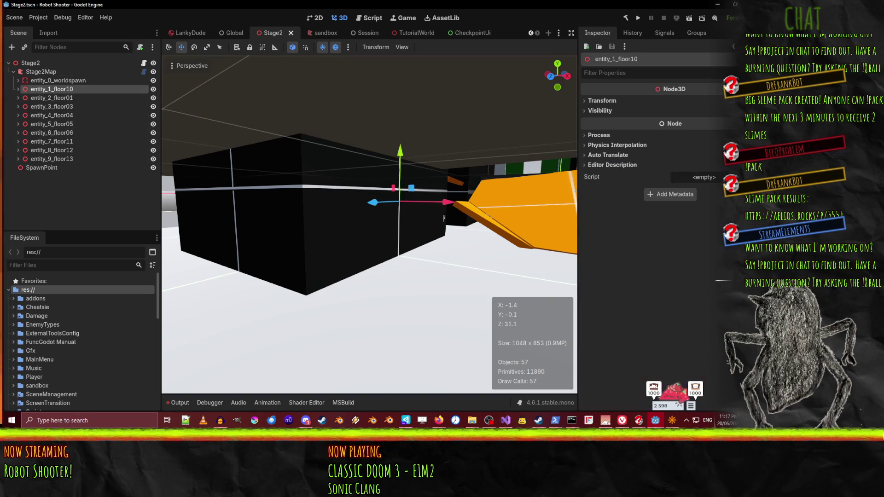
pyautogui.press('w')
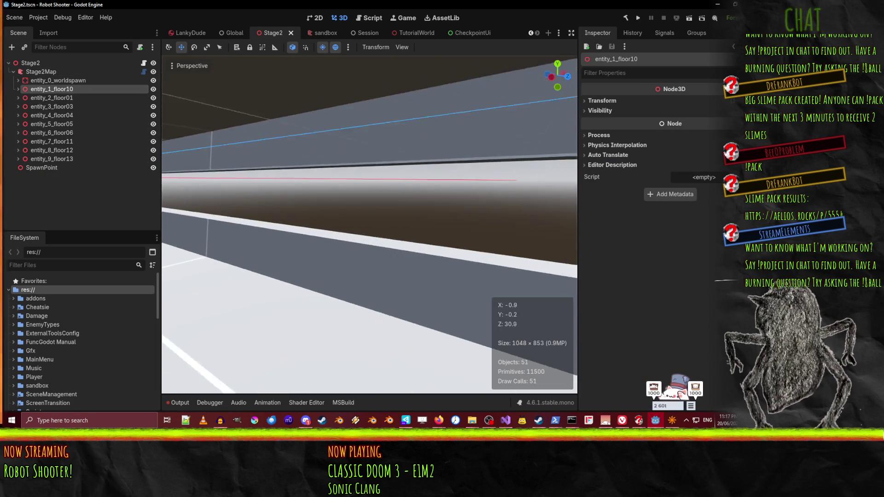
pyautogui.press('s')
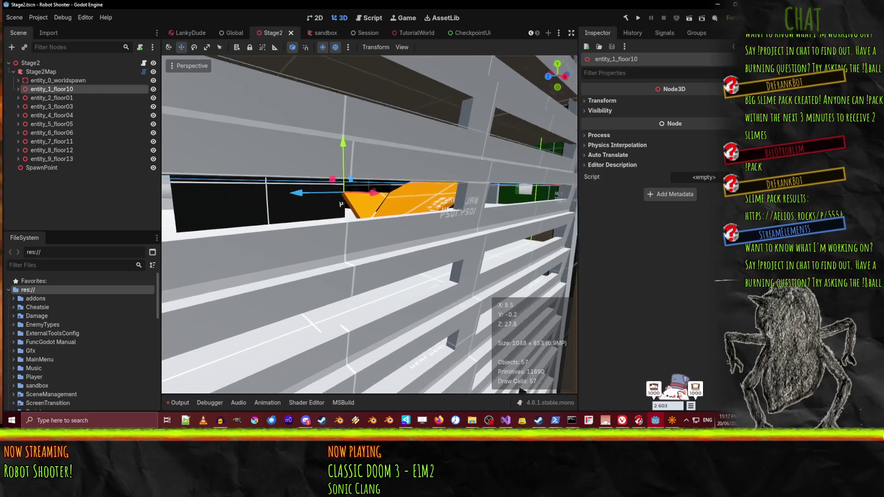
pyautogui.click(153, 90)
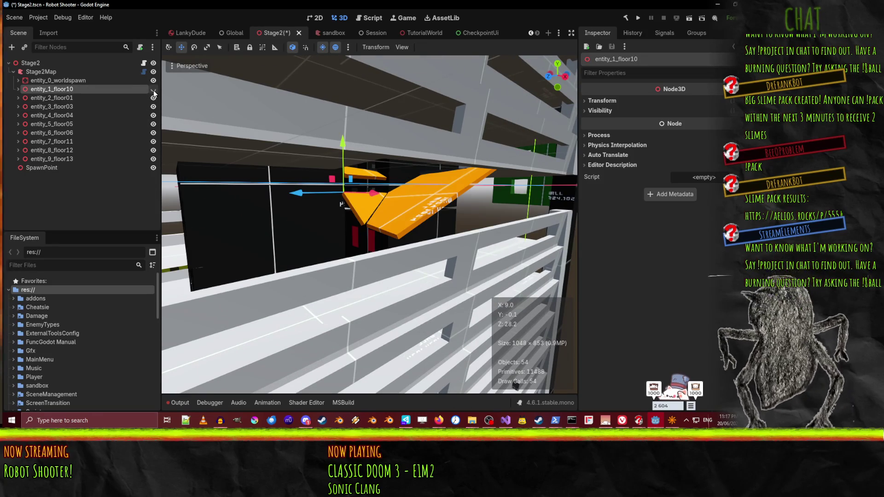
pyautogui.click(153, 90)
pyautogui.click(153, 89)
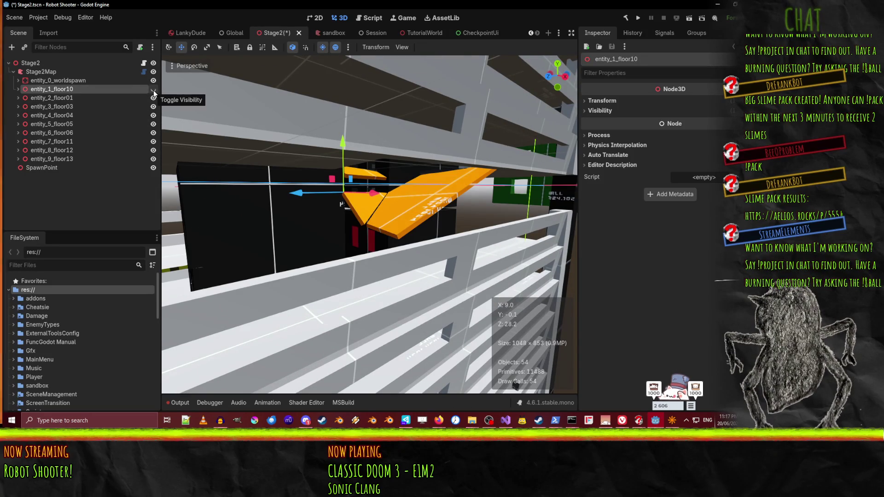
pyautogui.click(154, 91)
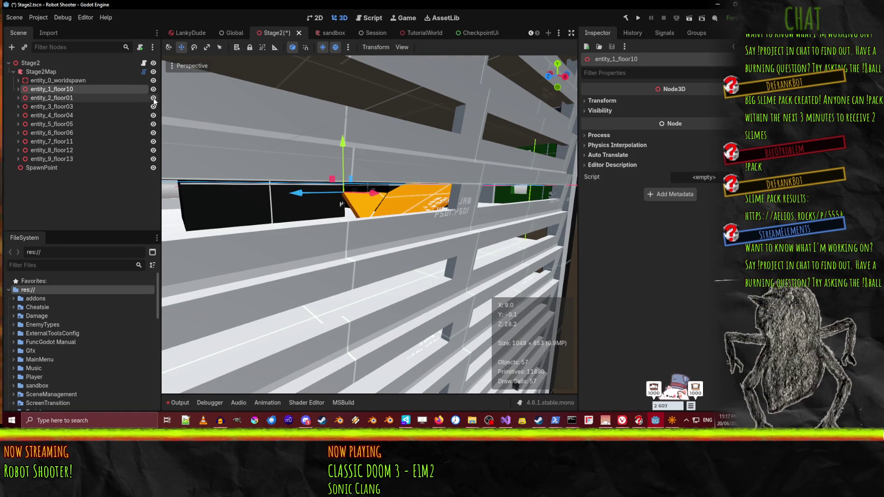
pyautogui.press('f')
pyautogui.moveTo(416, 298); pyautogui.dragTo(157, 145)
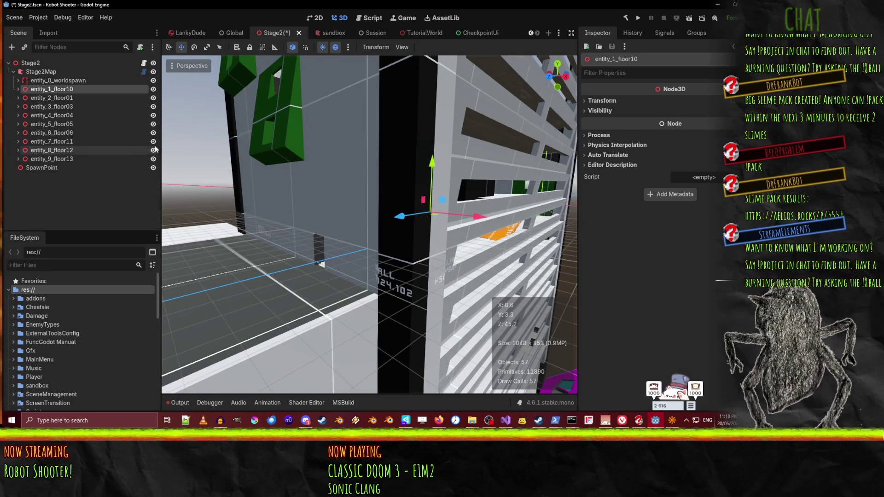
# Toggle floor11, floor10 and floor13 off and on to compare their walls, then return to NetRadiant
pyautogui.click(154, 142)
pyautogui.click(154, 142)
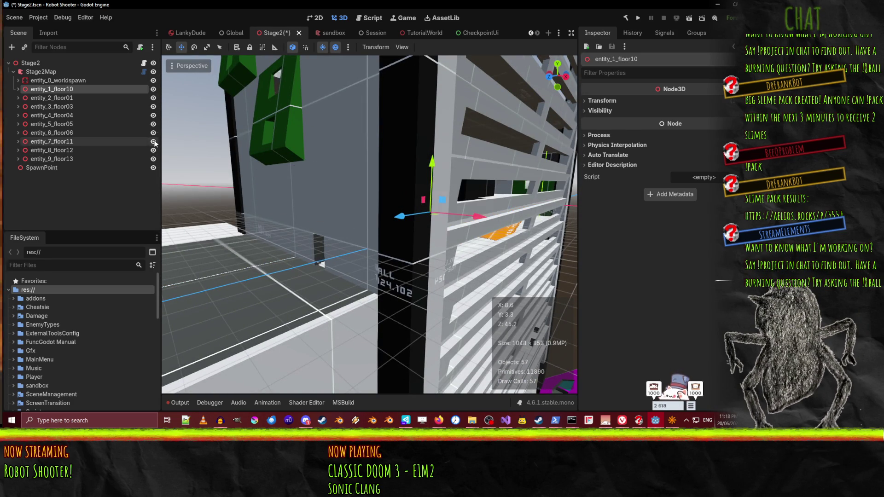
pyautogui.click(154, 90)
pyautogui.click(154, 89)
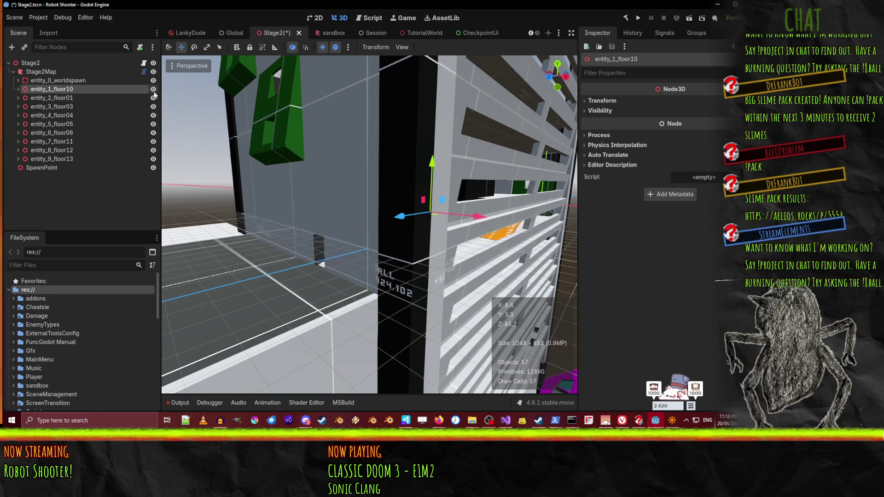
pyautogui.click(153, 160)
pyautogui.click(153, 159)
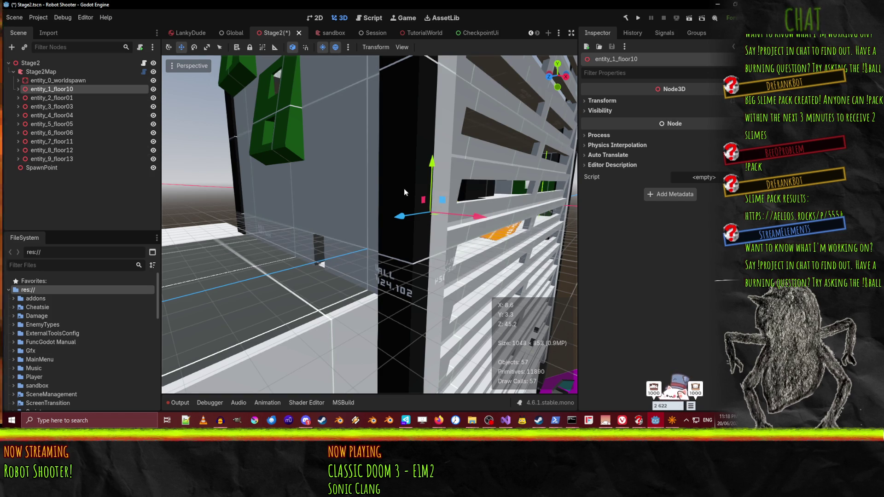
pyautogui.click(671, 421)
# Fly the camera through the doorway and down the corridor toward the slab
pyautogui.press('w')
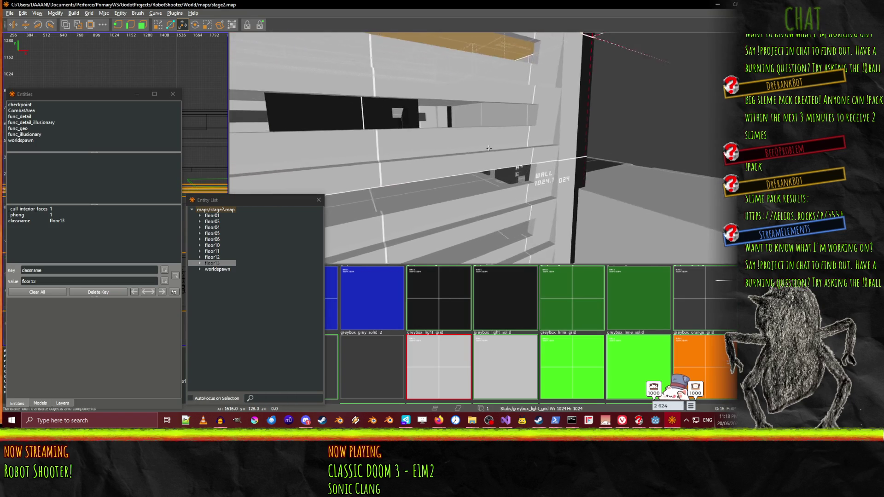
pyautogui.press('w')
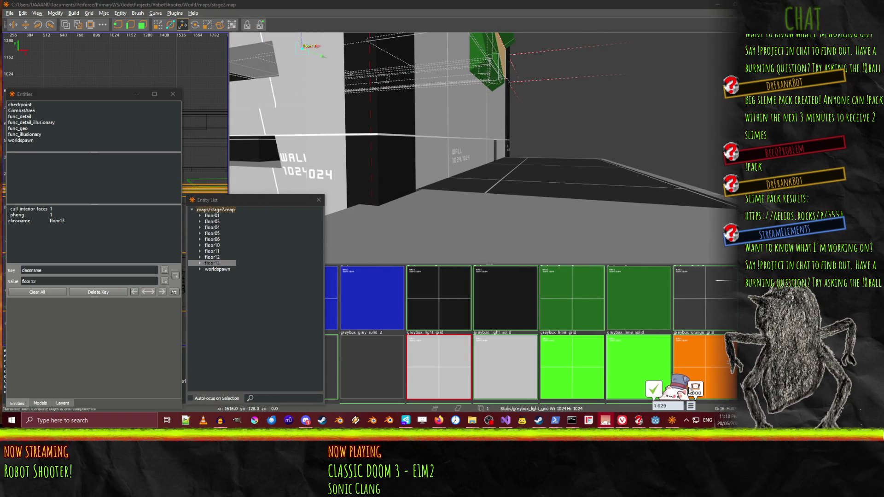
pyautogui.press('d')
pyautogui.press('w')
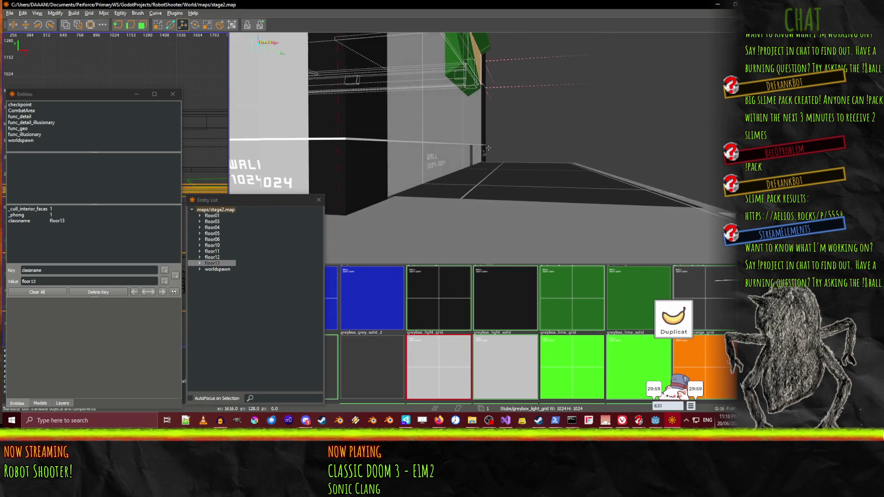
pyautogui.press('w')
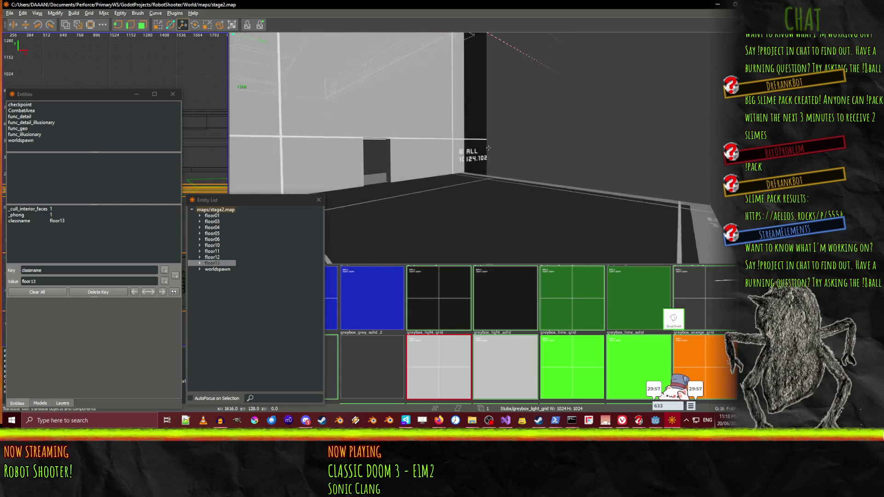
pyautogui.press('w')
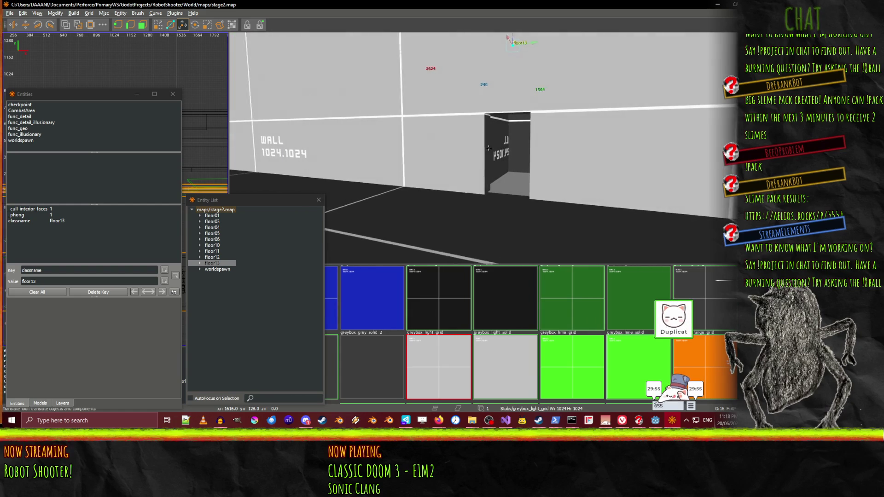
pyautogui.press('w')
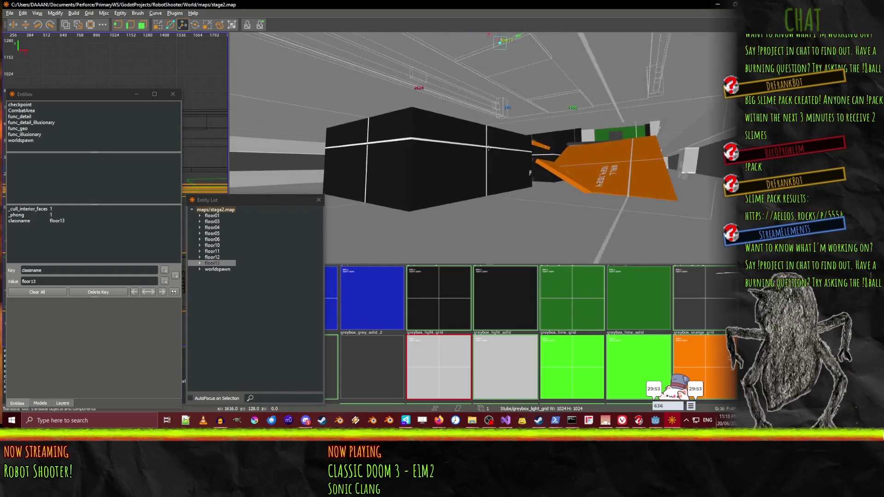
pyautogui.press('w')
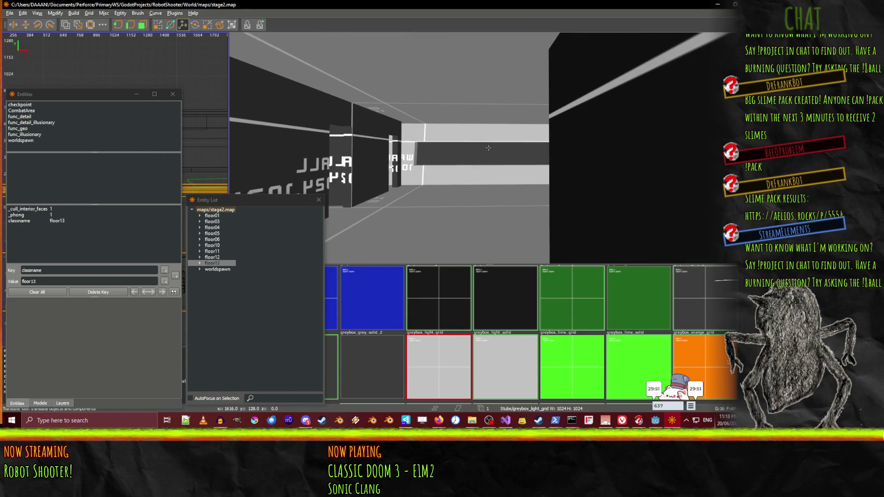
pyautogui.press('w')
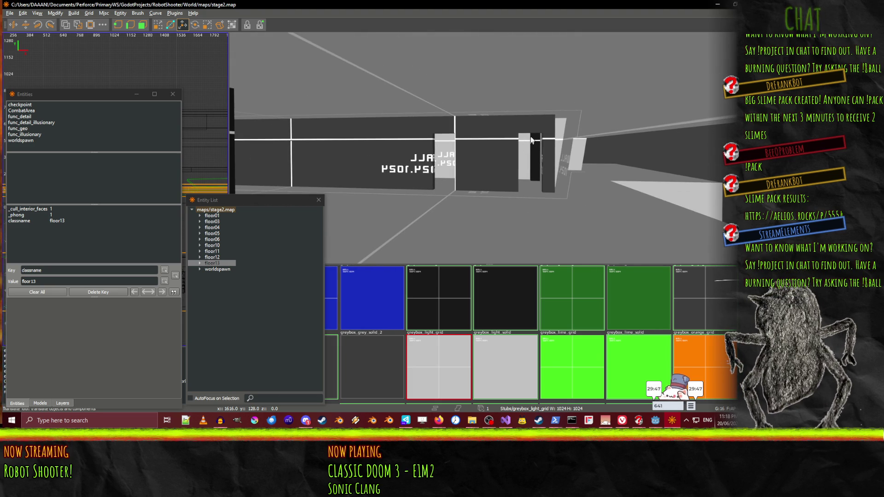
# Select the long worldspawn slab brush and rotate it 90° into an upright column
pyautogui.click(542, 128)
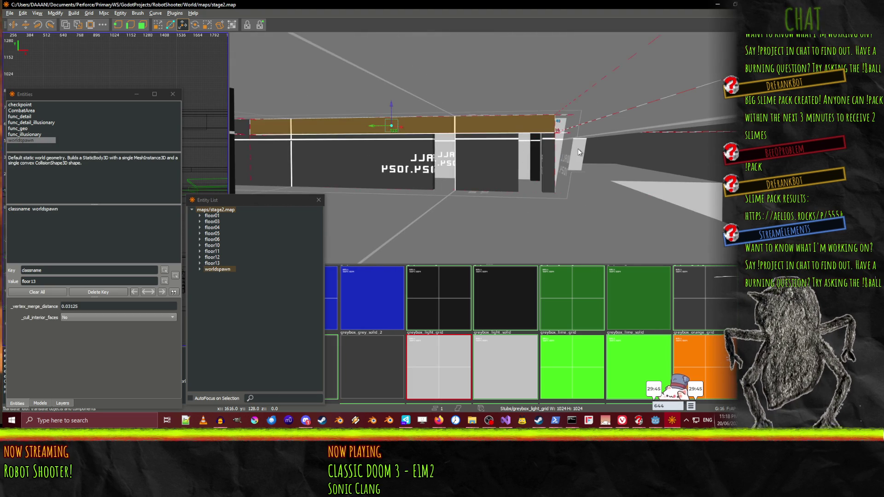
pyautogui.press('d')
pyautogui.press('w')
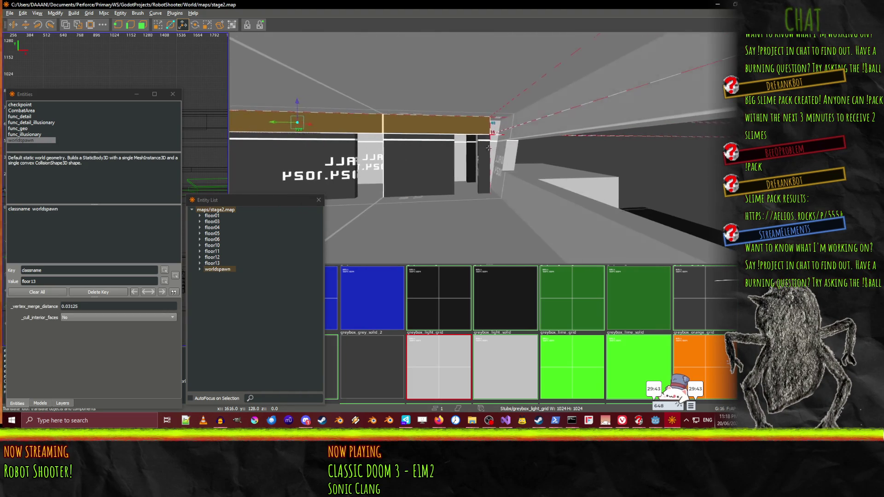
pyautogui.press('d')
pyautogui.press('w')
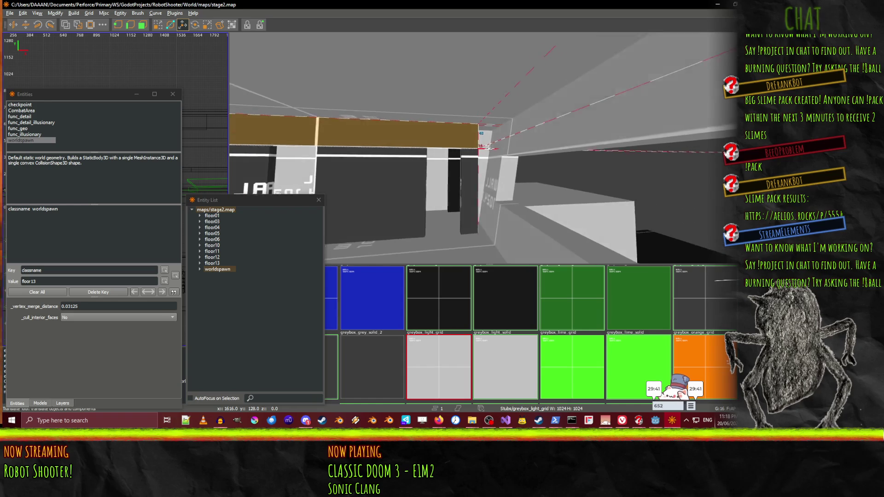
pyautogui.press('s')
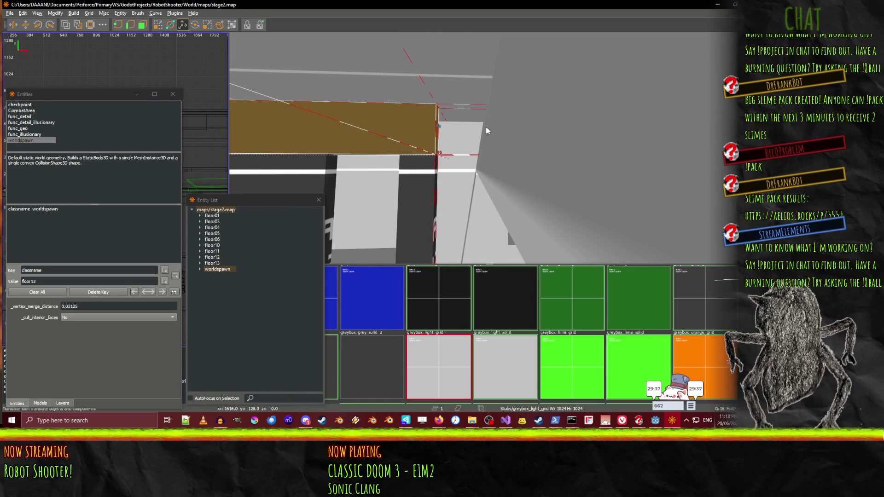
pyautogui.press('w')
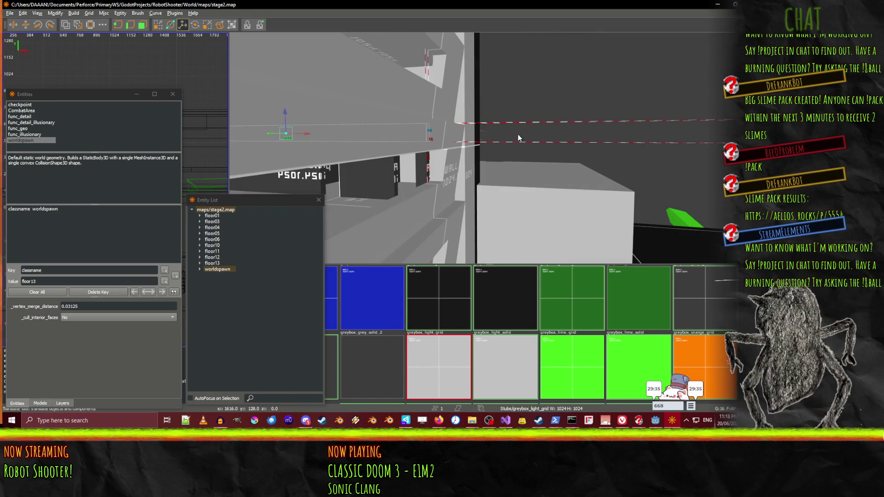
pyautogui.press('w')
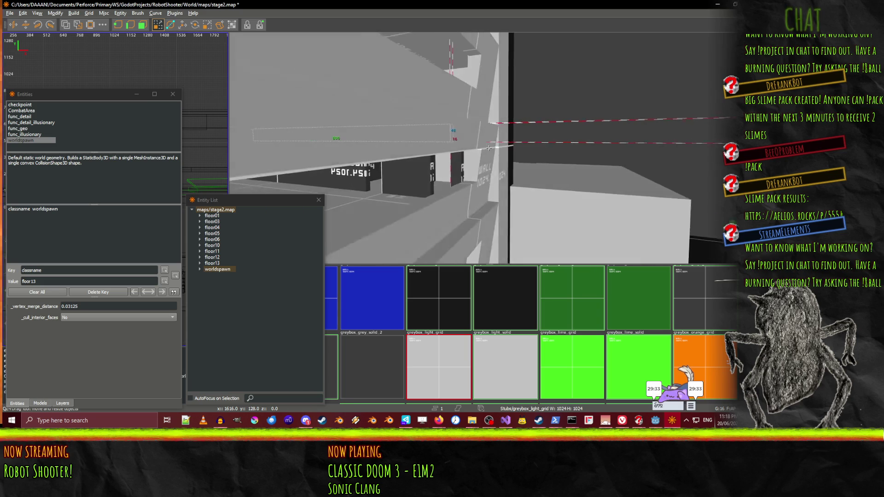
pyautogui.hotkey('alt', 'Up')
# Stretch the column from 160 to 208 units and shift its top edge to slant it
pyautogui.moveTo(476, 121); pyautogui.dragTo(483, 93)
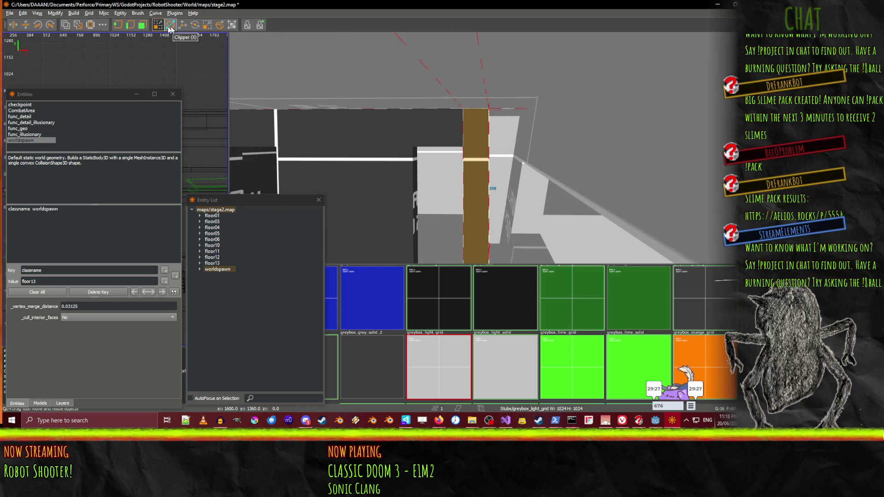
pyautogui.click(128, 26)
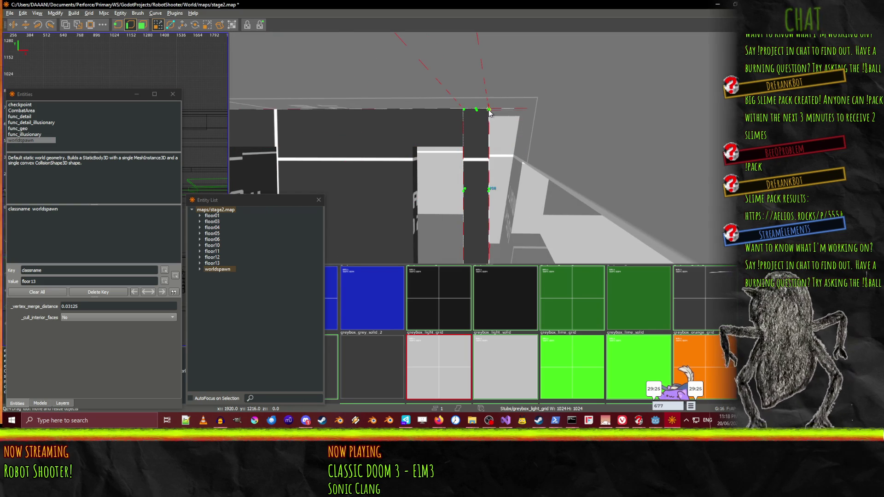
pyautogui.press('w')
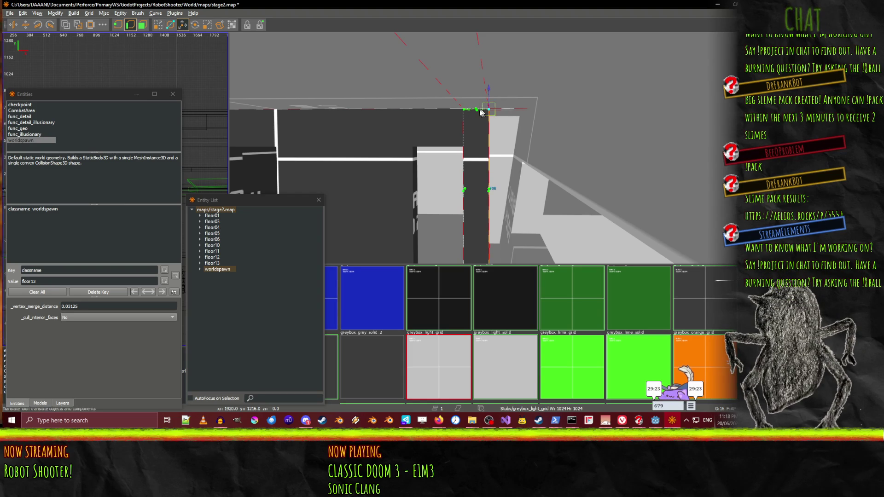
pyautogui.moveTo(469, 114); pyautogui.dragTo(506, 116)
# Narrow the ceiling slab brush from 480 to 464 units
pyautogui.moveTo(523, 217); pyautogui.dragTo(471, 191)
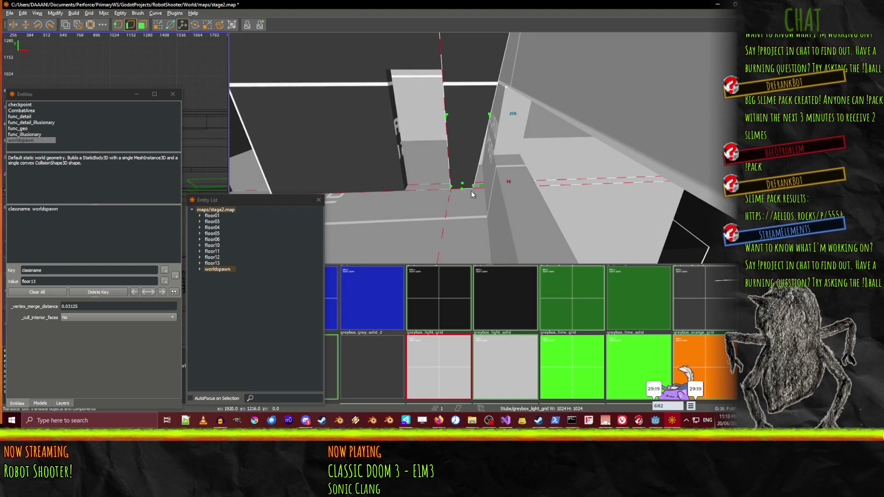
pyautogui.hotkey('shift', 'space')
pyautogui.press('w')
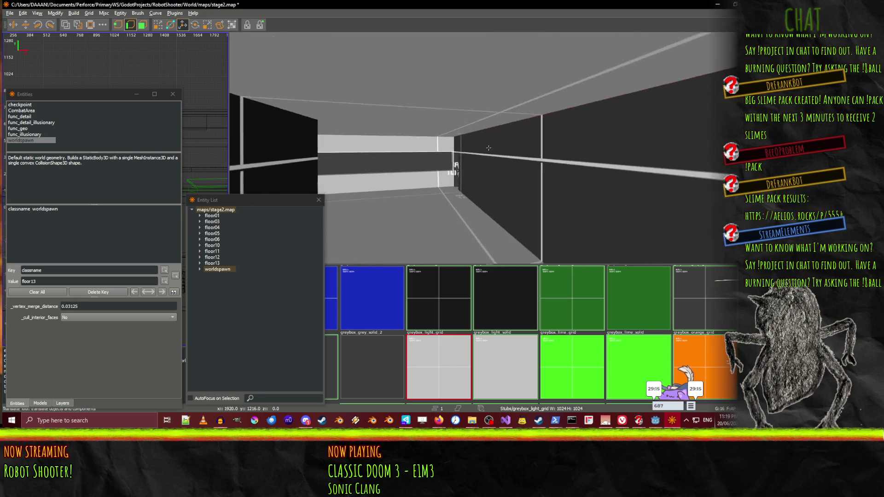
pyautogui.hotkey('shift', 'space')
pyautogui.click(531, 120)
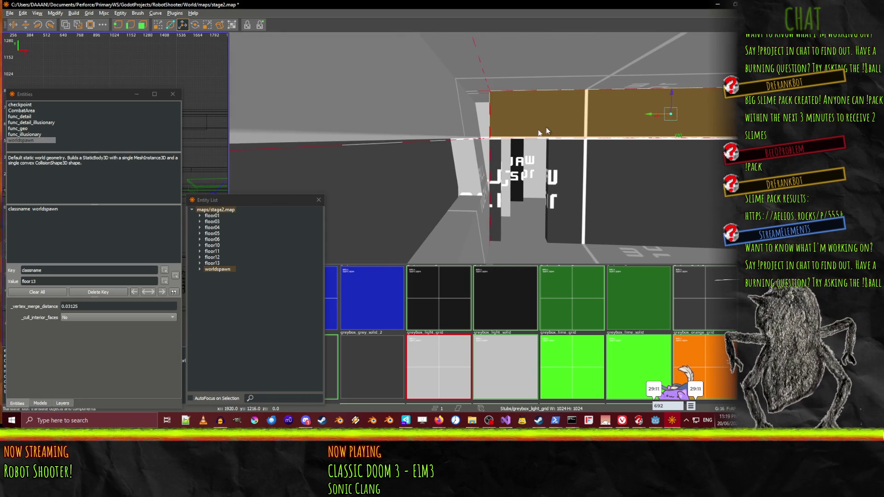
pyautogui.press('q')
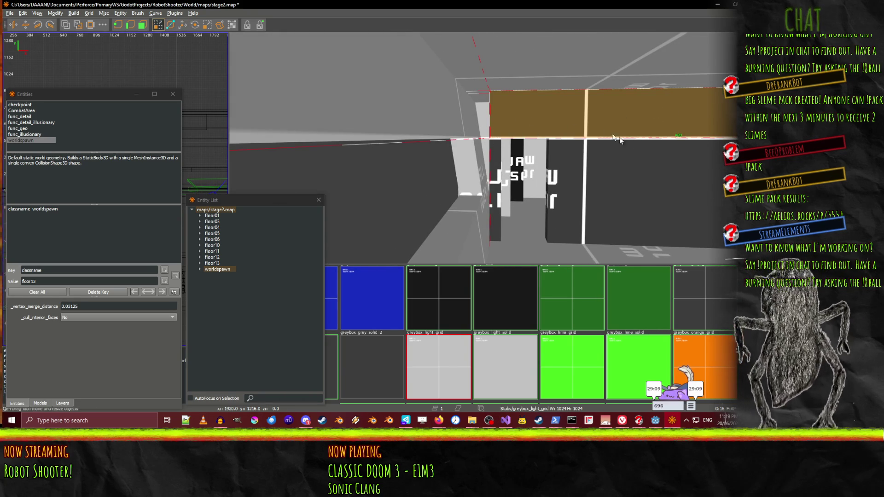
pyautogui.moveTo(452, 107)
pyautogui.mouseDown()
pyautogui.moveTo(466, 108)
pyautogui.moveTo(489, 78)
pyautogui.moveTo(489, 60)
pyautogui.mouseUp()
pyautogui.click(496, 172)
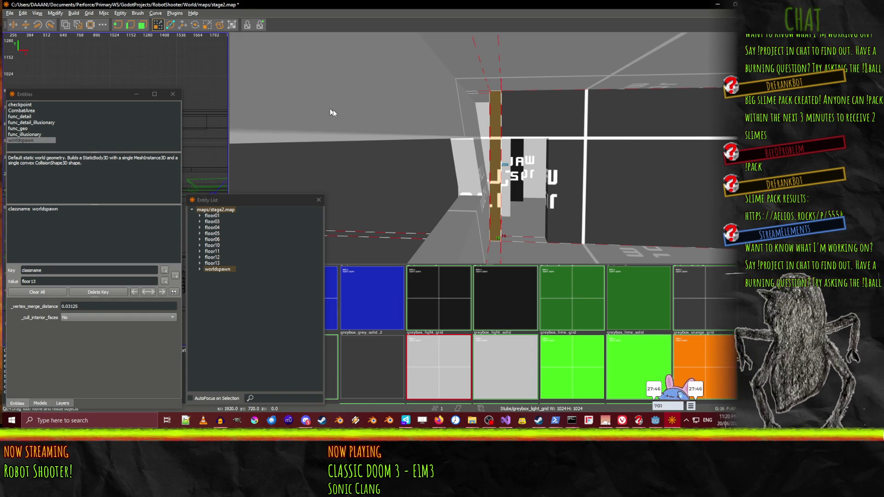
# Pull the pillar's top edge left to tilt it, then clear the selection
pyautogui.press('w')
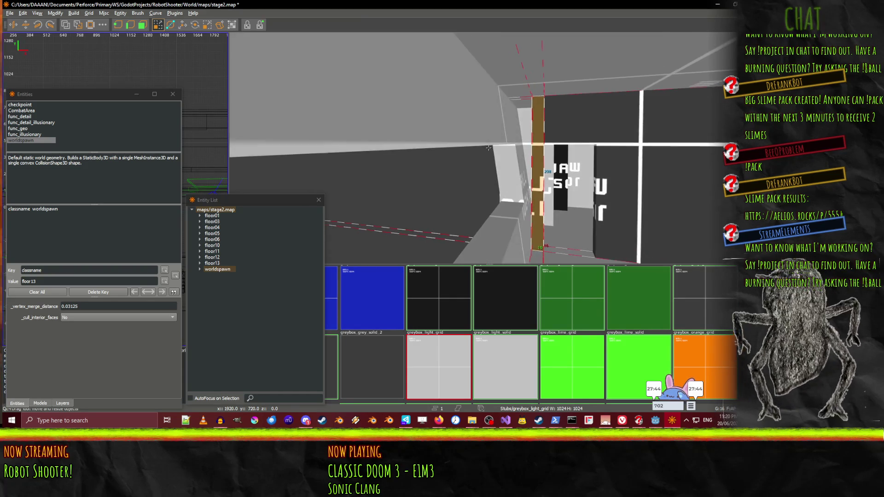
pyautogui.press('d')
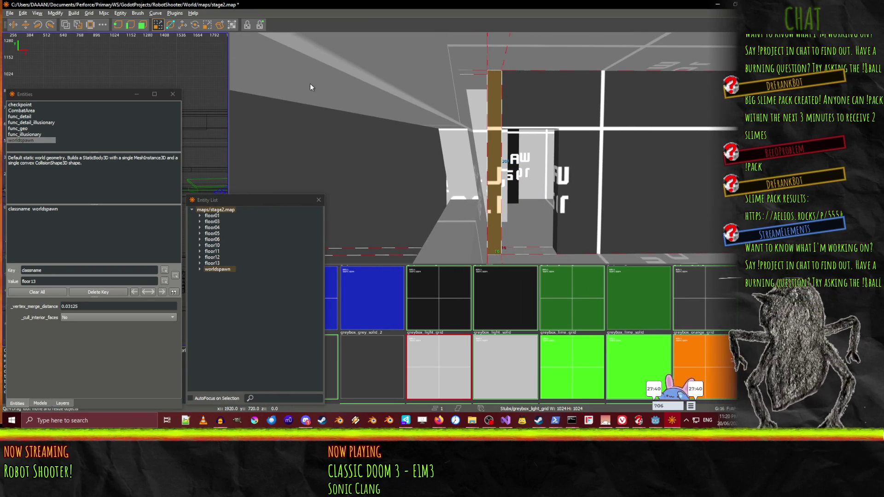
pyautogui.press('e')
pyautogui.press('t')
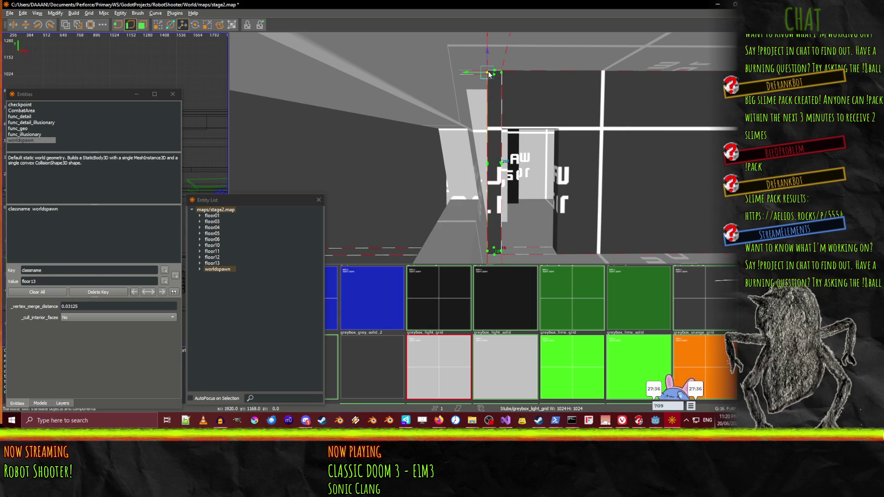
pyautogui.moveTo(489, 72); pyautogui.dragTo(437, 77)
pyautogui.press('d')
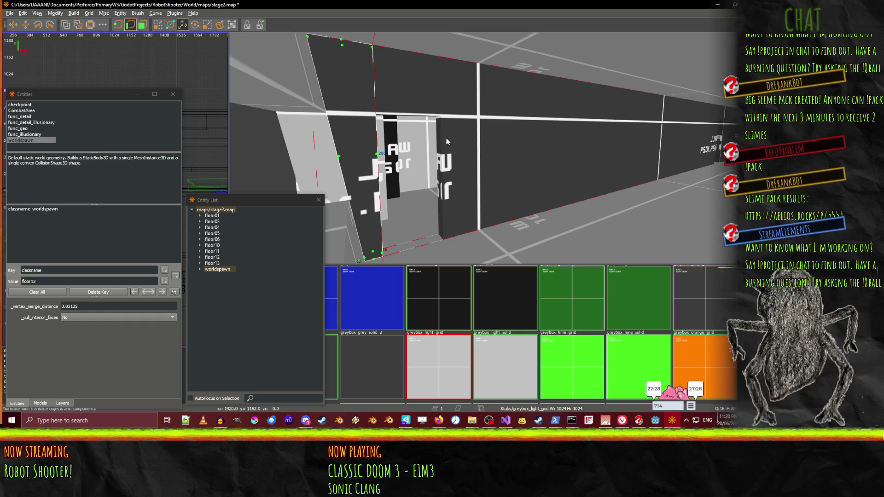
pyautogui.press('Escape')
pyautogui.press('w')
pyautogui.press('w')
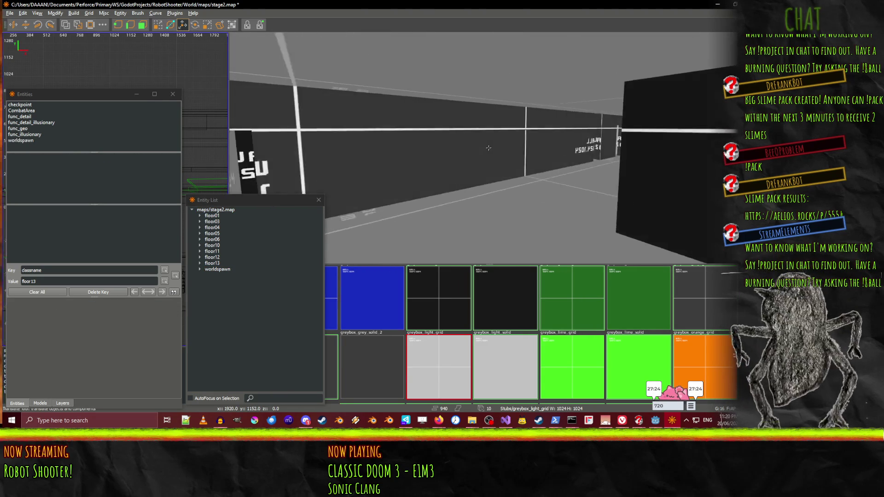
pyautogui.press('w')
pyautogui.press('w')
pyautogui.press('w')
pyautogui.press('w')
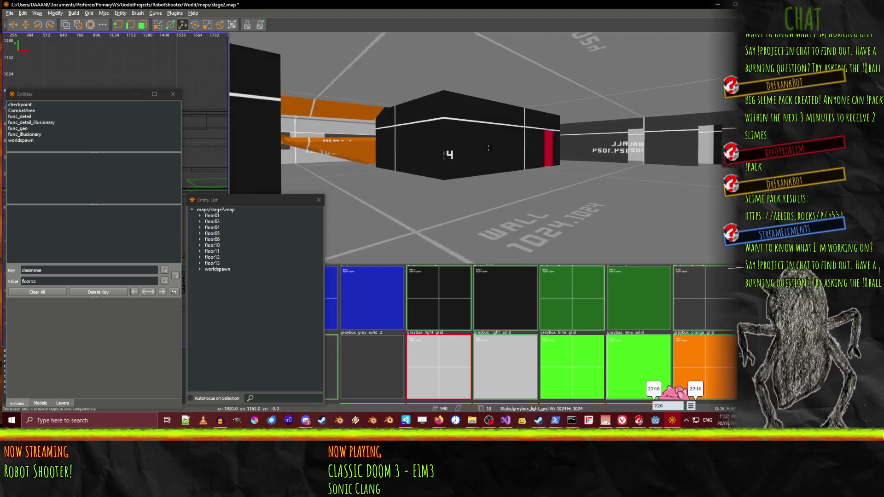
pyautogui.press('w')
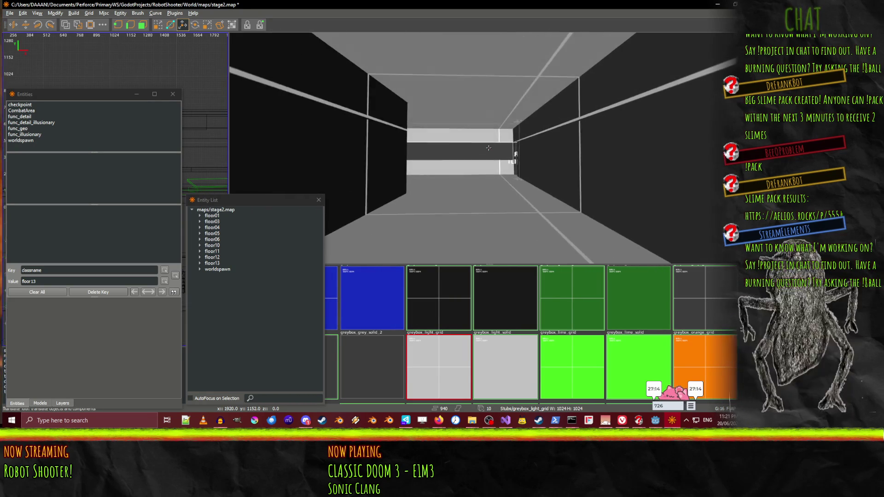
pyautogui.press('w')
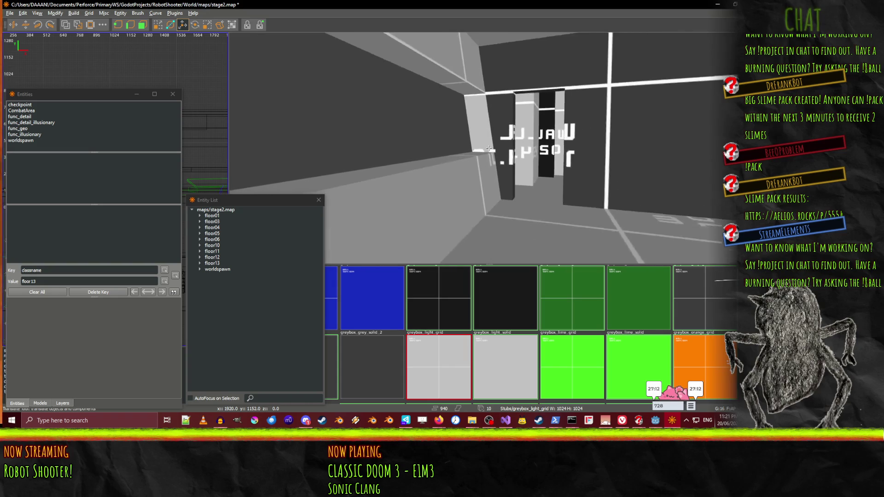
pyautogui.press('s')
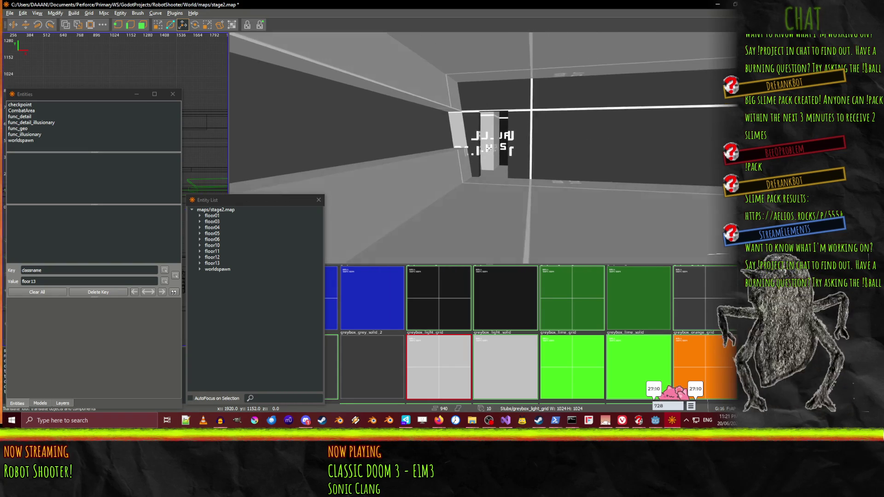
pyautogui.press('w')
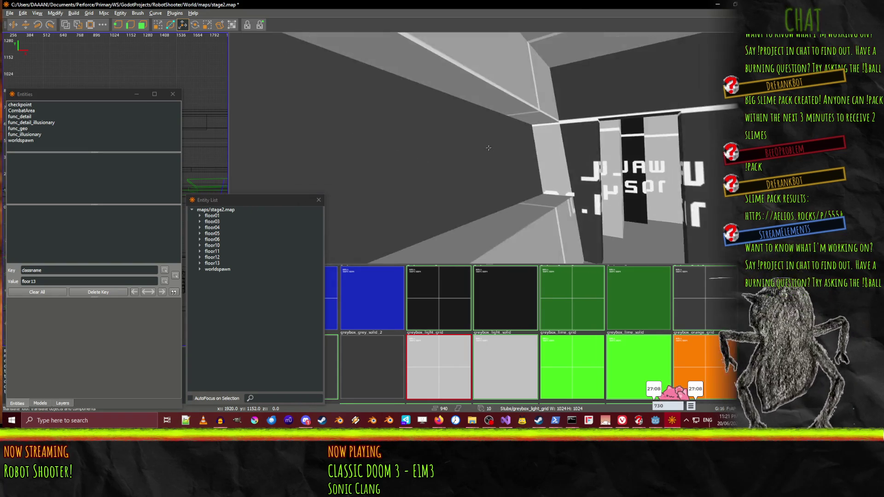
pyautogui.press('w')
pyautogui.press('s')
pyautogui.press('w')
# Select the upper wall and an adjacent wall brush for resizing, then deselect them
pyautogui.click(418, 135)
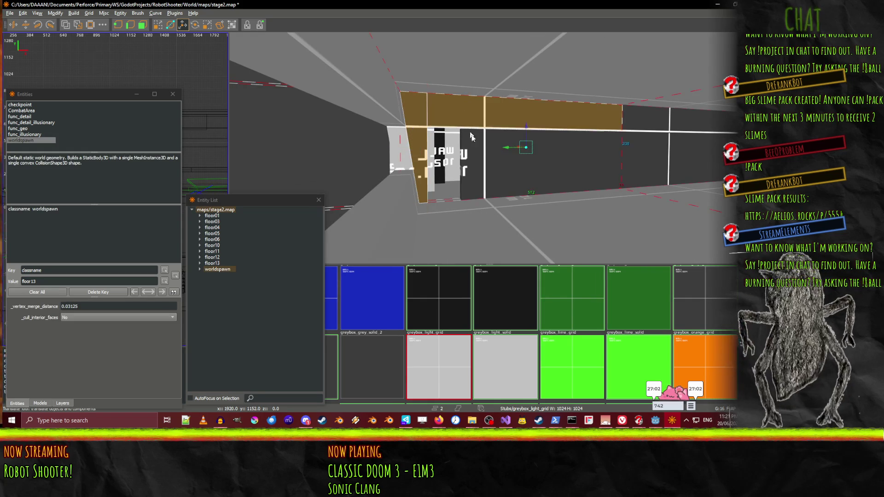
pyautogui.press('w')
pyautogui.keyDown('ctrl'); pyautogui.click(445, 130); pyautogui.keyUp('ctrl')
pyautogui.press('s')
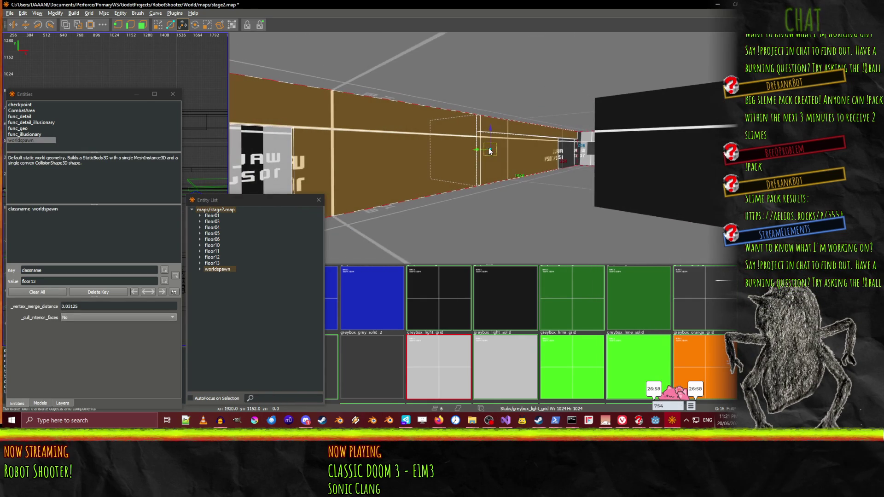
pyautogui.press('q')
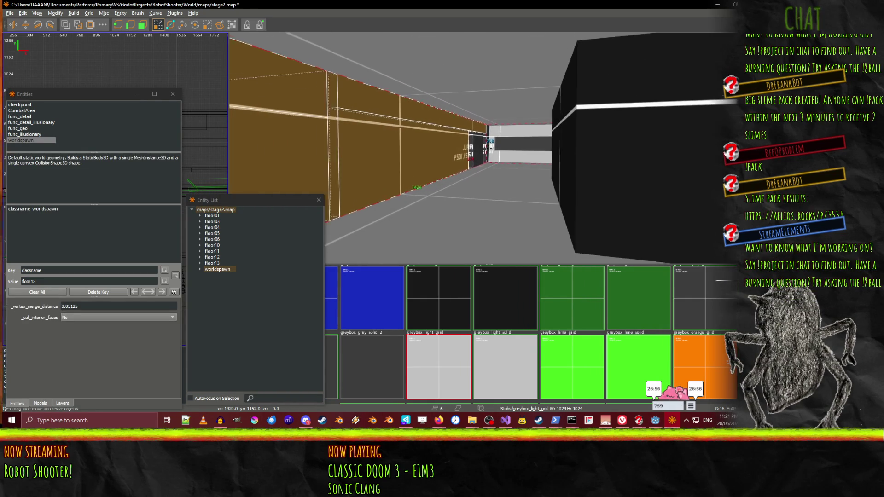
pyautogui.press('w')
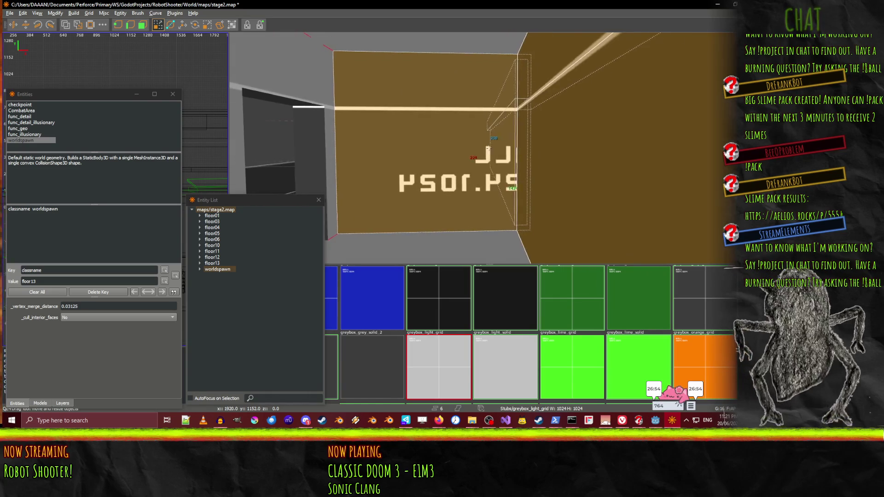
pyautogui.rightClick(489, 148)
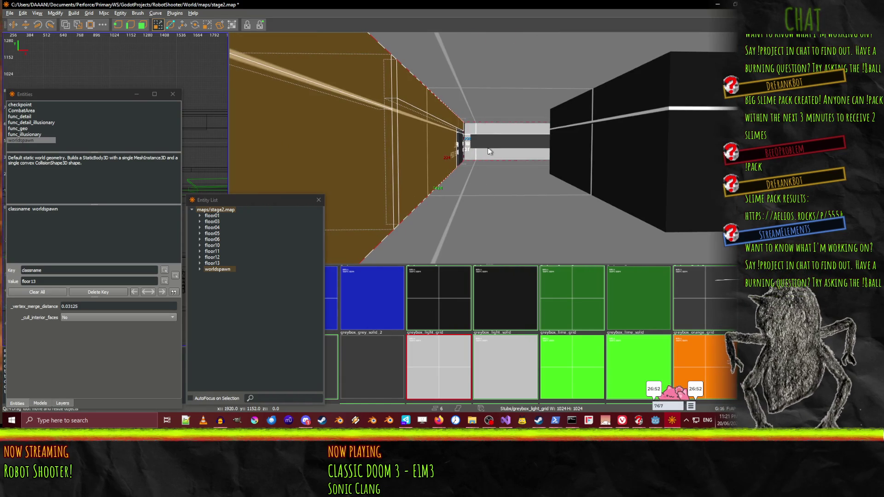
pyautogui.press('Escape')
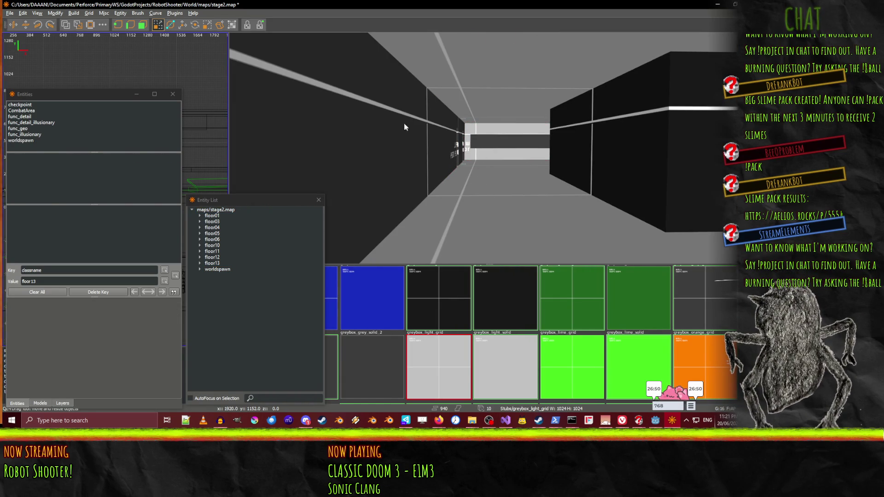
# Select the left corridor wall brush to check it, then clear the selection
pyautogui.rightClick(489, 148)
pyautogui.click(403, 140)
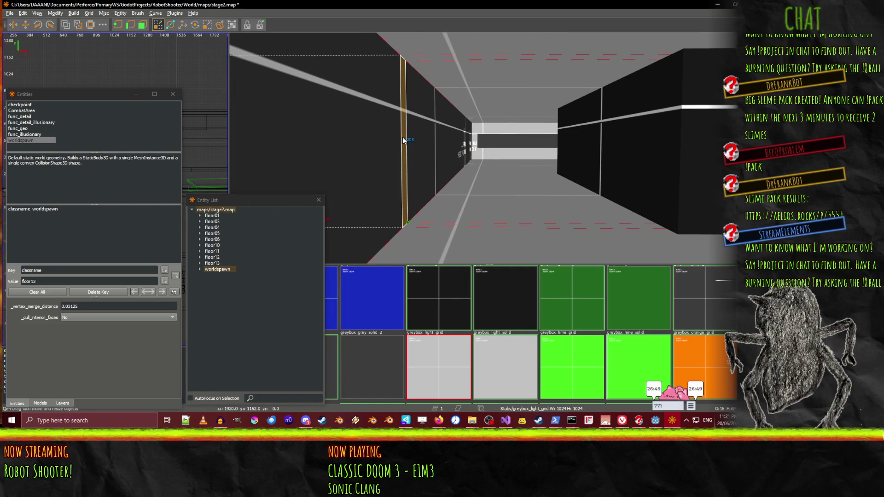
pyautogui.rightClick(561, 173)
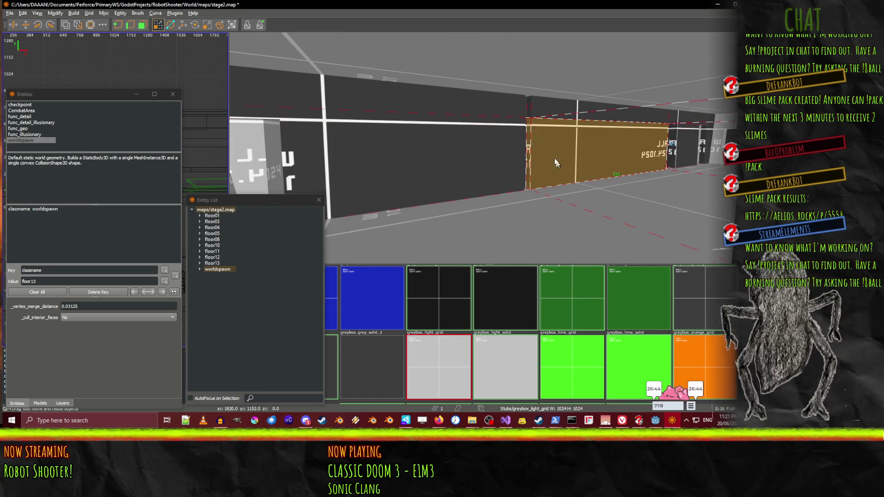
pyautogui.press('Escape')
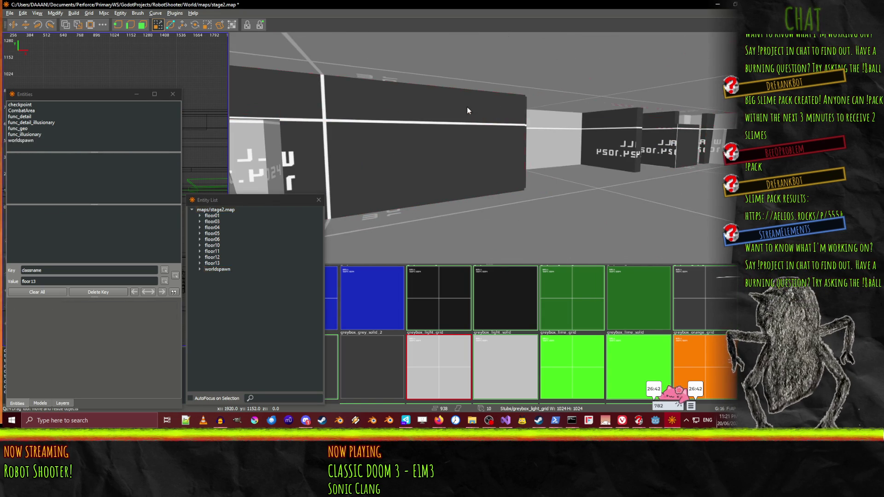
pyautogui.click(467, 107)
pyautogui.moveTo(595, 112)
pyautogui.mouseDown()
pyautogui.moveTo(712, 118)
pyautogui.moveTo(694, 120)
pyautogui.moveTo(705, 121)
pyautogui.mouseUp()
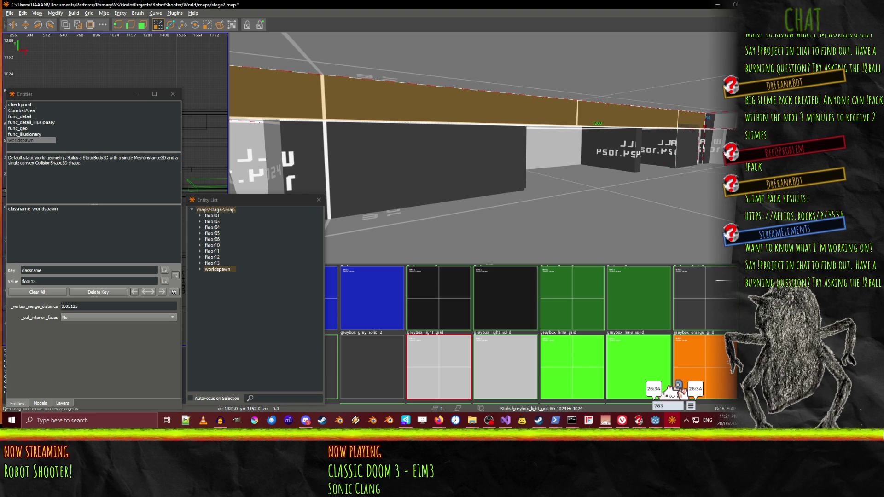
pyautogui.press('w')
pyautogui.moveTo(561, 183); pyautogui.dragTo(668, 170)
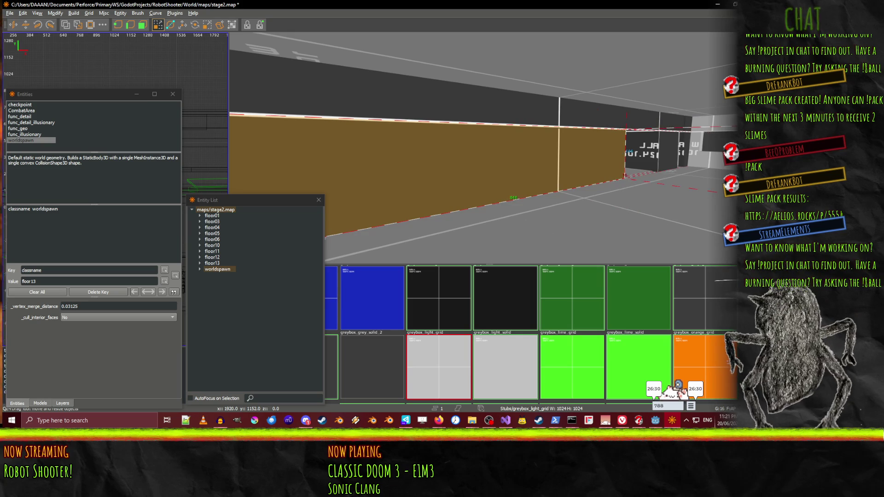
pyautogui.press('w')
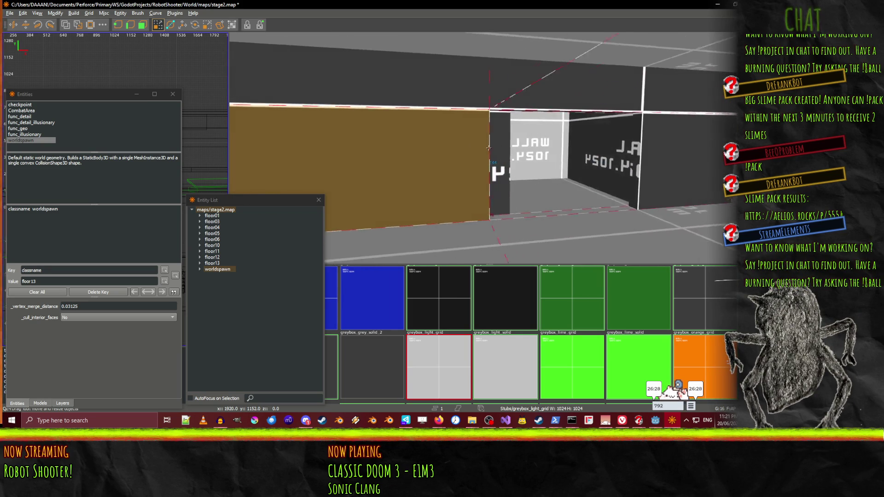
pyautogui.press('w')
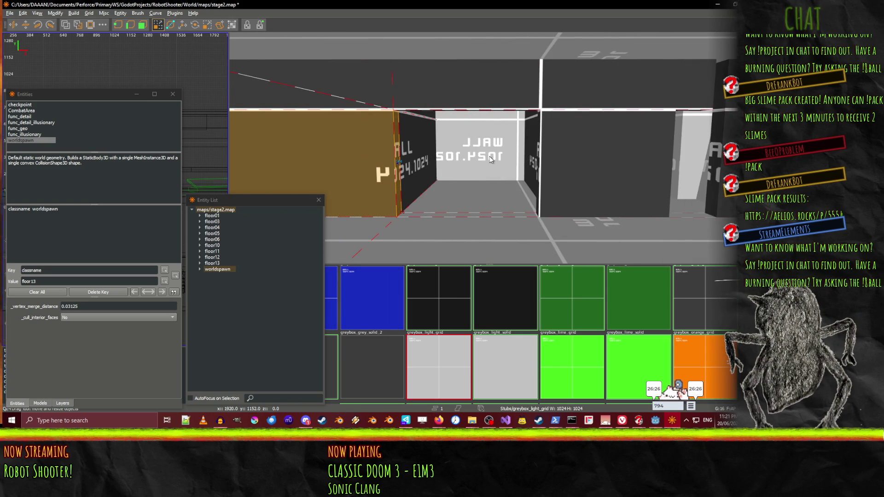
pyautogui.moveTo(490, 159); pyautogui.dragTo(586, 158)
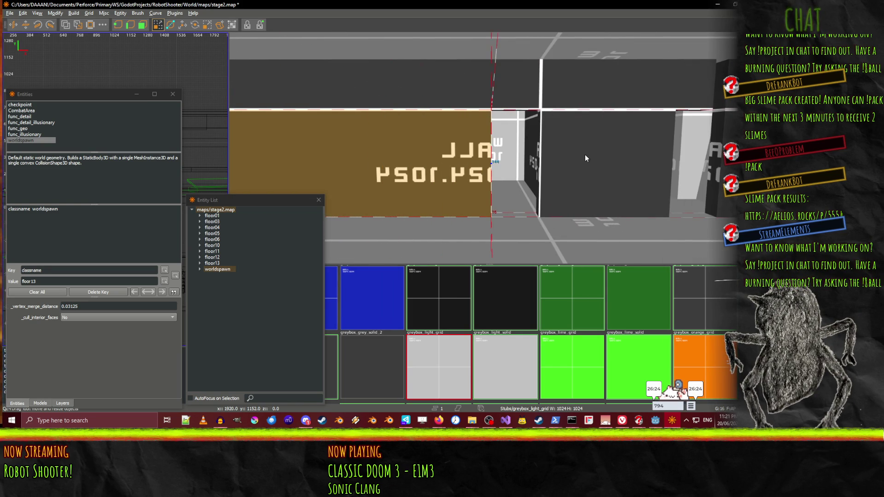
pyautogui.click(615, 160)
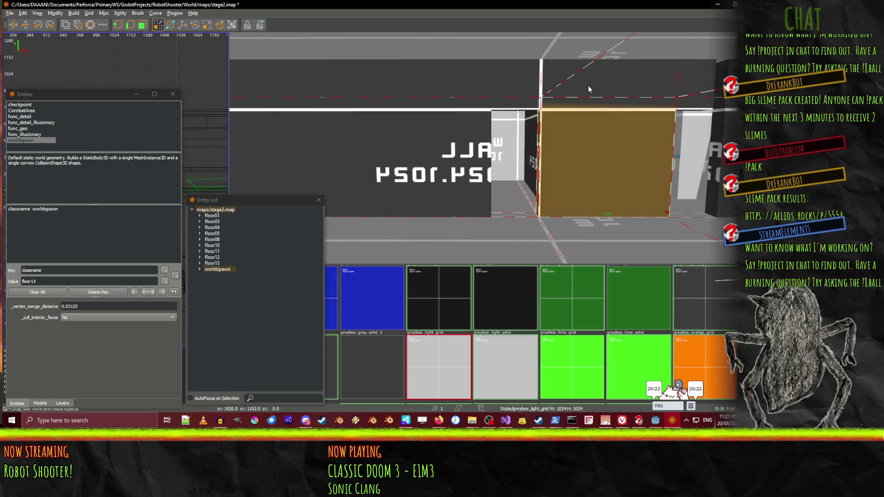
pyautogui.moveTo(589, 74)
pyautogui.mouseDown()
pyautogui.moveTo(489, 148)
pyautogui.moveTo(494, 124)
pyautogui.mouseUp()
pyautogui.click(481, 118)
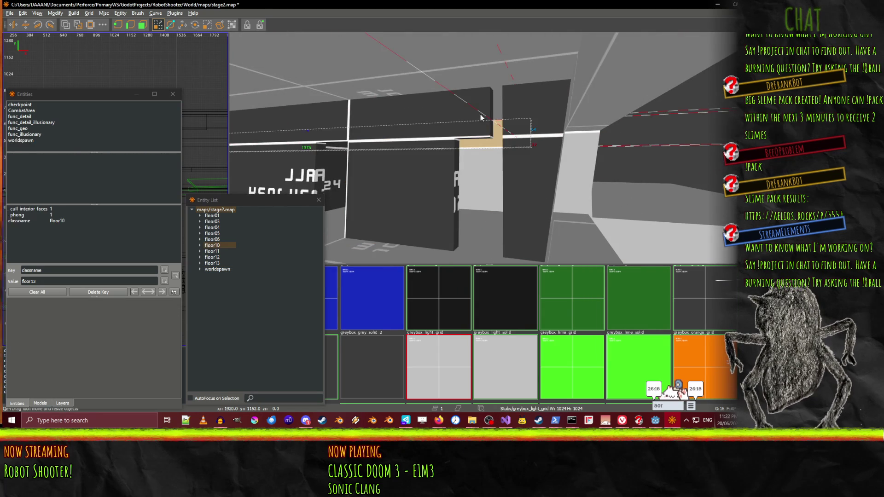
pyautogui.click(481, 118)
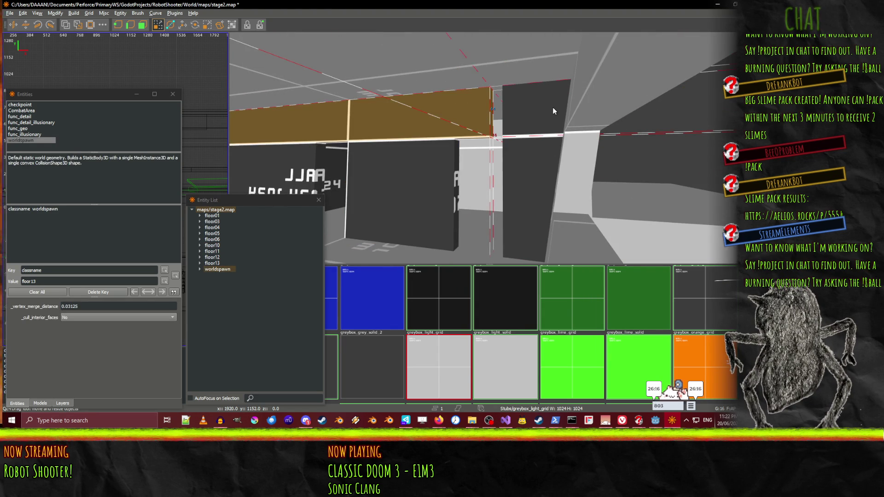
pyautogui.moveTo(492, 117)
pyautogui.mouseDown()
pyautogui.moveTo(505, 133)
pyautogui.moveTo(489, 148)
pyautogui.mouseUp()
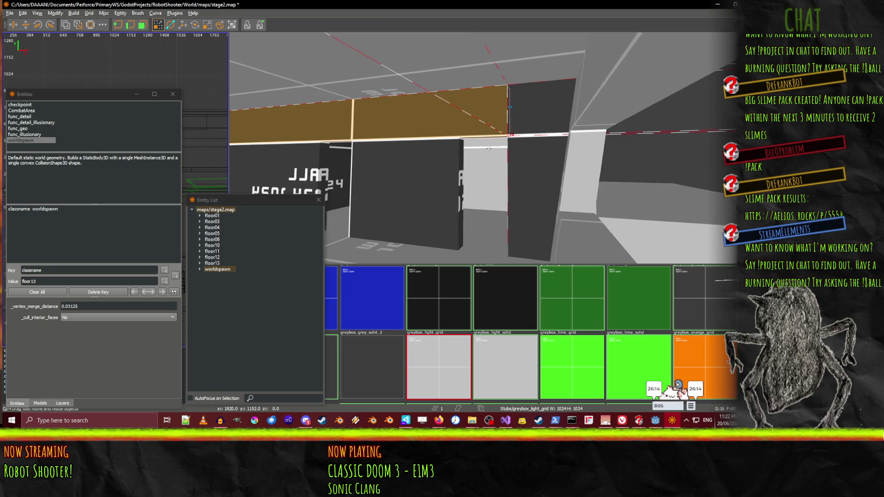
pyautogui.moveTo(489, 148)
pyautogui.press('w')
pyautogui.press('w')
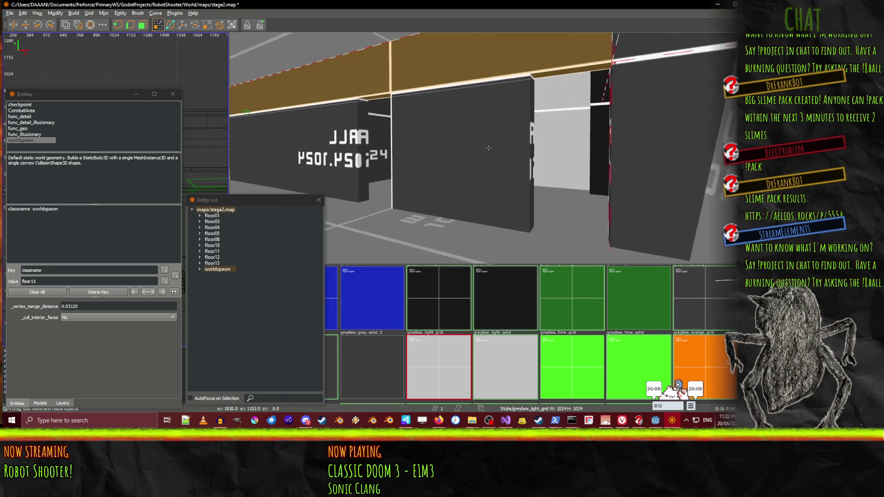
pyautogui.press('w')
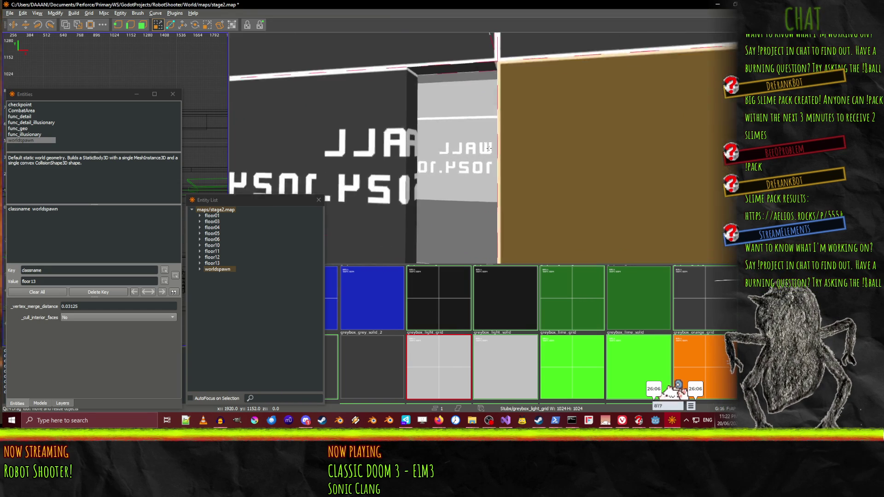
pyautogui.press('w')
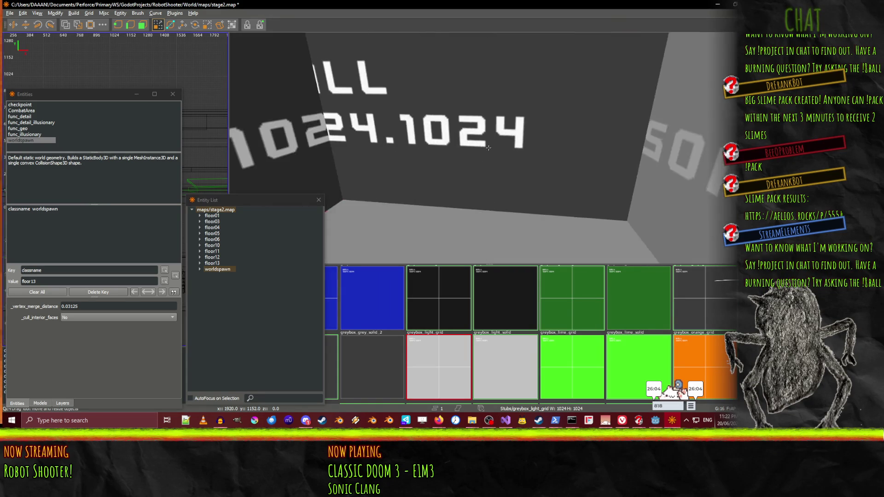
pyautogui.press('w')
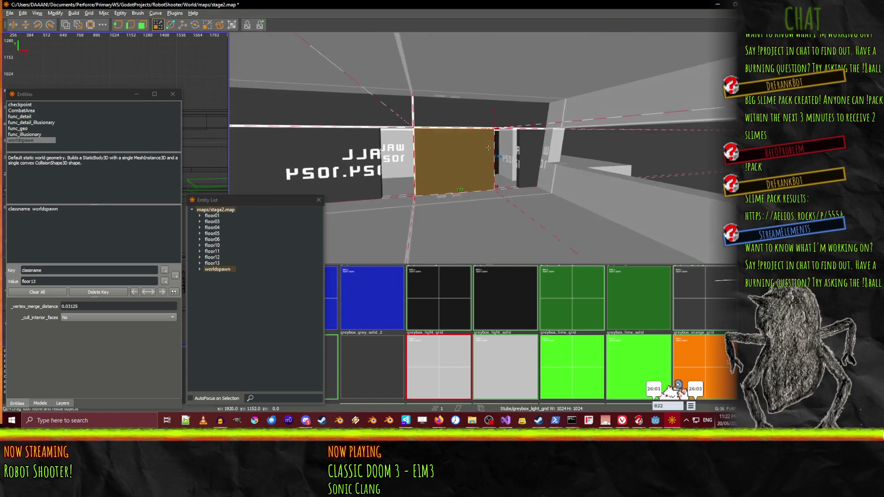
pyautogui.keyDown('shift'); pyautogui.click(320, 119); pyautogui.keyUp('shift')
pyautogui.keyDown('shift'); pyautogui.click(300, 159); pyautogui.keyUp('shift')
pyautogui.rightClick(301, 159)
pyautogui.scroll(10, 488, 148)
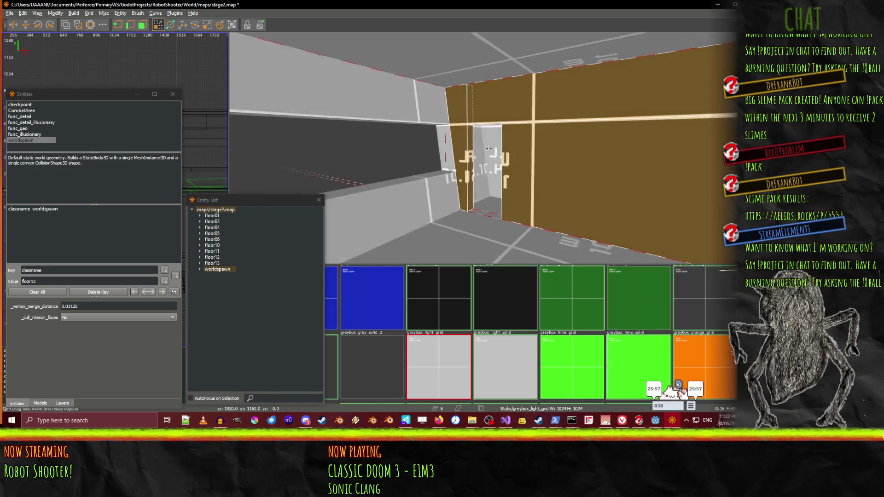
pyautogui.scroll(6, 489, 148)
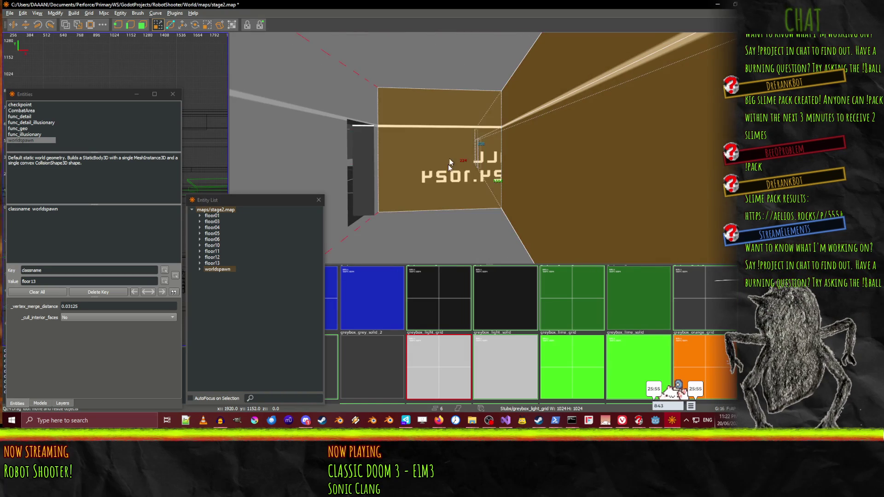
pyautogui.scroll(8, 489, 148)
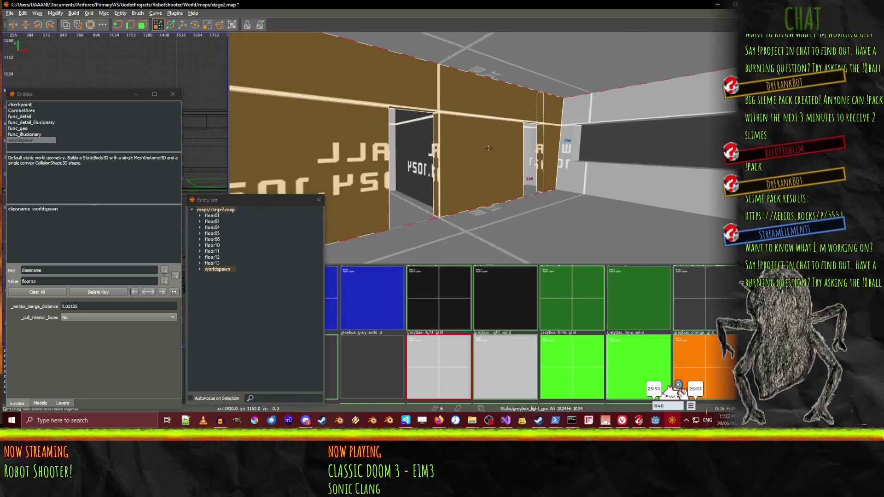
pyautogui.scroll(6, 489, 148)
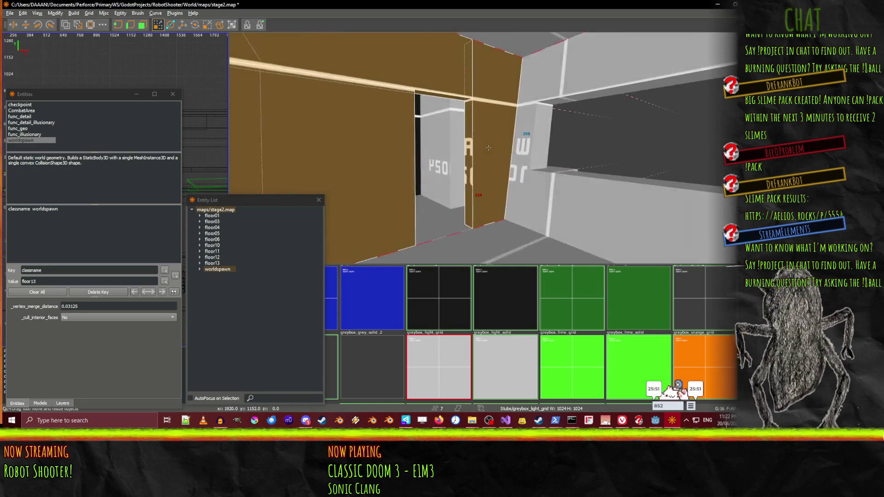
pyautogui.scroll(10, 488, 148)
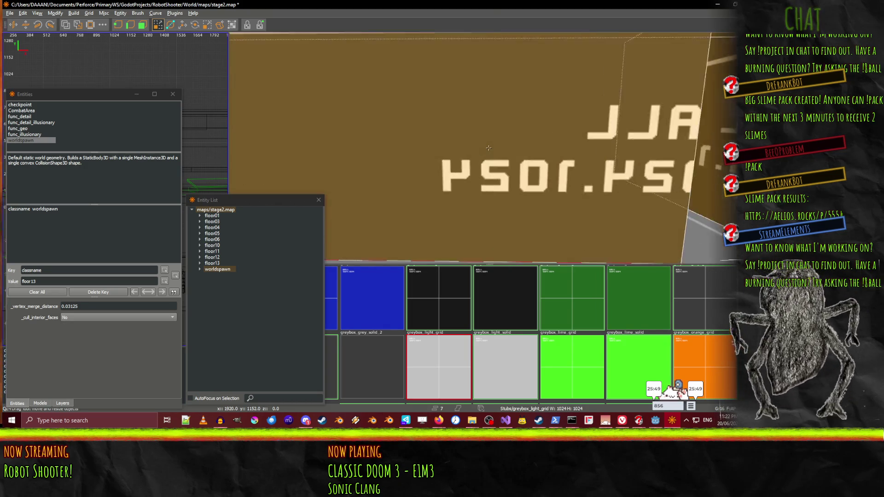
pyautogui.scroll(10, 489, 148)
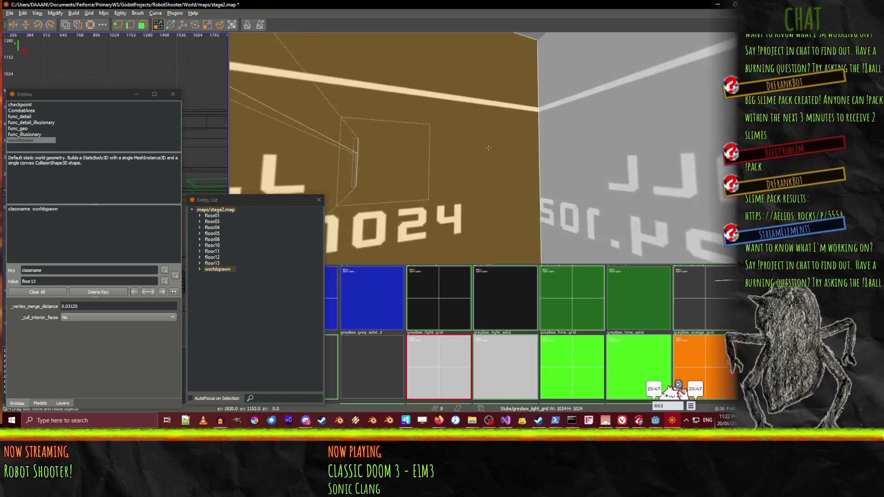
pyautogui.scroll(10, 489, 147)
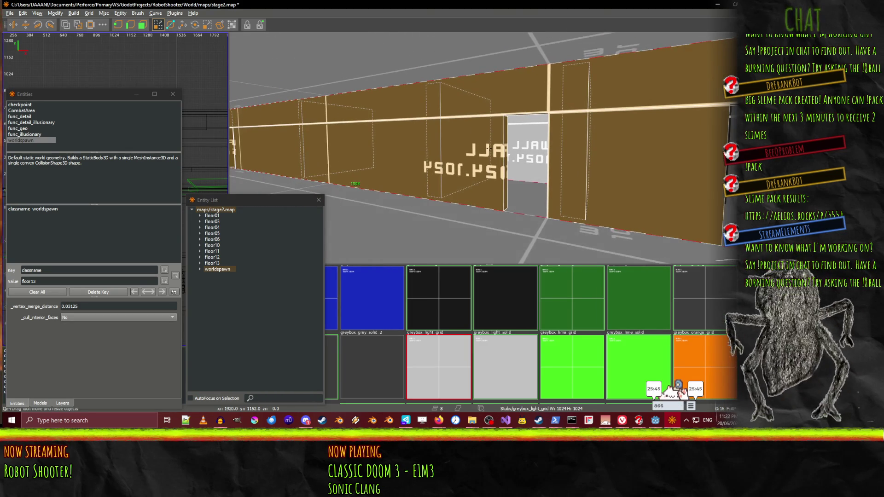
pyautogui.scroll(3, 489, 148)
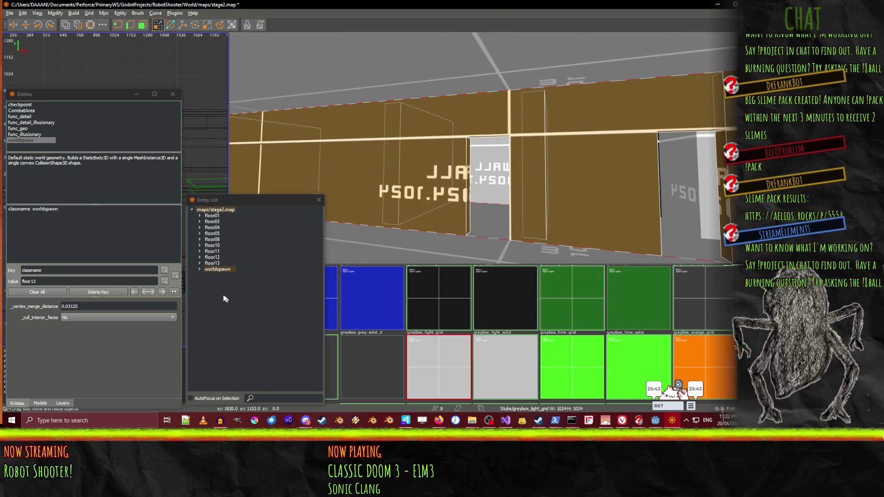
pyautogui.click(211, 246)
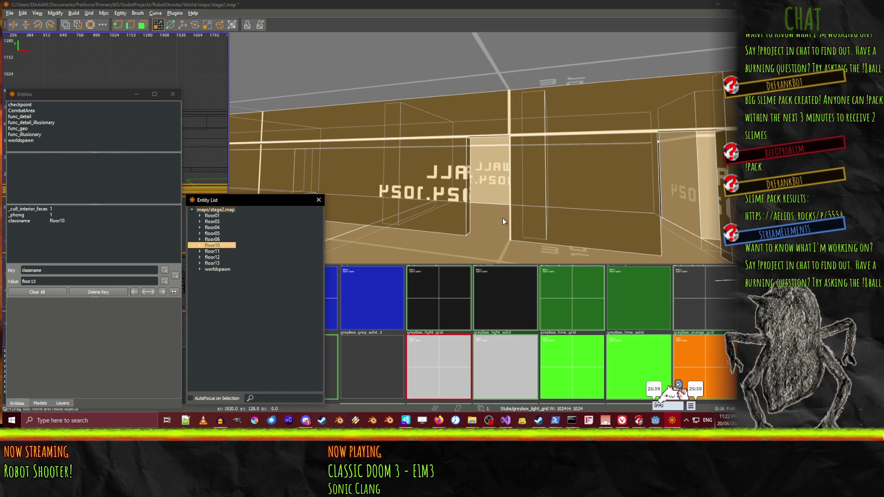
# Clear the selection and select the floor11 group in the Entity List for comparison
pyautogui.press('Escape')
pyautogui.click(222, 246)
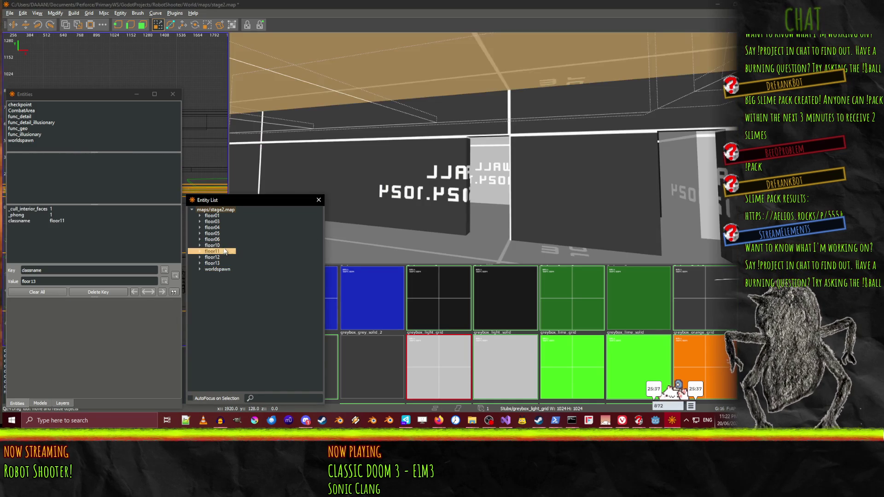
pyautogui.scroll(10, 489, 148)
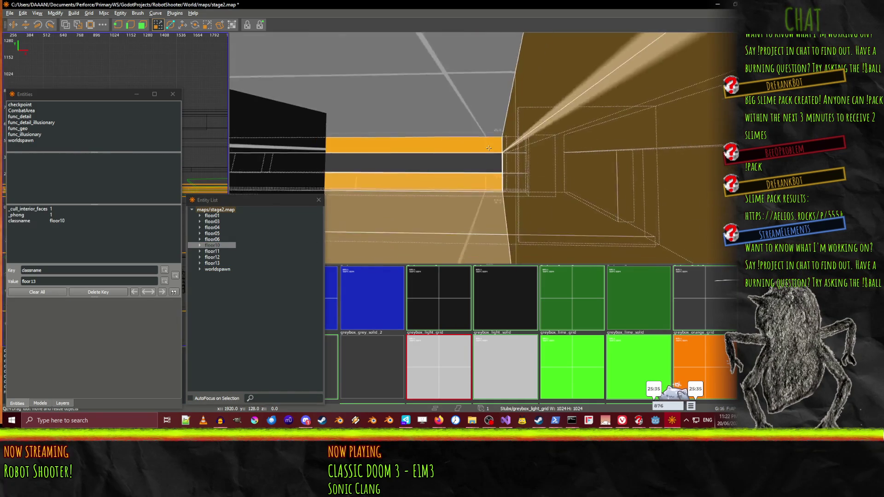
pyautogui.scroll(10, 489, 147)
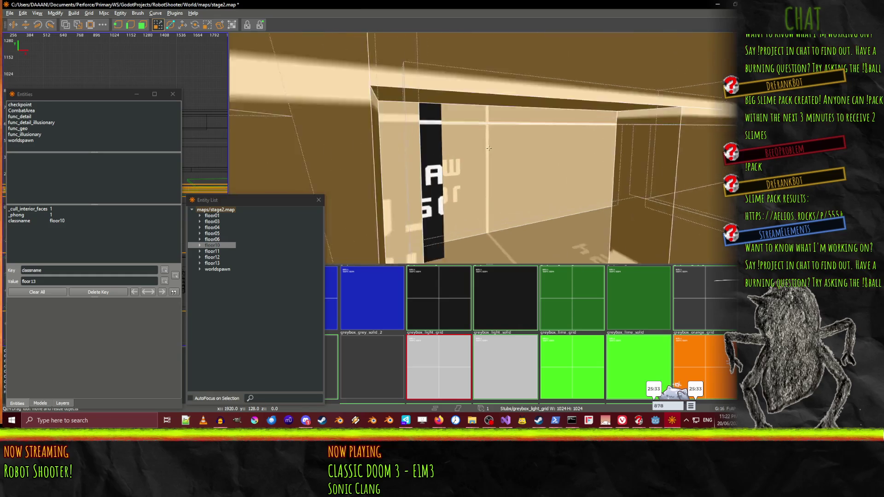
pyautogui.scroll(-10, 488, 148)
pyautogui.rightClick(489, 148)
# Select the large floor slab brush beneath the corridor walls
pyautogui.press('Escape')
pyautogui.click(405, 194)
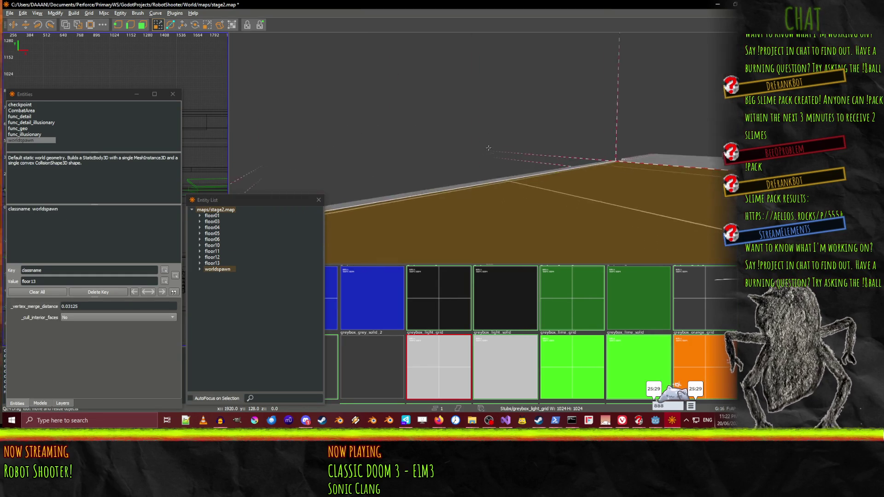
pyautogui.scroll(-5, 489, 148)
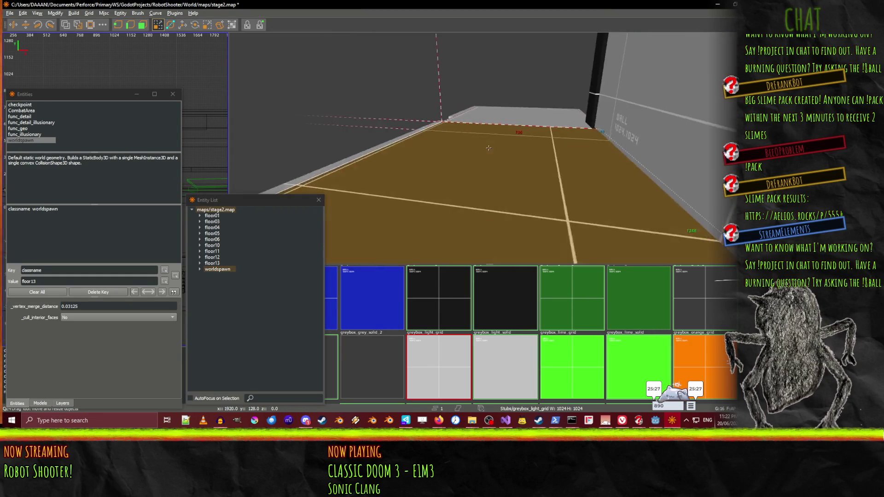
pyautogui.scroll(-6, 489, 148)
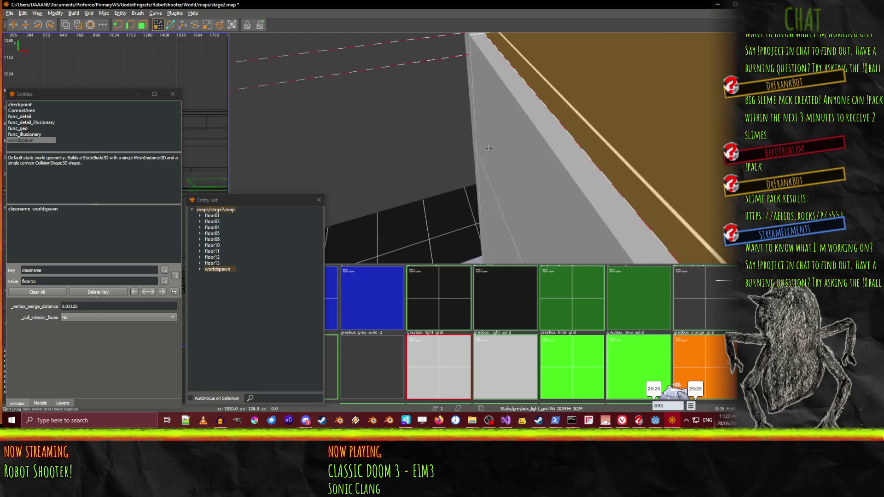
pyautogui.scroll(4, 488, 148)
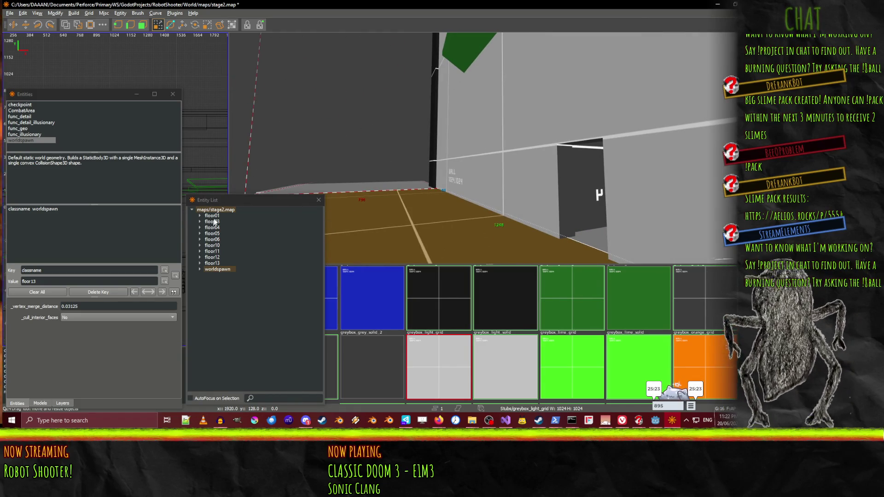
# Select the floor10 group, then pick the floor brush again in the 3D view
pyautogui.click(218, 244)
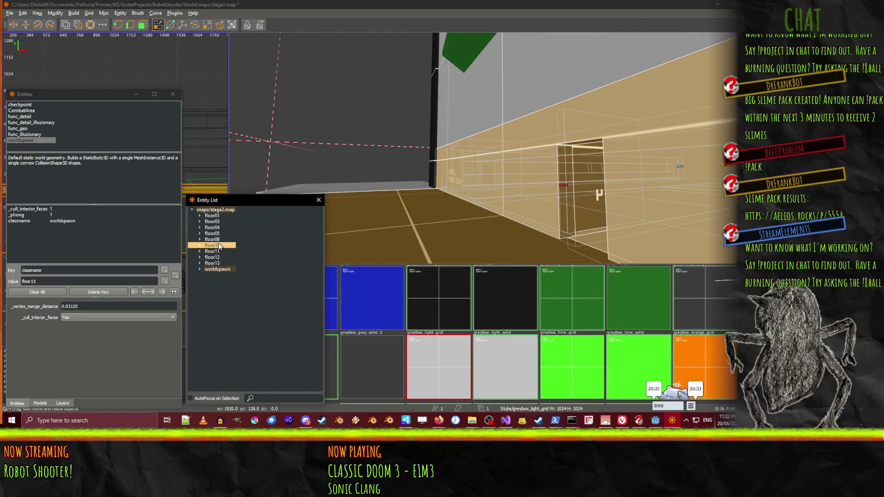
pyautogui.press('Escape')
pyautogui.scroll(4, 489, 148)
pyautogui.scroll(-3, 489, 147)
pyautogui.click(517, 219)
pyautogui.moveTo(493, 156); pyautogui.dragTo(465, 169)
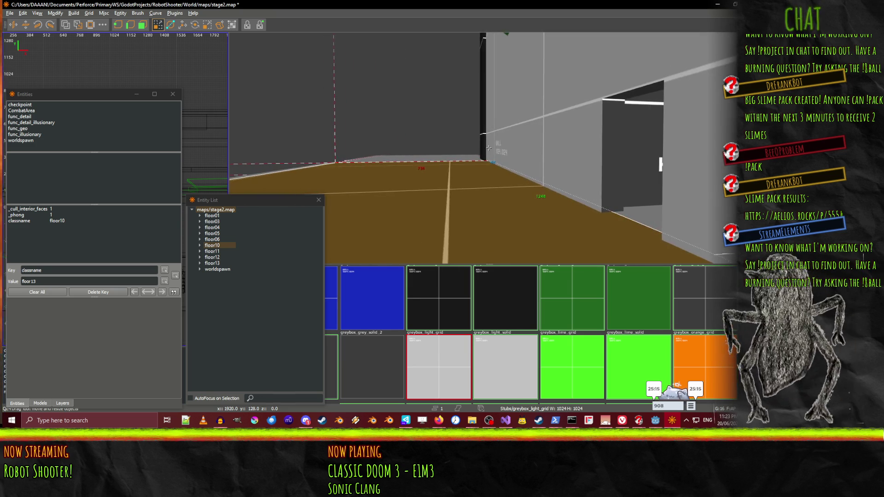
pyautogui.press('a')
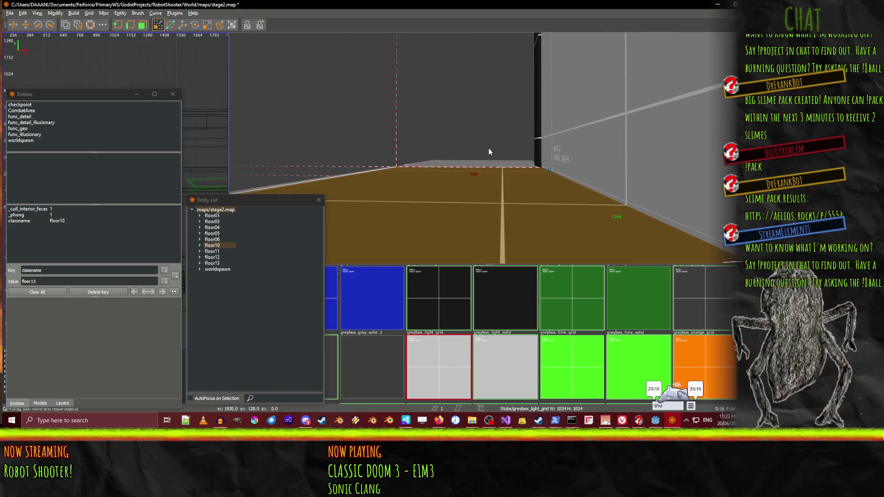
# Convert the selected floor slab to func_geo and set its classname to exteriorfloor10
pyautogui.doubleClick(18, 129)
pyautogui.click(459, 207)
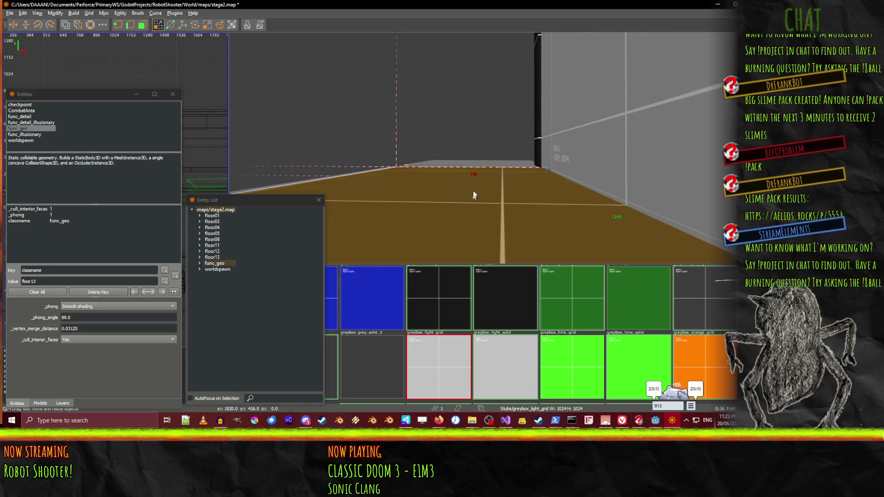
pyautogui.moveTo(344, 167); pyautogui.dragTo(489, 148)
pyautogui.click(50, 246)
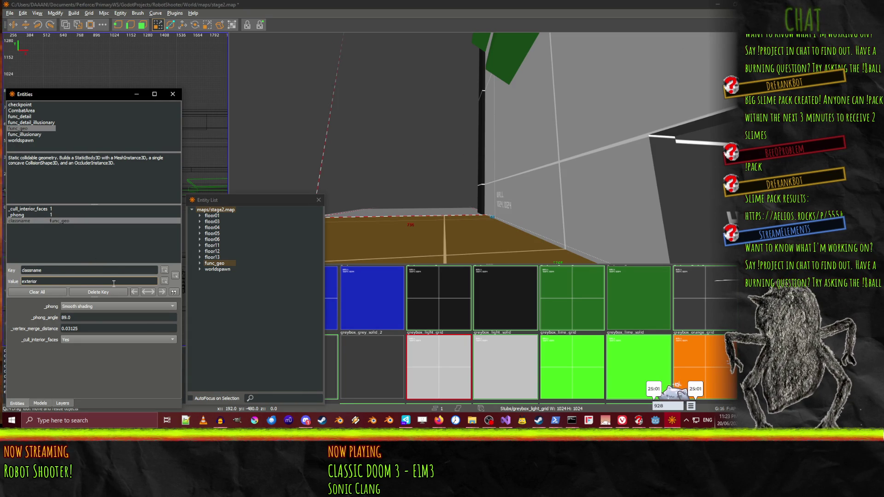
pyautogui.write('oor10')
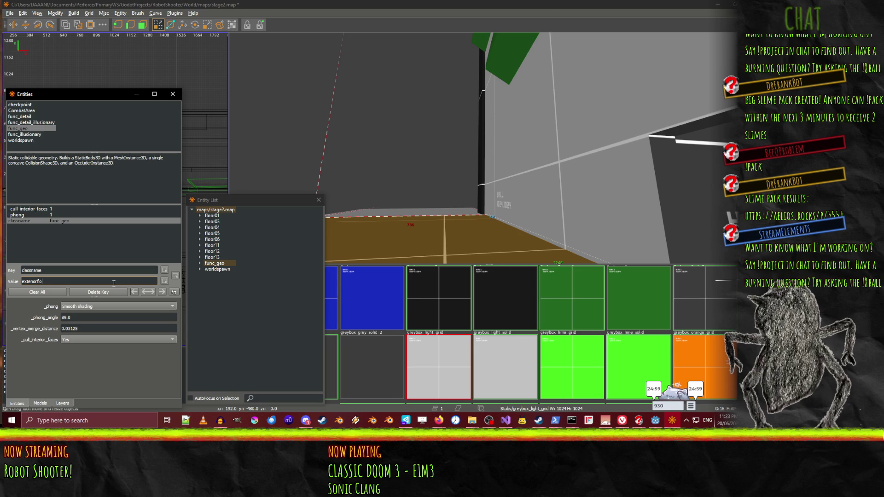
pyautogui.press('Return')
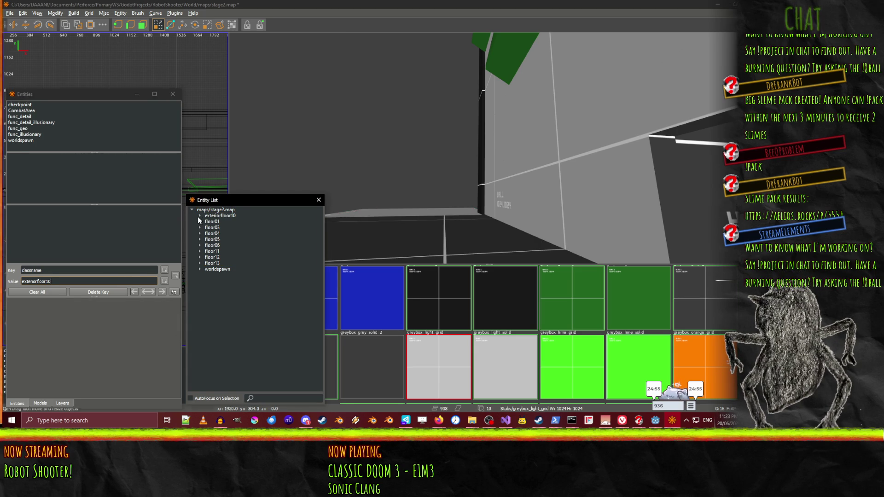
pyautogui.click(220, 216)
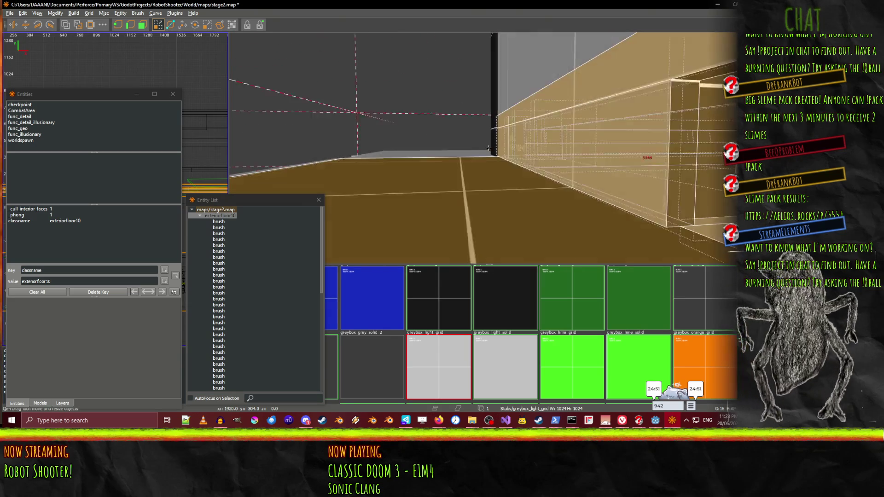
# Delete the 'exterior' prefix so the slab's classname becomes floor10
pyautogui.click(199, 218)
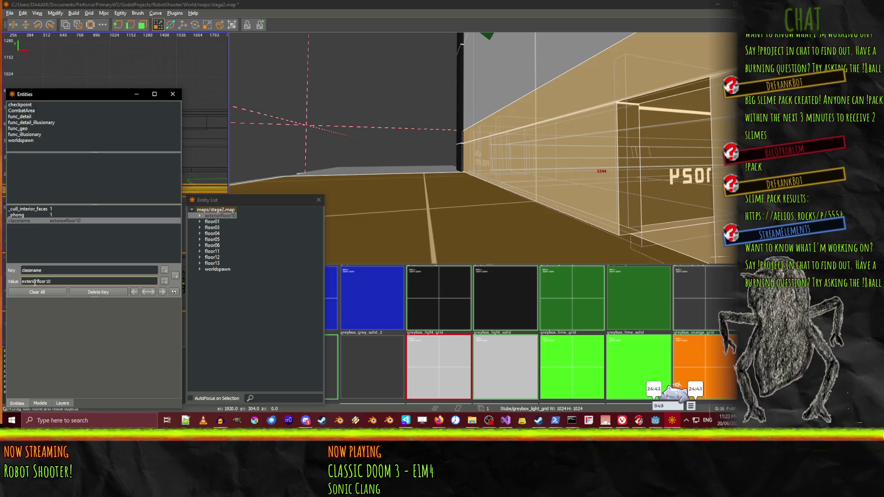
pyautogui.moveTo(35, 281); pyautogui.dragTo(9, 278)
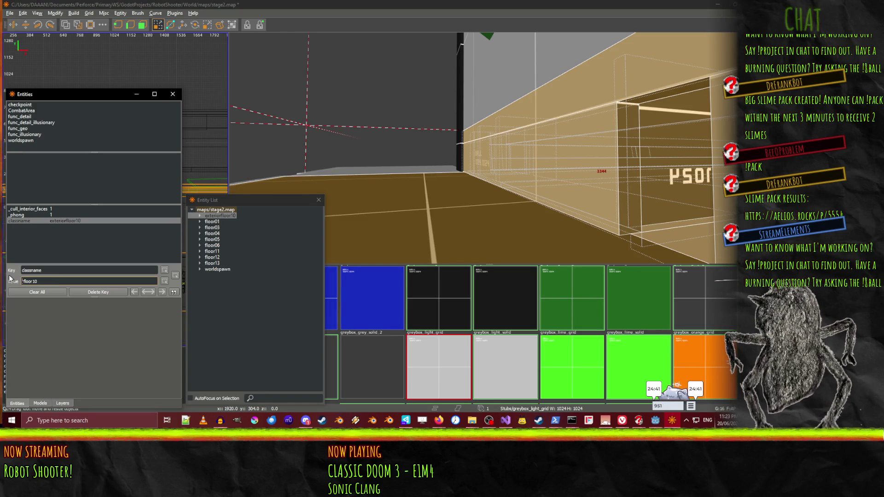
pyautogui.press('Return')
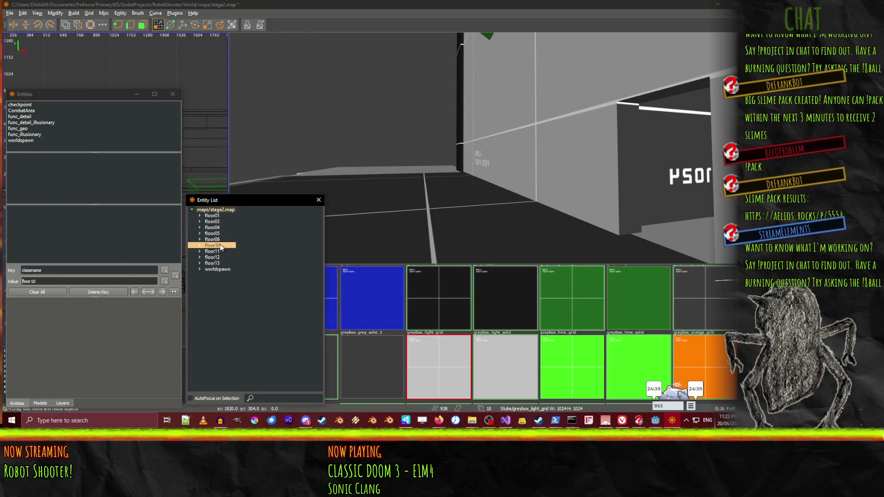
# Reselect the floor10 group and the worldspawn geometry to confirm the slab's new owner
pyautogui.click(220, 245)
pyautogui.rightClick(489, 148)
pyautogui.press('Escape')
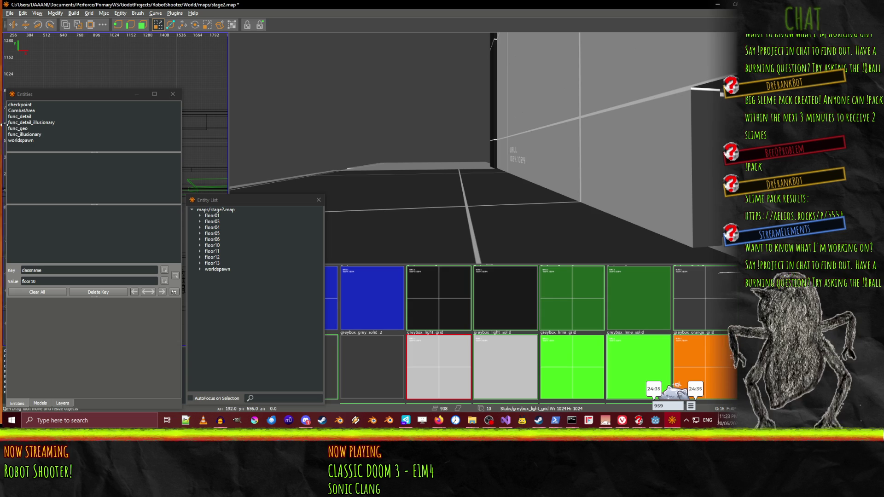
pyautogui.click(20, 128)
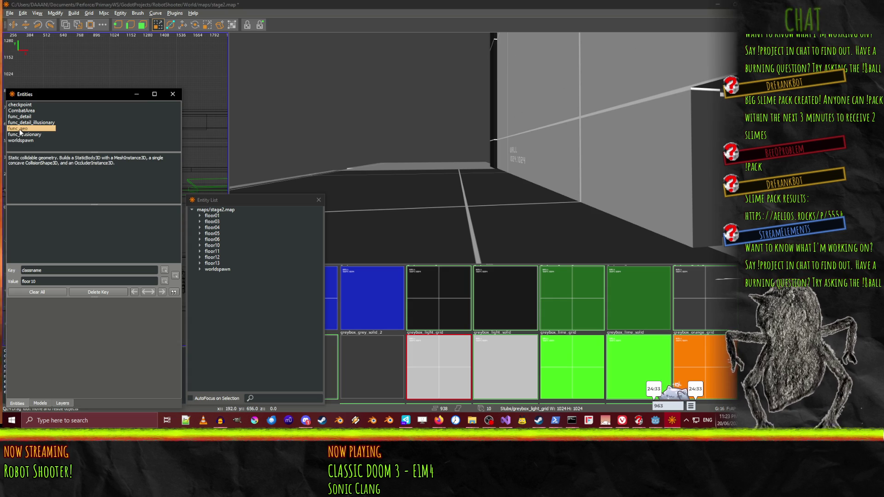
pyautogui.click(355, 176)
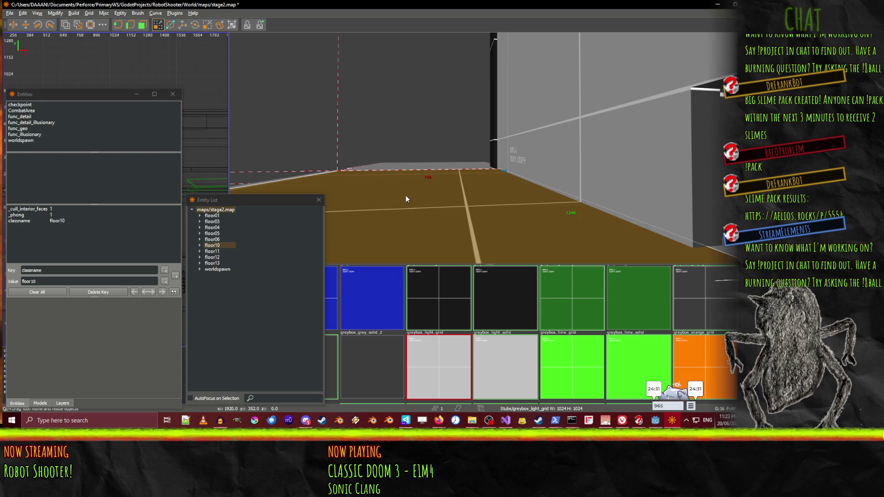
pyautogui.click(217, 270)
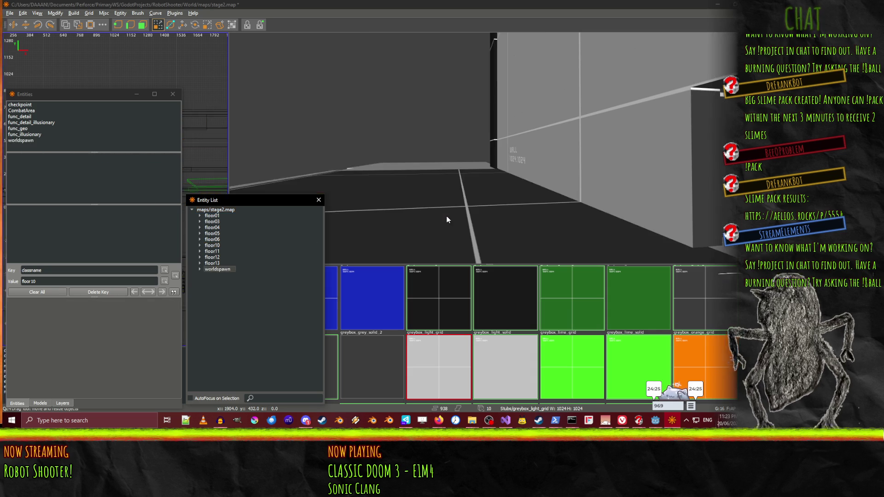
# Make the floor slab a func_geo with smooth shading, no interior culling, named floor10exterior
pyautogui.click(450, 217)
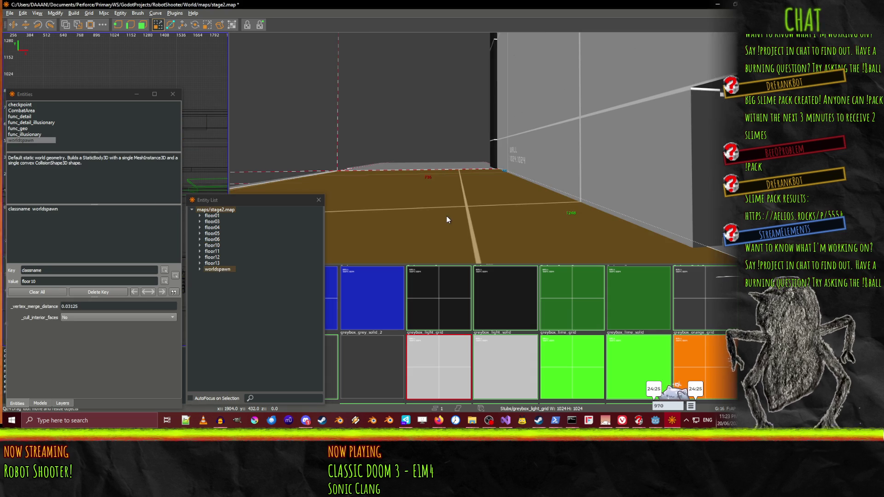
pyautogui.doubleClick(22, 129)
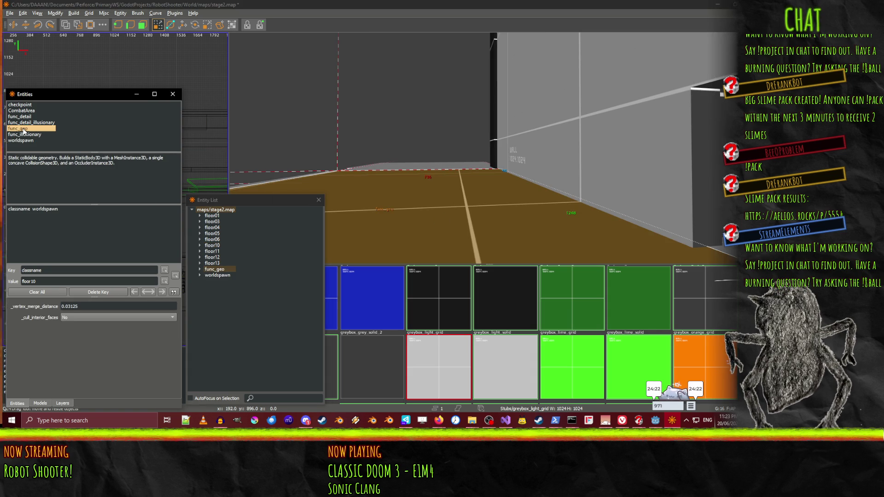
pyautogui.click(200, 270)
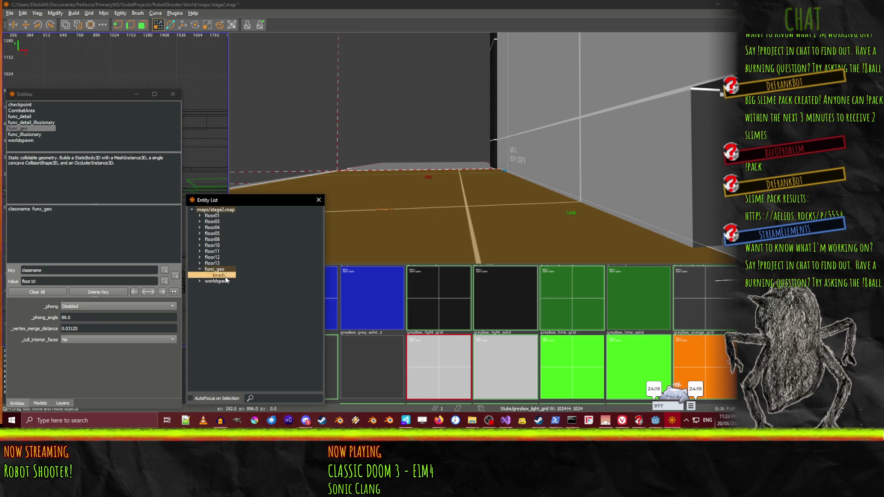
pyautogui.click(217, 263)
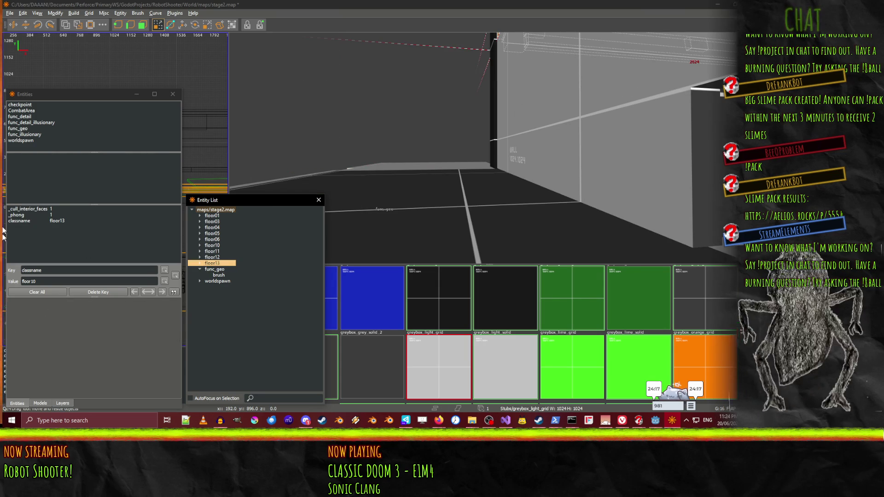
pyautogui.press('Down')
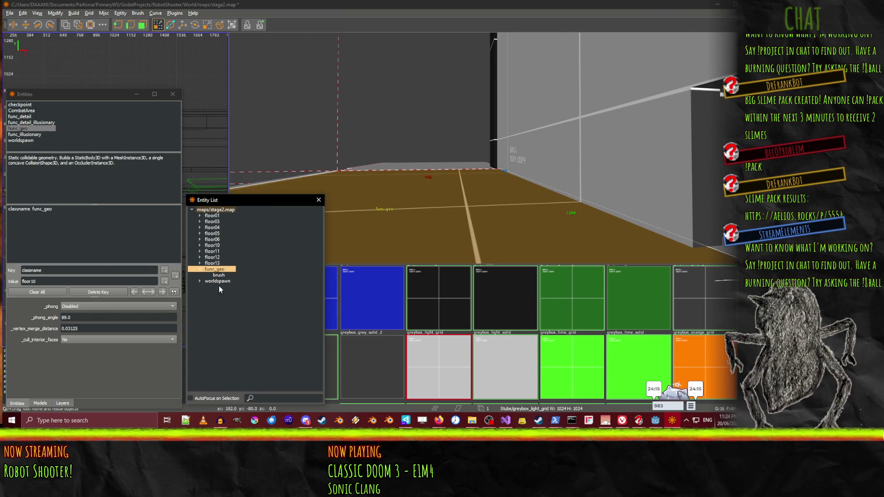
pyautogui.click(88, 306)
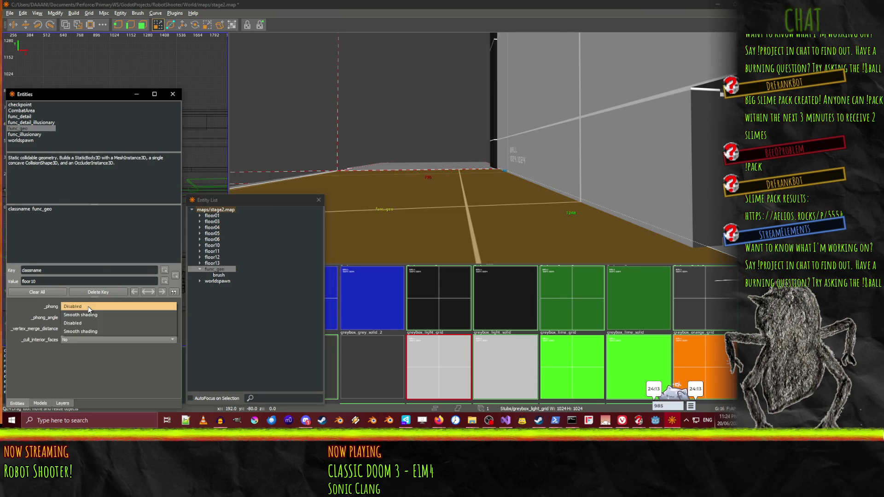
pyautogui.click(73, 342)
pyautogui.click(73, 340)
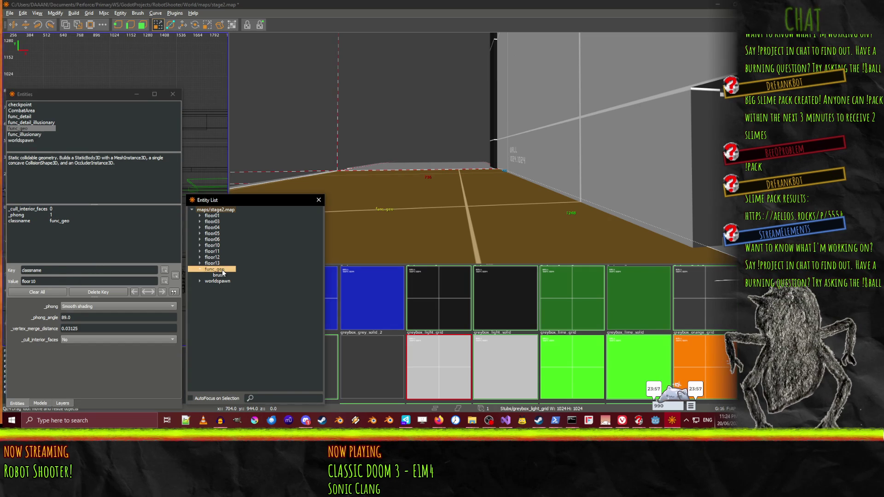
pyautogui.click(52, 225)
pyautogui.click(50, 280)
pyautogui.write('exterior')
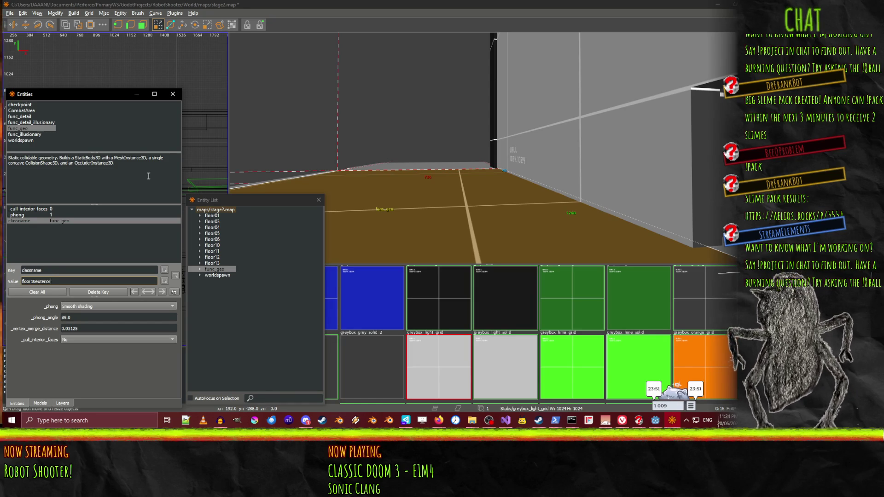
pyautogui.press('Return')
# Fly the camera past the WALL 1024 block to face the long corridor
pyautogui.moveTo(462, 241)
pyautogui.mouseDown()
pyautogui.moveTo(489, 148)
pyautogui.moveTo(436, 154)
pyautogui.mouseUp()
pyautogui.press('w')
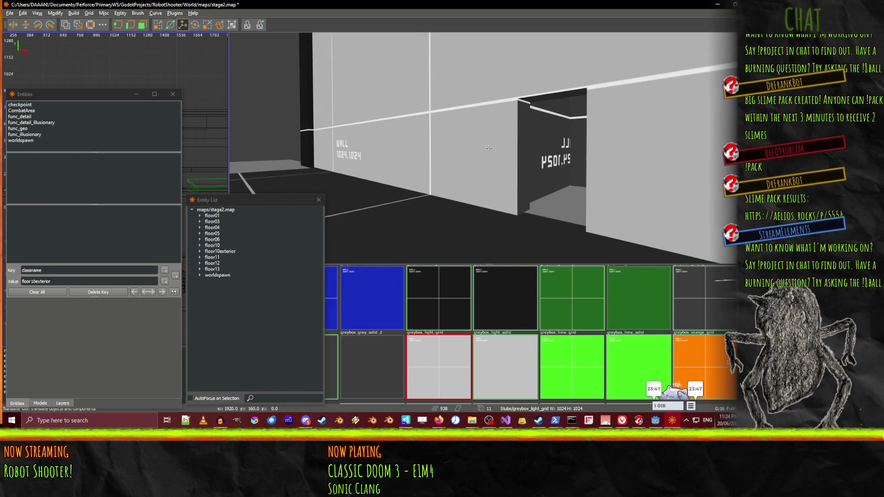
pyautogui.press('w')
pyautogui.press('Left')
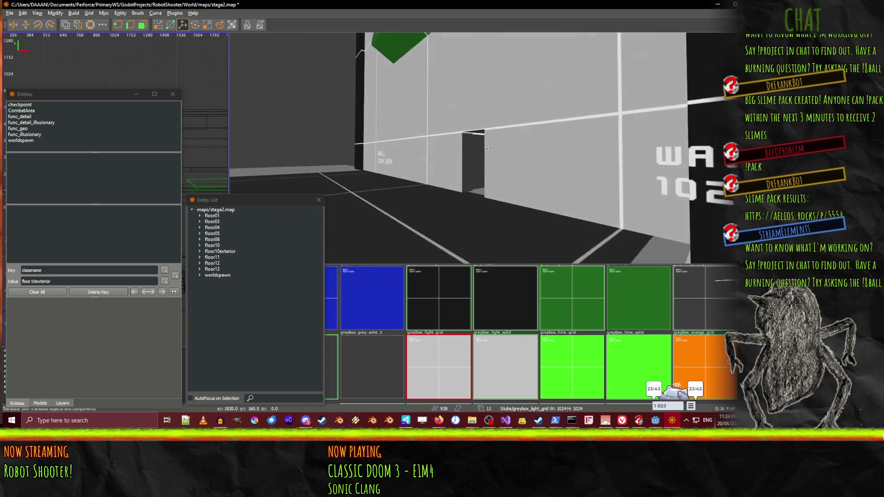
pyautogui.press('w')
pyautogui.press('Left')
# Select the wall brushes and black strip boxing in the red door
pyautogui.press('Right')
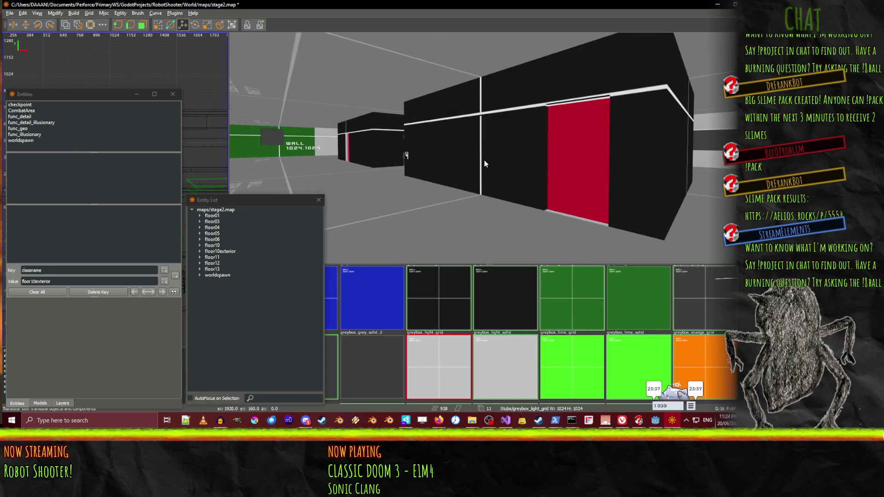
pyautogui.click(485, 164)
pyautogui.keyDown('ctrl'); pyautogui.click(530, 82); pyautogui.keyUp('ctrl')
pyautogui.keyDown('ctrl'); pyautogui.click(640, 125); pyautogui.keyUp('ctrl')
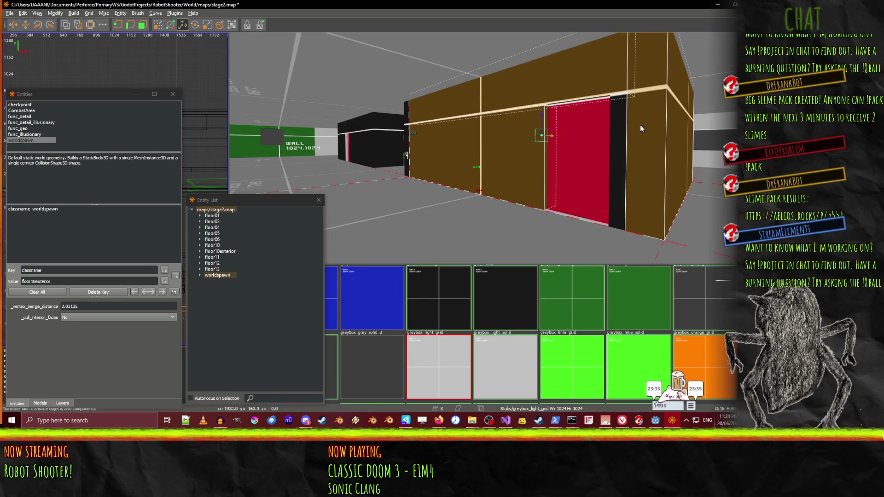
pyautogui.keyDown('ctrl'); pyautogui.click(624, 133); pyautogui.keyUp('ctrl')
# Fly and orbit around the selected walls to view the whole box
pyautogui.press('Right')
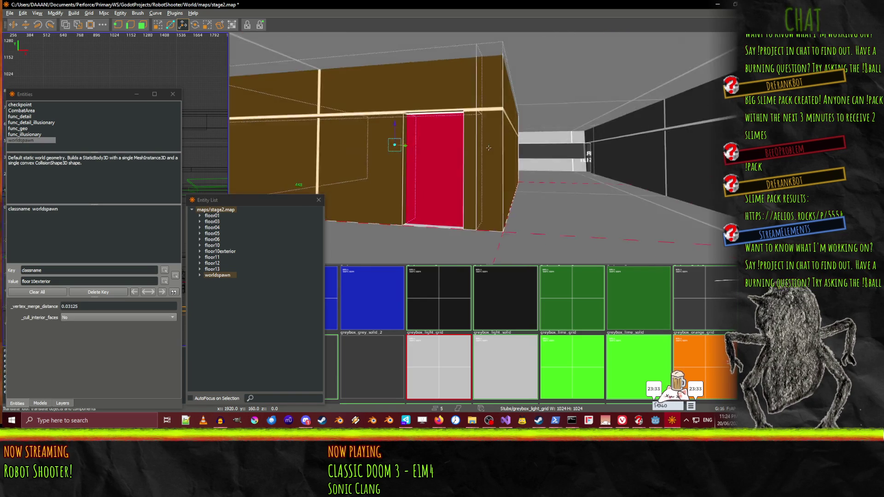
pyautogui.press('Up')
pyautogui.press('Left')
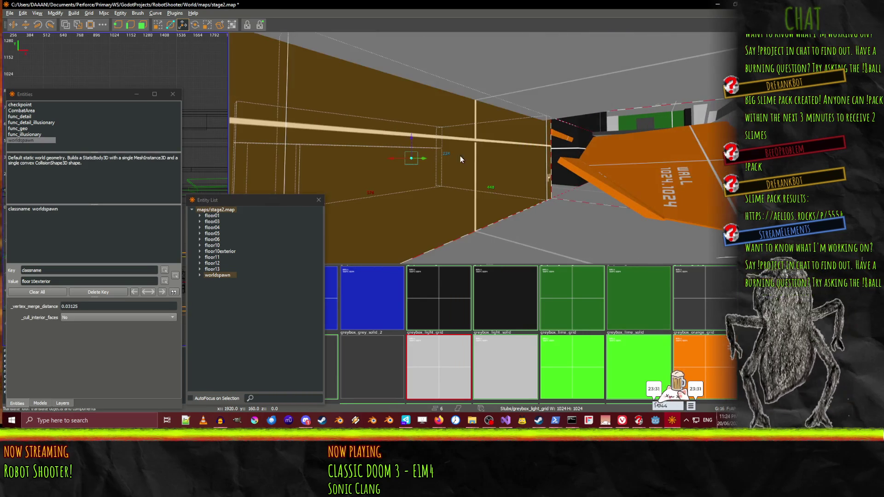
pyautogui.press('Down')
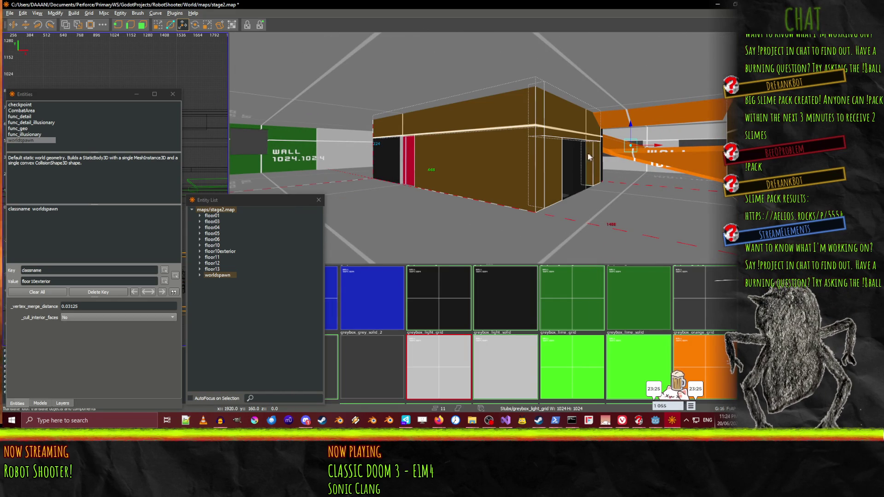
pyautogui.moveTo(582, 153); pyautogui.dragTo(489, 148)
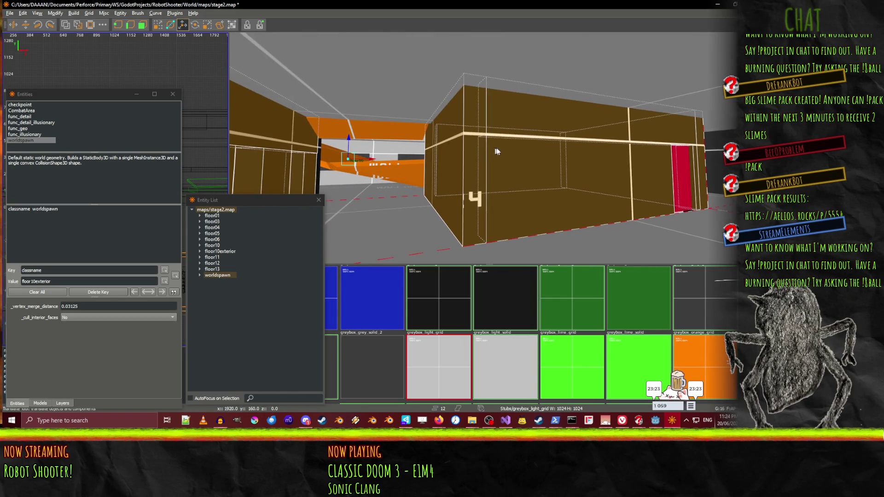
pyautogui.press('Up')
pyautogui.press('Right')
pyautogui.press('Down')
pyautogui.press('Left')
pyautogui.press('Up')
pyautogui.press('Up')
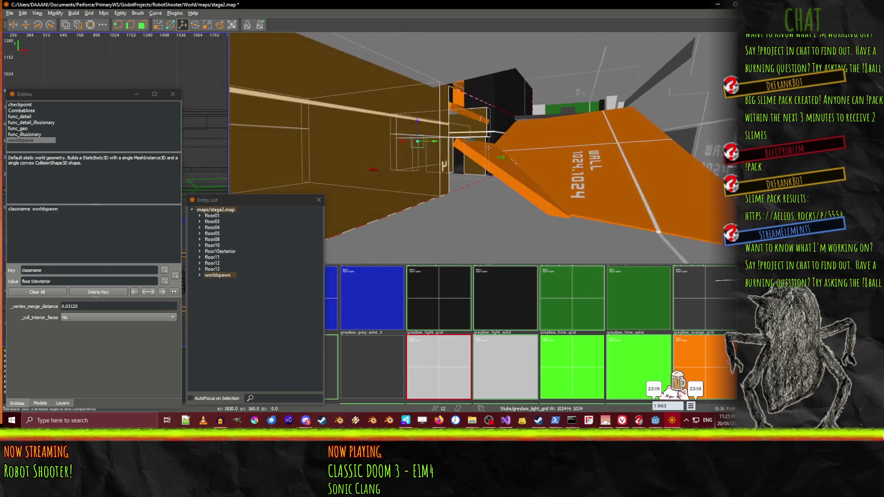
# Fly in and out of the box to check the selection around the orange brush
pyautogui.press('Left')
pyautogui.press('Left')
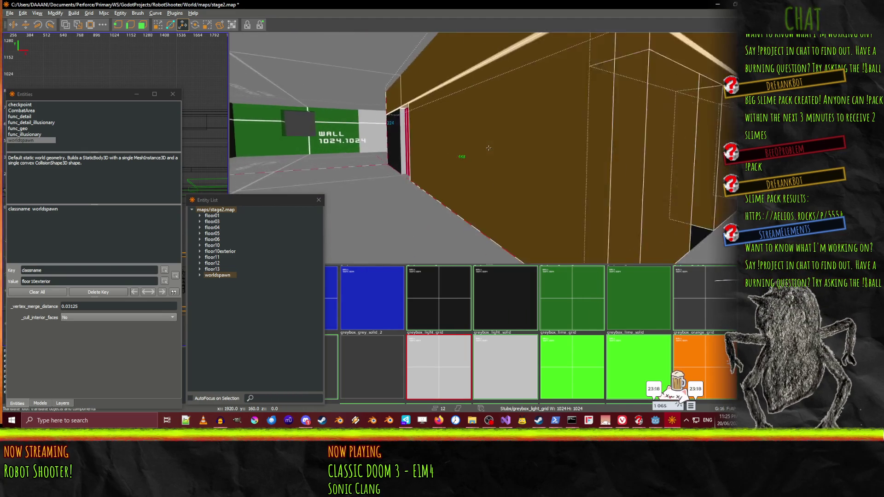
pyautogui.press('Down')
pyautogui.press('Right')
pyautogui.press('Up')
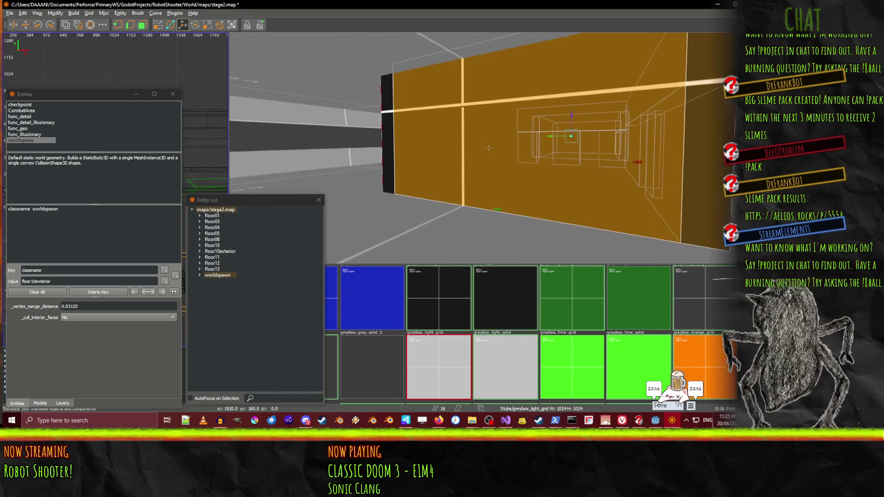
pyautogui.press('Down')
pyautogui.press('Right')
pyautogui.press('Up')
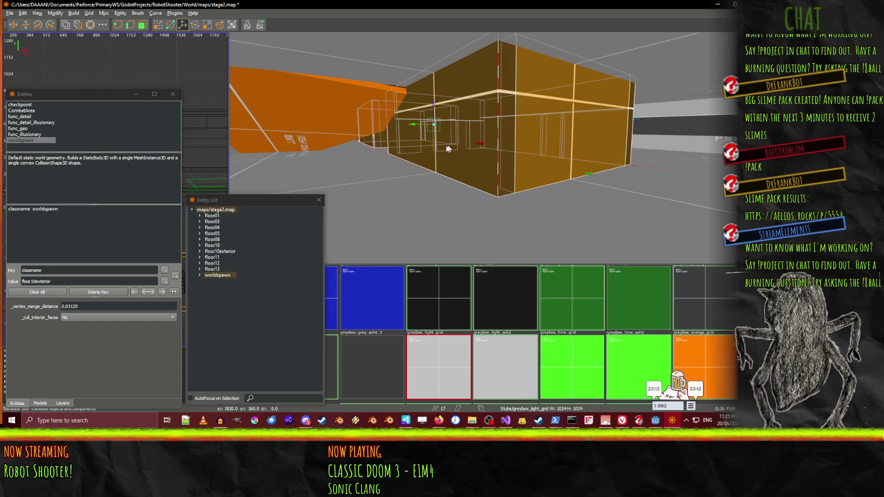
pyautogui.press('Left')
pyautogui.press('Right')
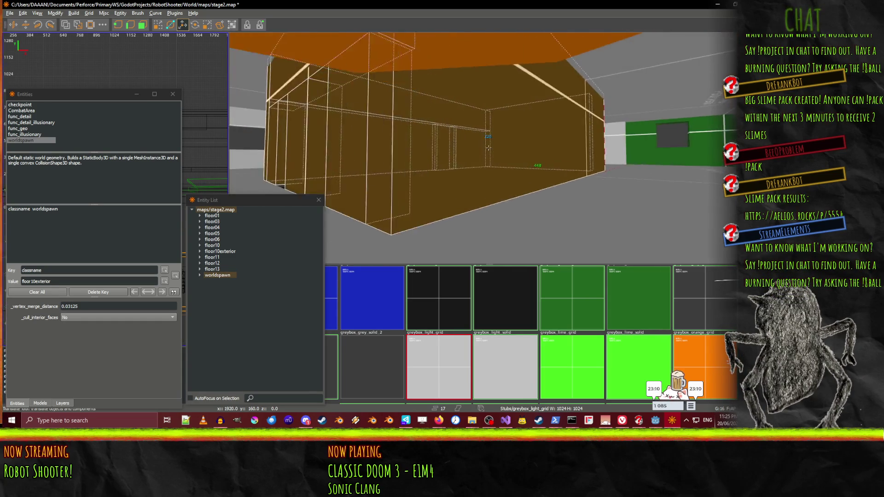
pyautogui.press('Up')
pyautogui.press('Up')
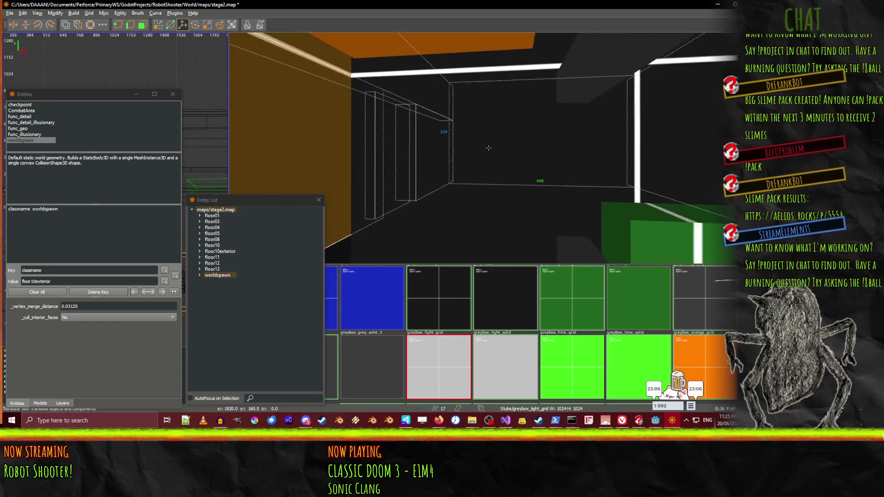
pyautogui.press('Right')
pyautogui.press('Right')
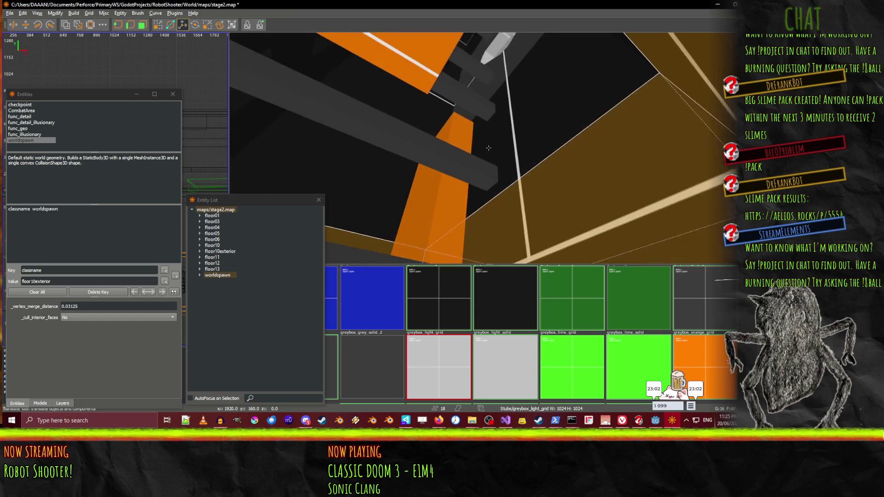
# Centre the box edge in view and turn the selected walls into a func_geo entity
pyautogui.hotkey('shift', 'space')
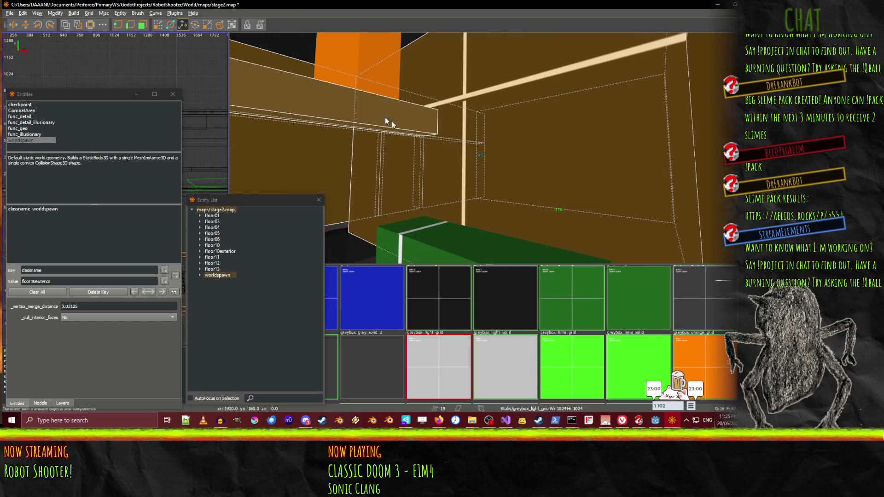
pyautogui.hotkey('shift', 'space')
pyautogui.moveTo(488, 148)
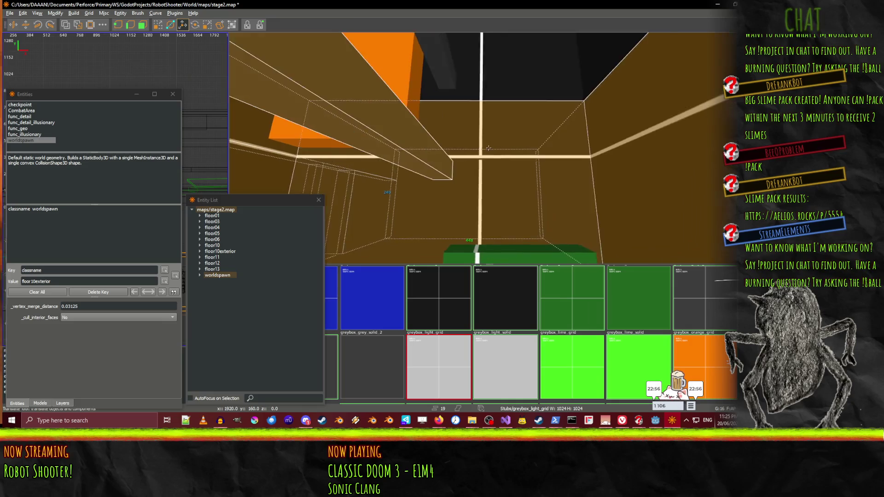
pyautogui.press('w')
pyautogui.press('s')
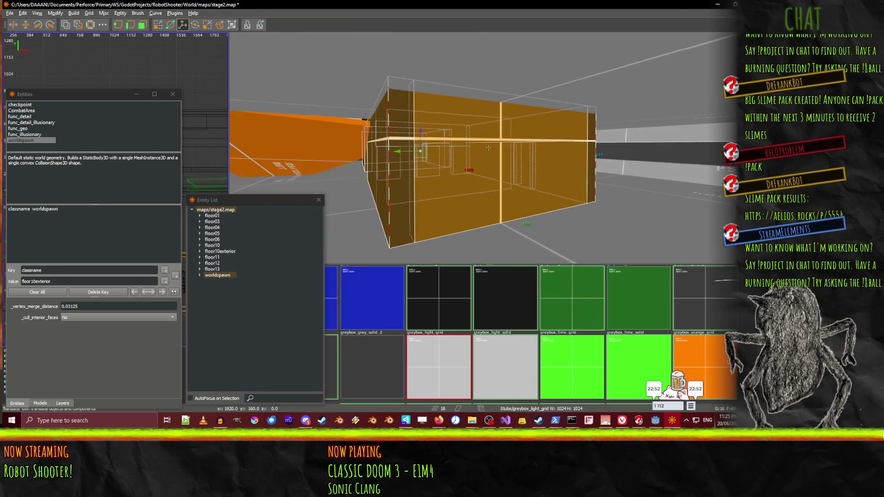
pyautogui.press('w')
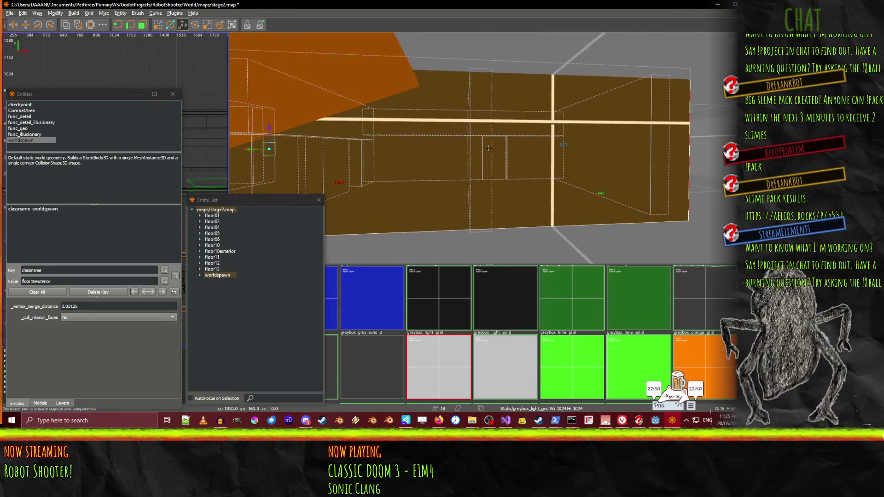
pyautogui.press('w')
pyautogui.hotkey('shift', 'space')
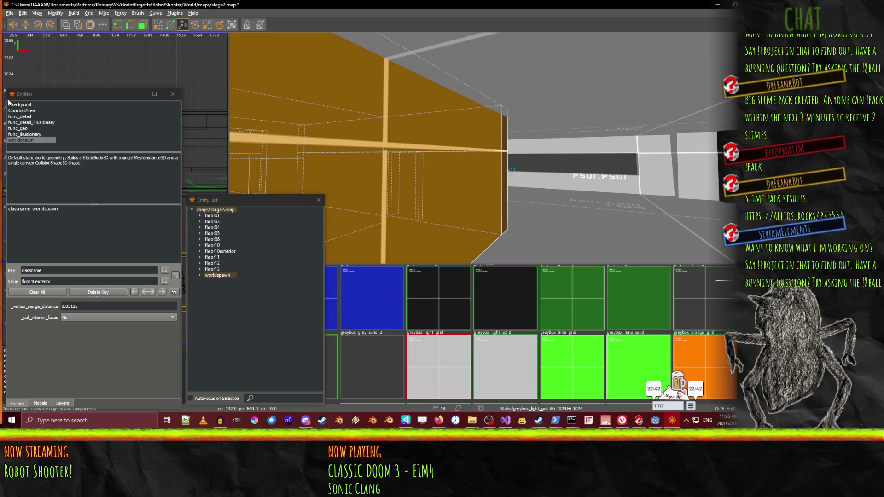
pyautogui.click(26, 129)
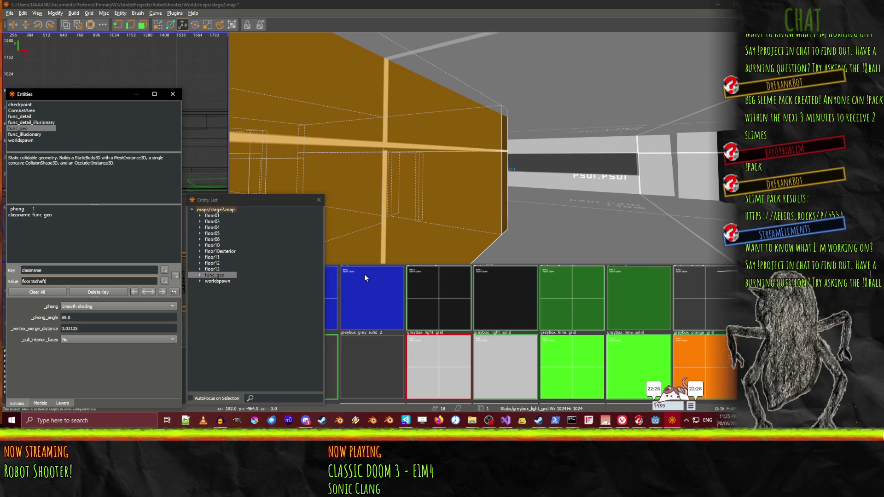
# Apply the name floor10shaft, focus it from the Entity List and select the red door face
pyautogui.press('Return')
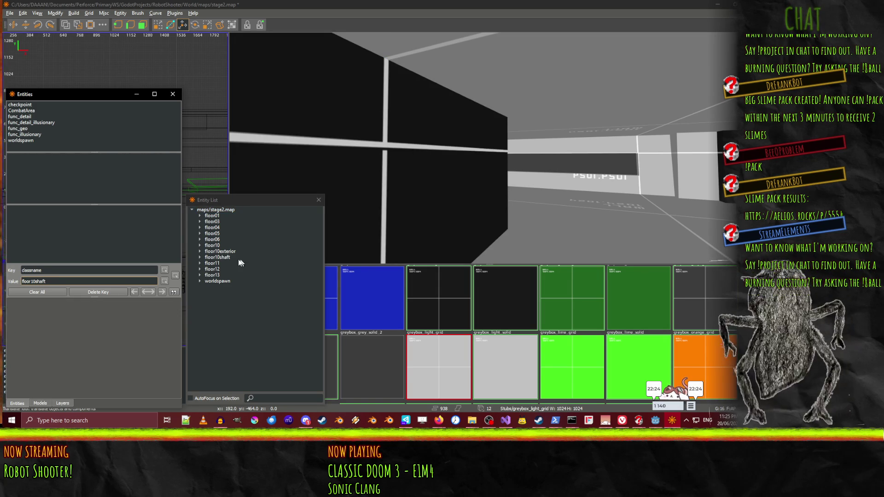
pyautogui.doubleClick(219, 257)
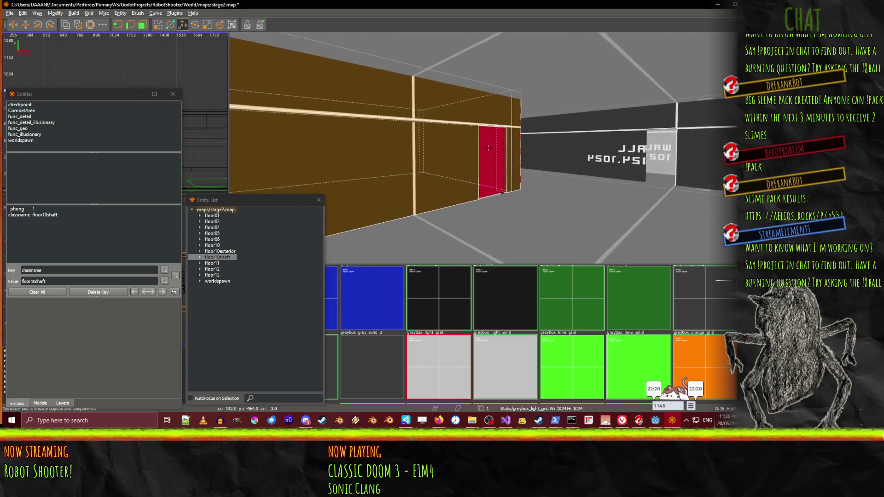
pyautogui.click(489, 148)
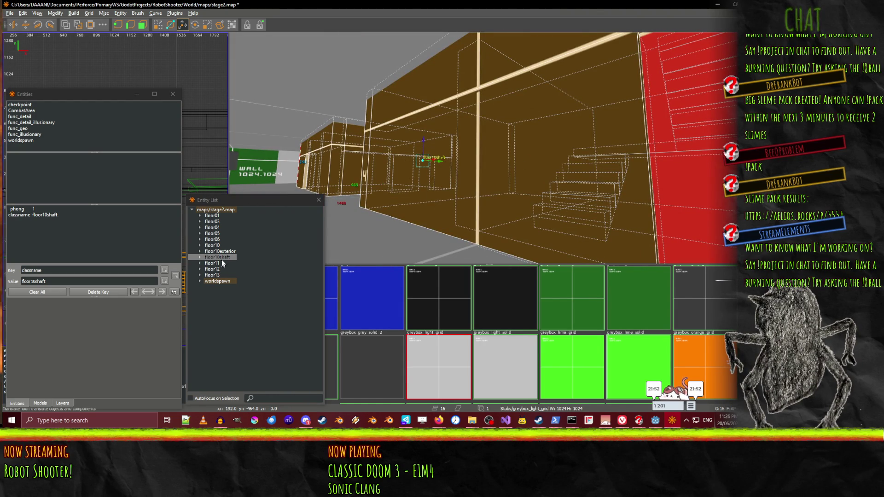
pyautogui.click(224, 258)
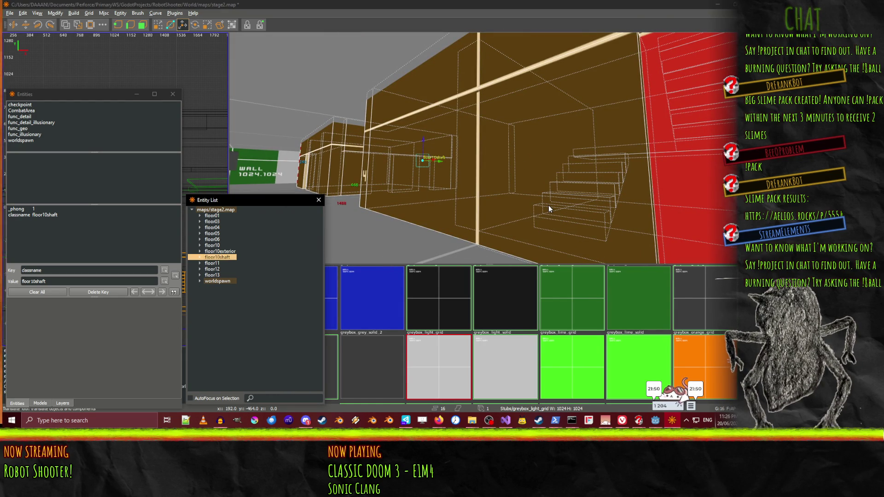
pyautogui.click(489, 148)
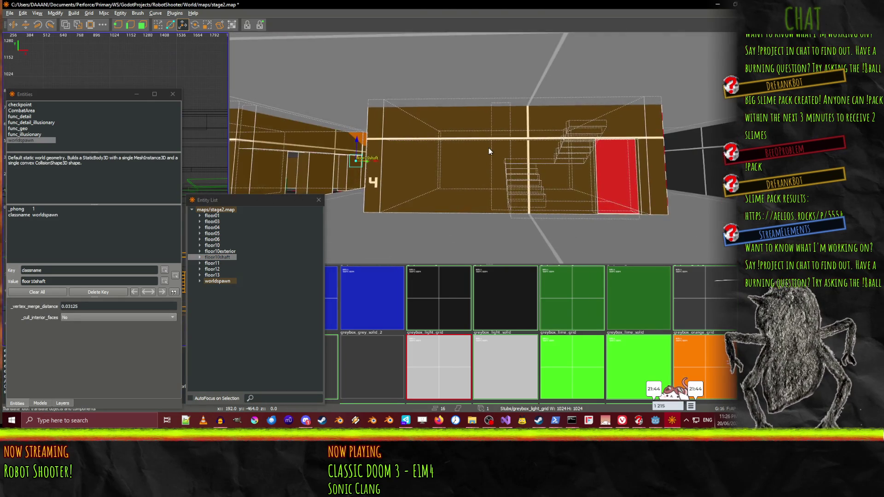
pyautogui.press('Escape')
pyautogui.click(221, 258)
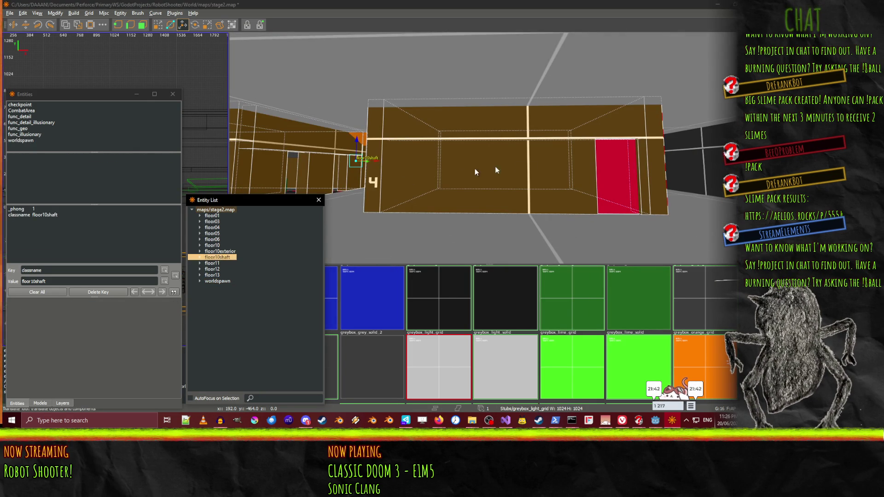
pyautogui.press('Escape')
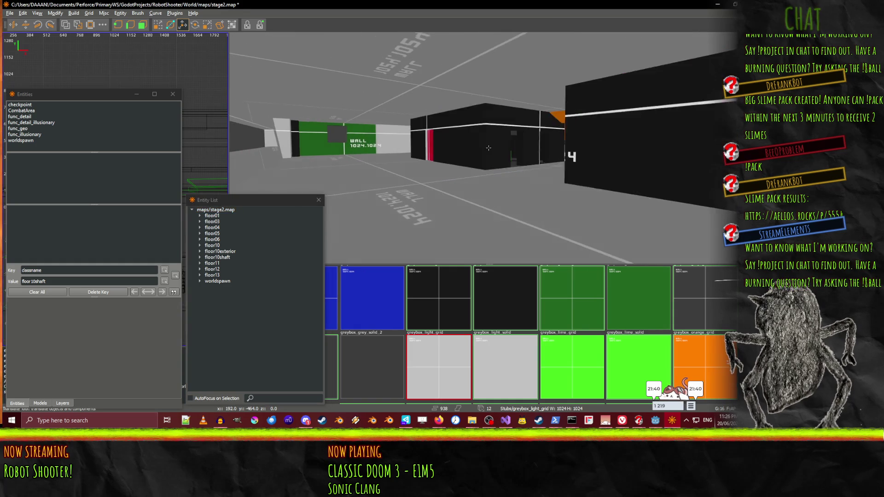
# Fly around the black box by the red door and select its worldspawn wall brushes
pyautogui.press('w')
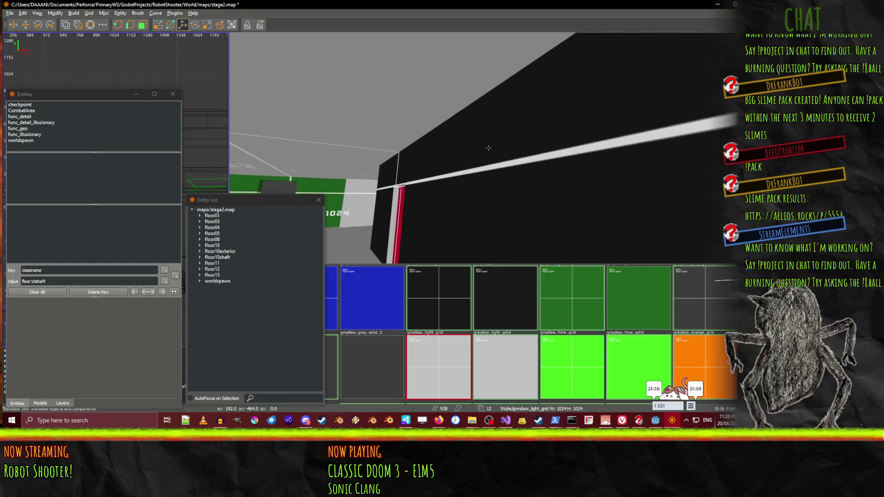
pyautogui.press('s')
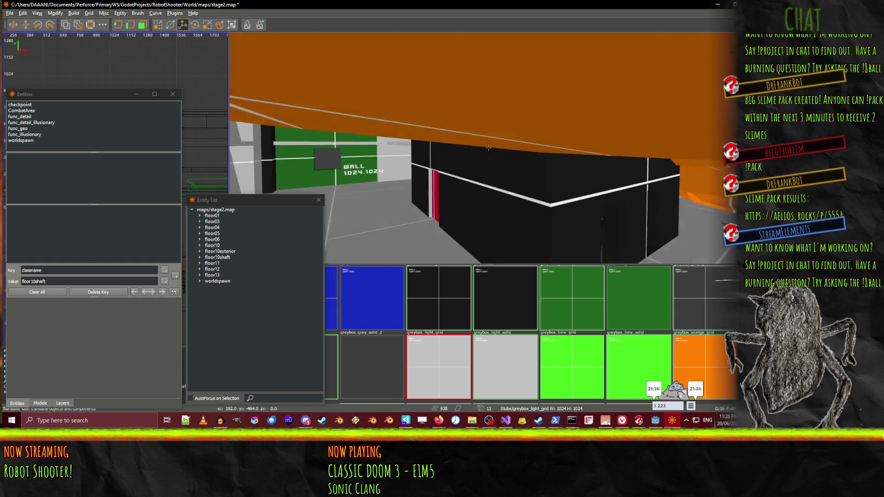
pyautogui.press('w')
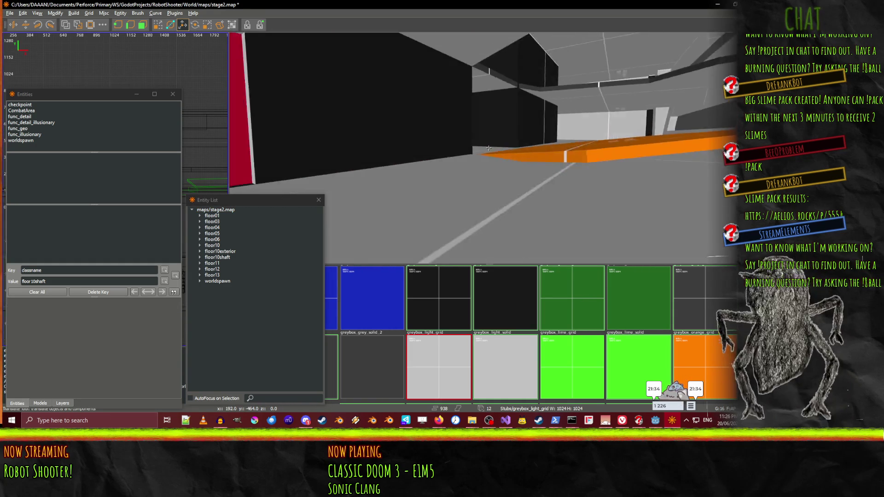
pyautogui.press('s')
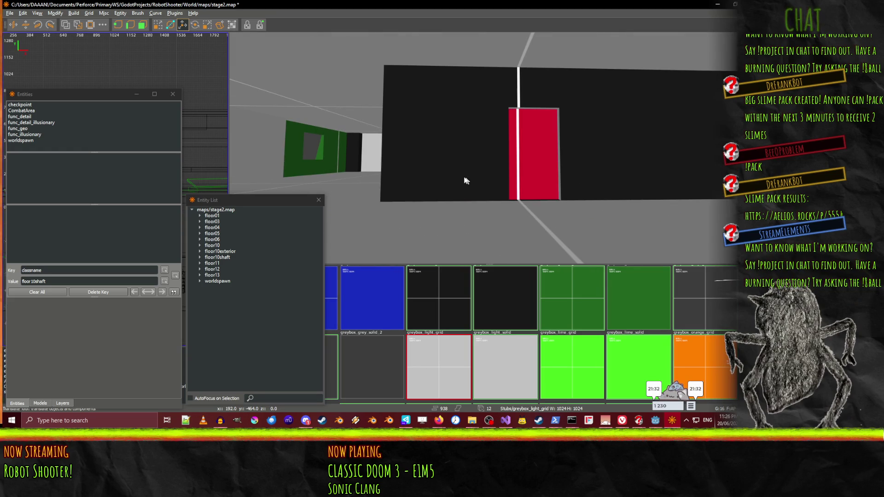
pyautogui.click(579, 99)
pyautogui.moveTo(432, 185)
pyautogui.mouseDown()
pyautogui.moveTo(535, 161)
pyautogui.moveTo(489, 142)
pyautogui.moveTo(399, 158)
pyautogui.moveTo(489, 147)
pyautogui.mouseUp()
pyautogui.press('Escape')
pyautogui.click(423, 143)
pyautogui.moveTo(424, 143)
pyautogui.mouseDown()
pyautogui.moveTo(489, 148)
pyautogui.moveTo(533, 135)
pyautogui.moveTo(489, 148)
pyautogui.mouseUp()
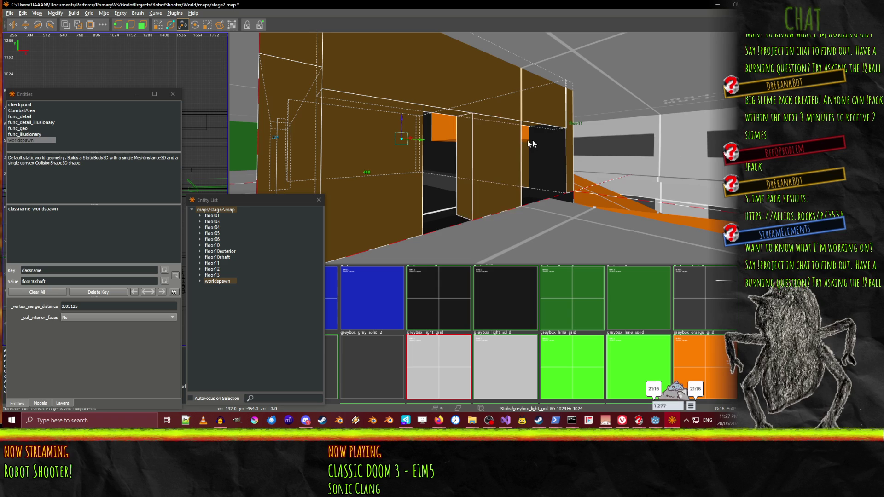
pyautogui.moveTo(551, 143)
pyautogui.mouseDown()
pyautogui.moveTo(489, 147)
pyautogui.moveTo(458, 164)
pyautogui.moveTo(488, 147)
pyautogui.mouseUp()
pyautogui.press('q')
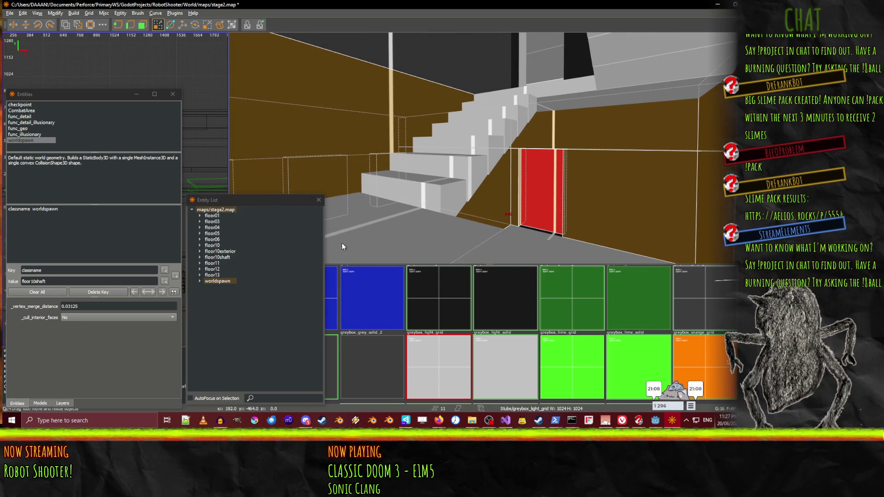
# Add the grey floor, the red door and the lower stair steps to the selection
pyautogui.keyDown('shift'); pyautogui.click(342, 247); pyautogui.keyUp('shift')
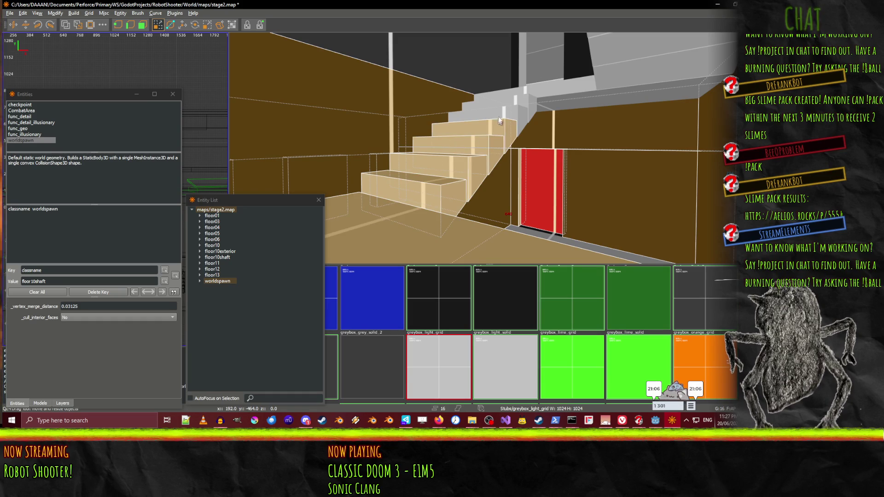
pyautogui.moveTo(558, 242)
pyautogui.mouseDown()
pyautogui.moveTo(584, 225)
pyautogui.moveTo(429, 190)
pyautogui.mouseUp()
pyautogui.keyDown('shift'); pyautogui.click(503, 201); pyautogui.keyUp('shift')
pyautogui.moveTo(496, 200); pyautogui.dragTo(481, 156)
pyautogui.keyDown('shift'); pyautogui.click(490, 224); pyautogui.keyUp('shift')
pyautogui.keyDown('shift'); pyautogui.click(488, 236); pyautogui.keyUp('shift')
pyautogui.keyDown('shift'); pyautogui.click(466, 252); pyautogui.keyUp('shift')
pyautogui.moveTo(460, 249); pyautogui.dragTo(494, 206)
pyautogui.keyDown('shift'); pyautogui.click(508, 170); pyautogui.keyUp('shift')
# Add the two tall block brushes and the upper white stair steps to the selection
pyautogui.moveTo(508, 170); pyautogui.dragTo(490, 151)
pyautogui.scroll(-2, 489, 148)
pyautogui.keyDown('shift'); pyautogui.click(488, 148); pyautogui.keyUp('shift')
pyautogui.keyDown('shift'); pyautogui.click(512, 145); pyautogui.keyUp('shift')
pyautogui.moveTo(398, 182); pyautogui.dragTo(521, 166)
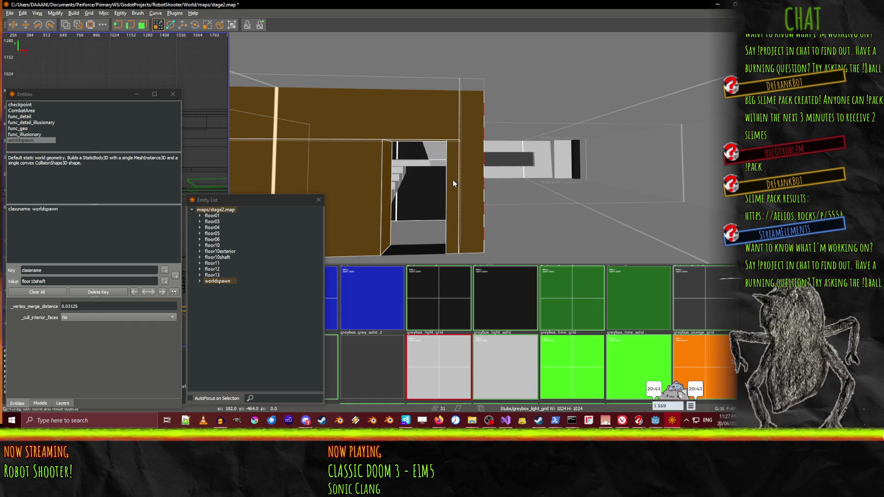
pyautogui.moveTo(453, 183); pyautogui.dragTo(489, 148)
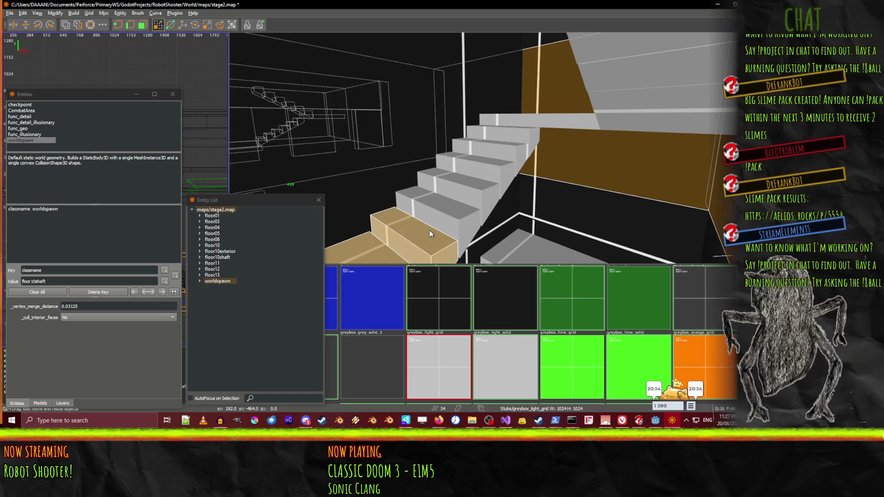
pyautogui.keyDown('shift'); pyautogui.click(514, 140); pyautogui.keyUp('shift')
pyautogui.keyDown('shift'); pyautogui.click(547, 119); pyautogui.keyUp('shift')
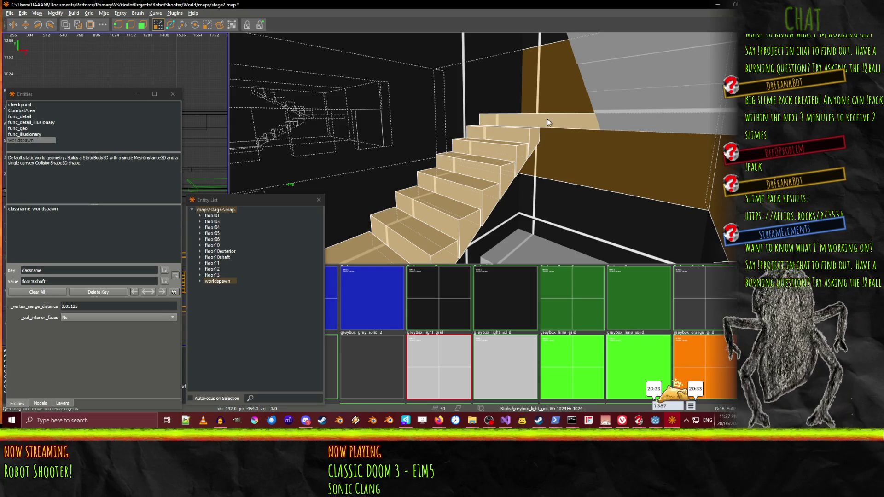
pyautogui.moveTo(489, 148); pyautogui.dragTo(449, 228)
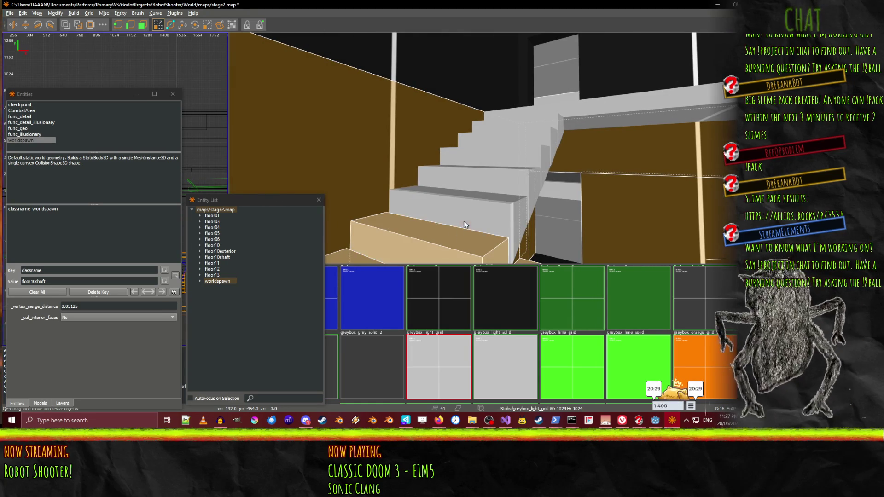
pyautogui.keyDown('shift'); pyautogui.click(538, 156); pyautogui.keyUp('shift')
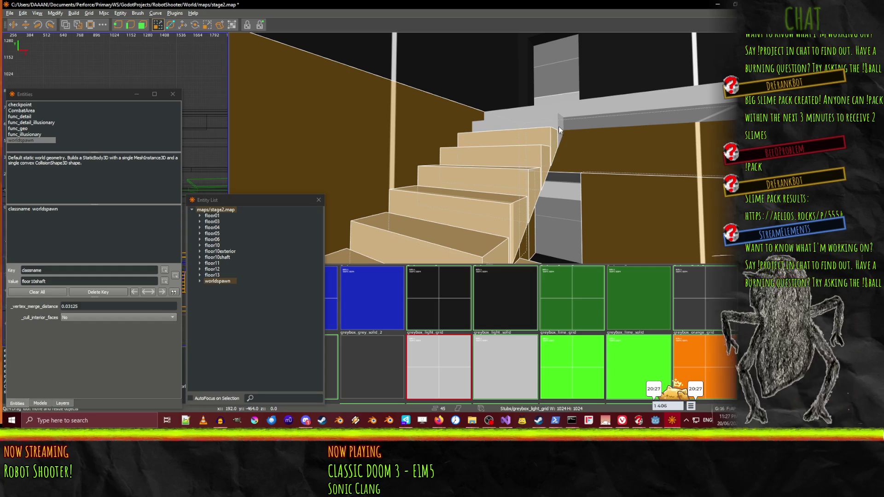
pyautogui.moveTo(556, 142); pyautogui.dragTo(488, 148)
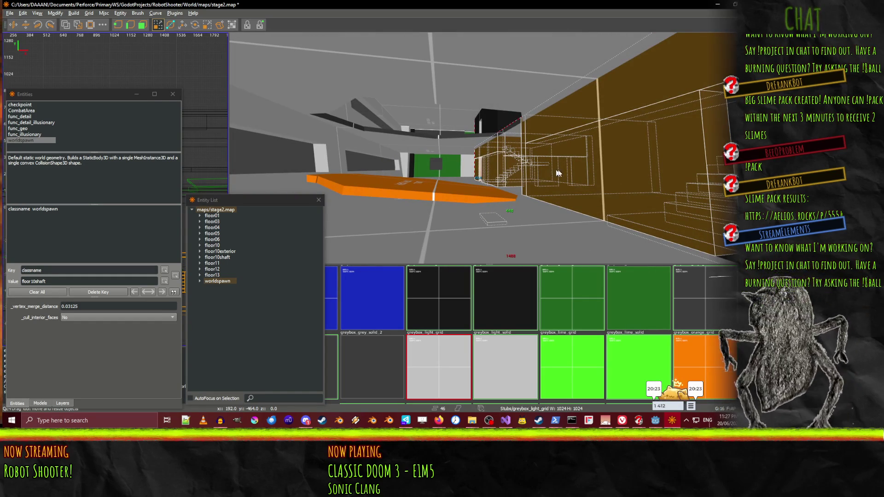
# Make the gathered brushes a func_geo named floor11shafts and select it in the Entity List
pyautogui.click(24, 134)
pyautogui.doubleClick(21, 129)
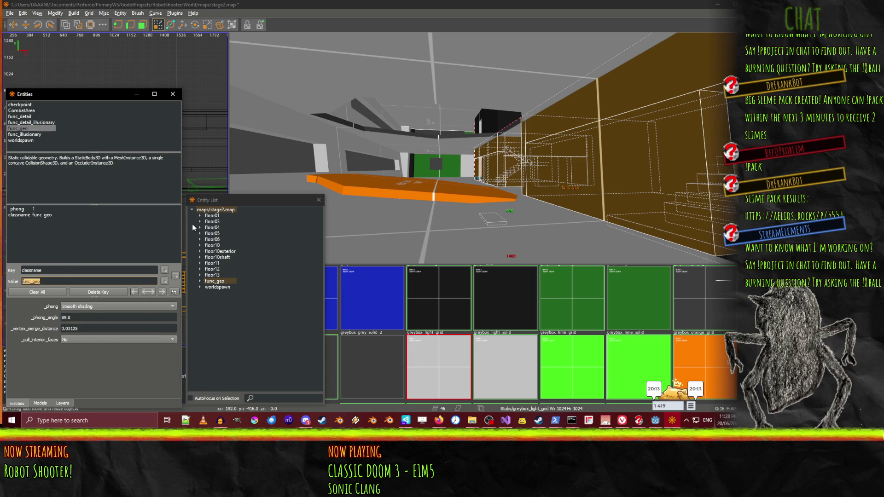
pyautogui.write('floor11shafts')
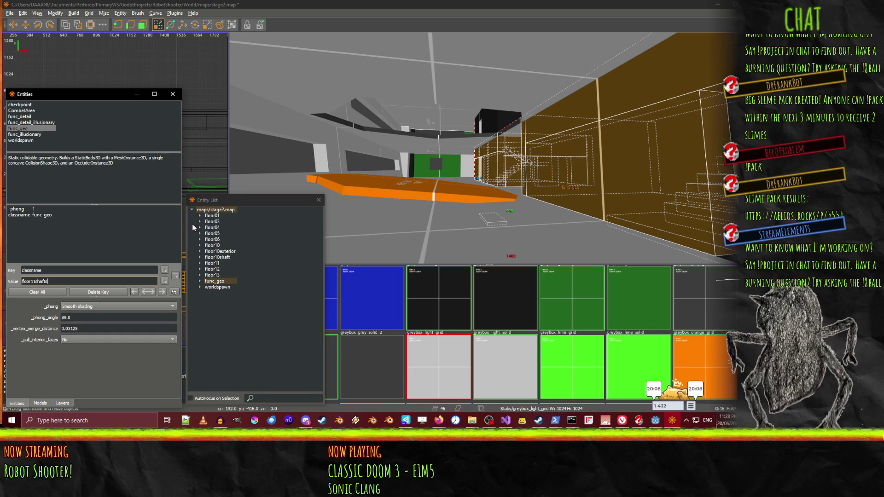
pyautogui.press('Return')
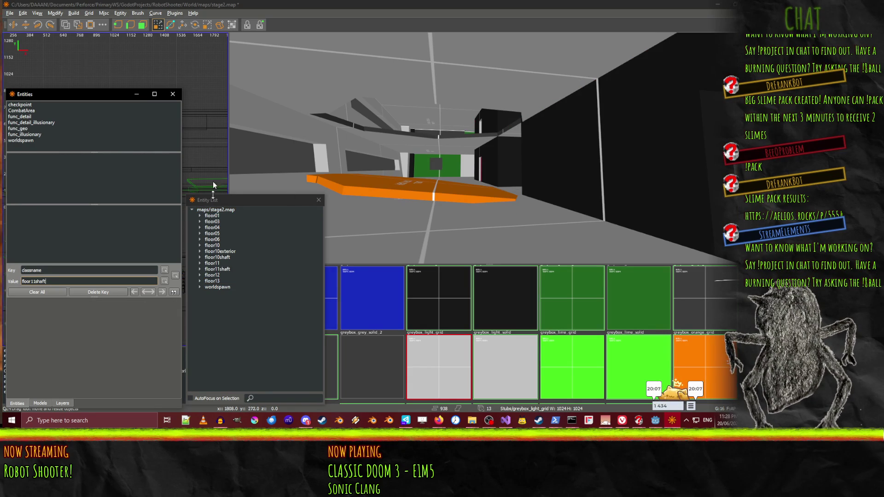
pyautogui.click(218, 269)
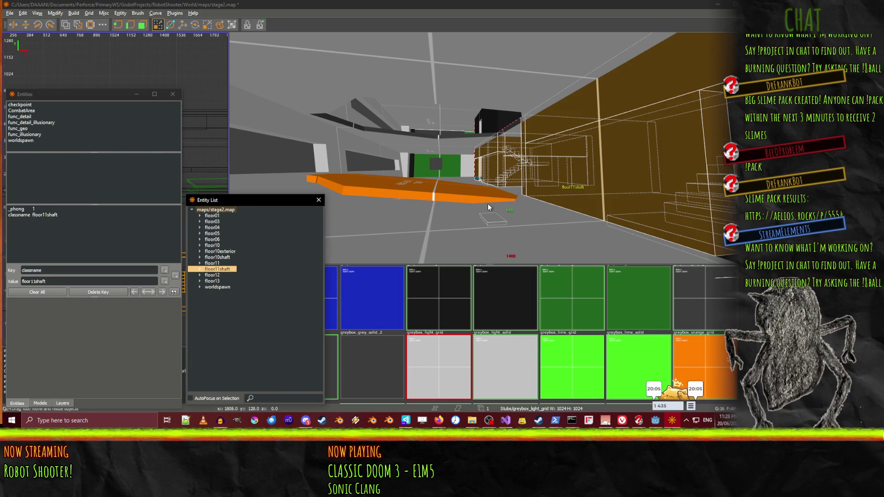
# Back the camera into the room and compare floor10shaft and floor11shaft selections from the Entity List
pyautogui.press('w')
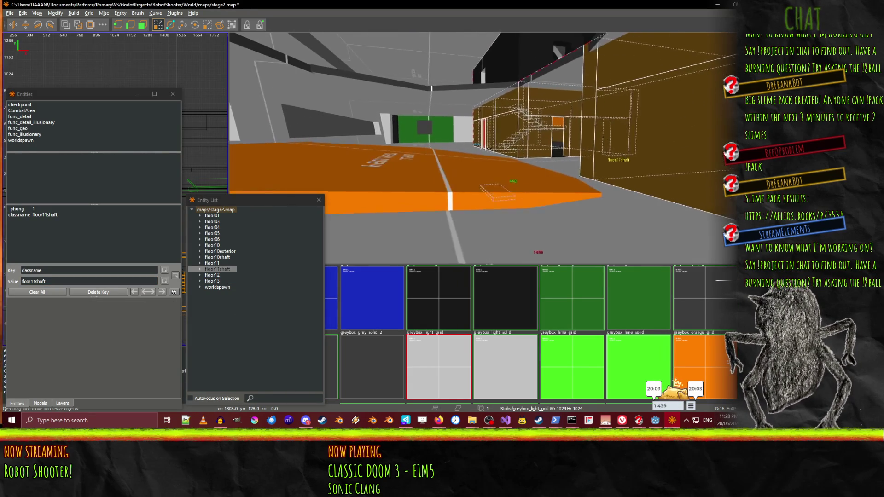
pyautogui.press('w')
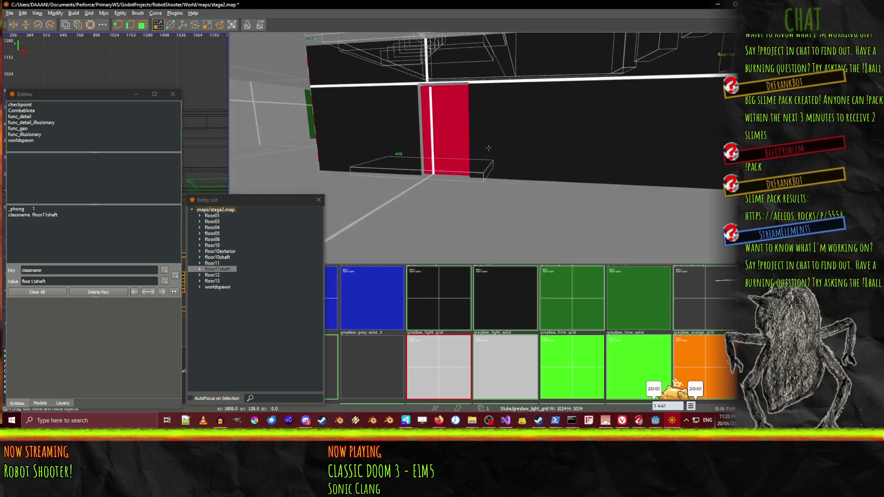
pyautogui.press('s')
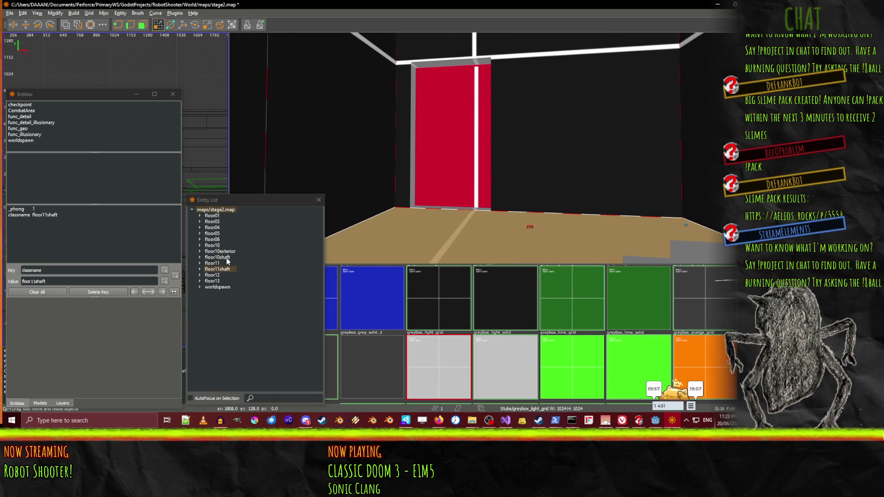
pyautogui.click(226, 257)
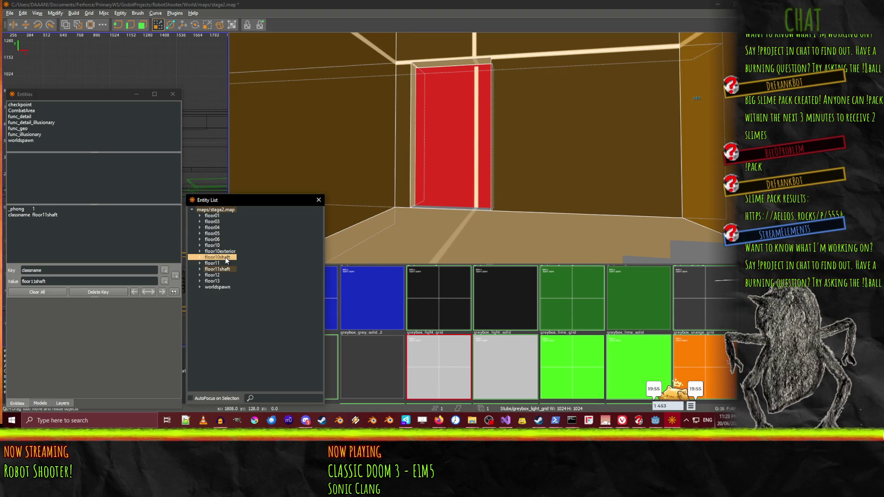
pyautogui.press('Escape')
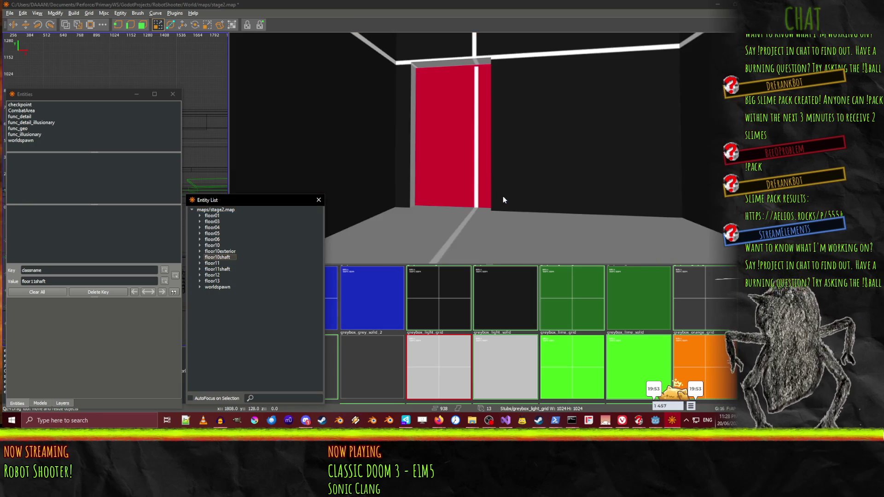
pyautogui.click(227, 258)
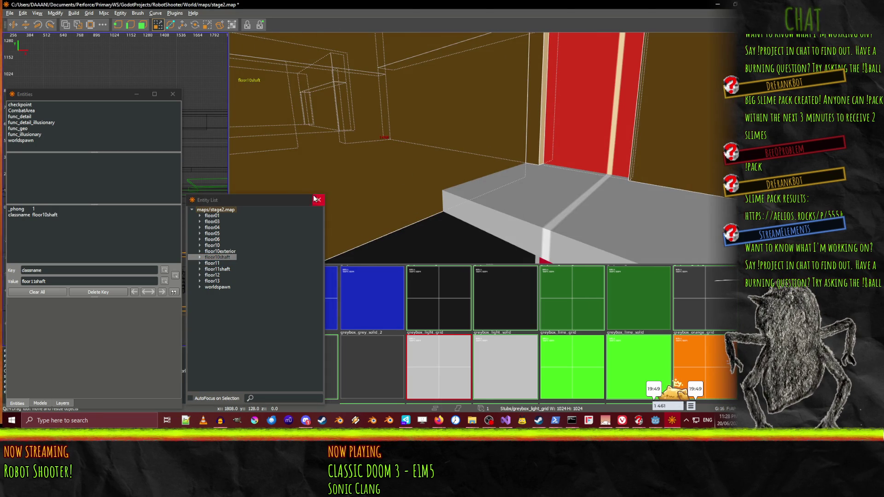
pyautogui.click(217, 270)
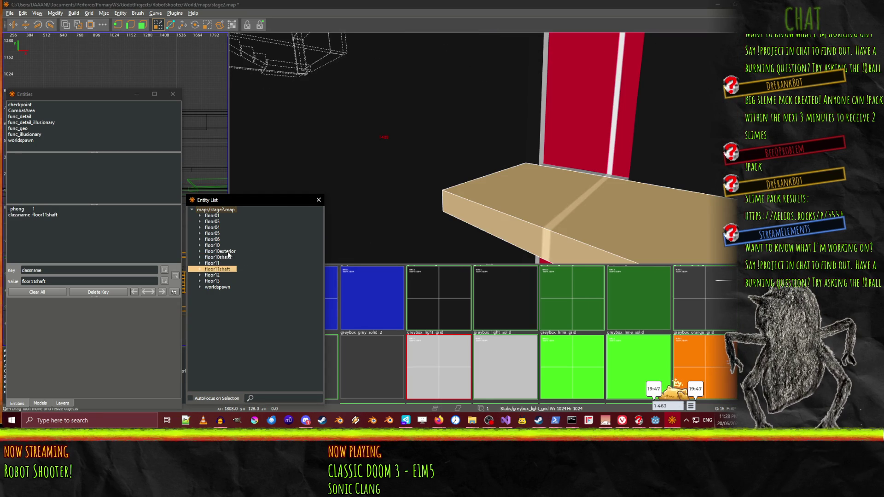
pyautogui.keyDown('ctrl'); pyautogui.click(222, 258); pyautogui.keyUp('ctrl')
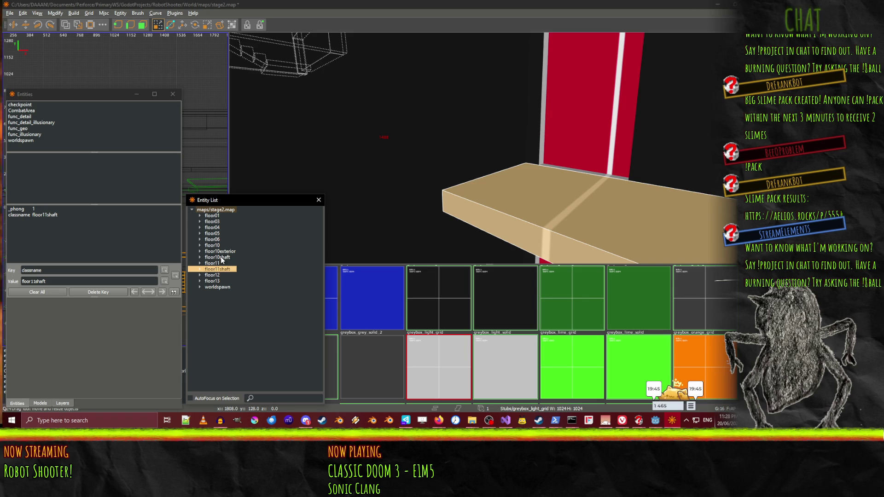
pyautogui.click(563, 175)
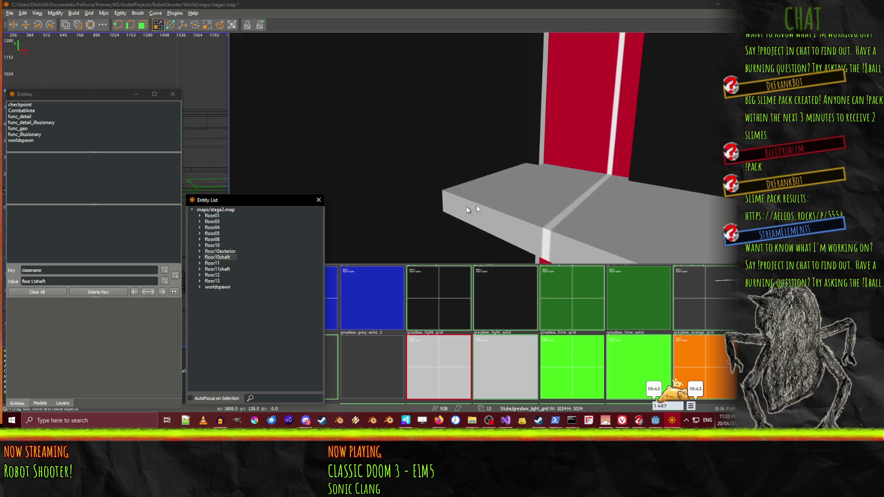
pyautogui.click(226, 259)
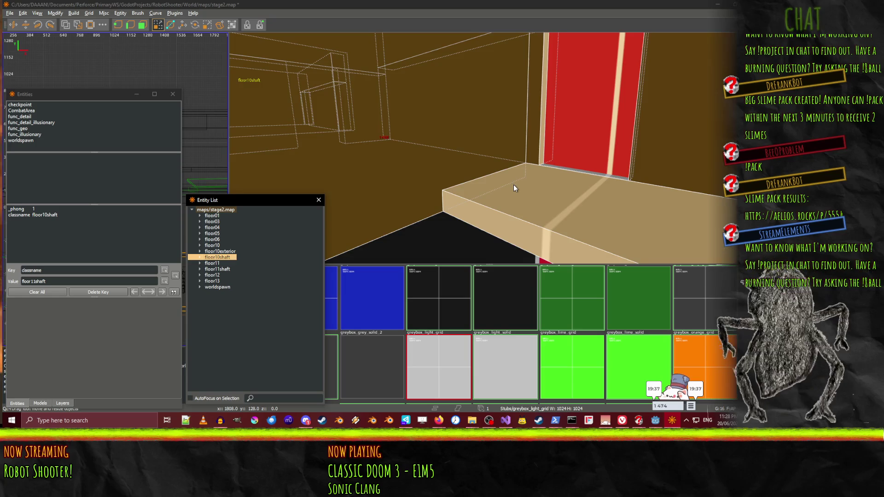
# Frame floor10shaft in the camera, then reselect floor11shaft and enter free-look
pyautogui.click(513, 183)
pyautogui.click(228, 269)
pyautogui.moveTo(501, 191)
pyautogui.mouseDown()
pyautogui.moveTo(489, 148)
pyautogui.moveTo(487, 165)
pyautogui.mouseUp()
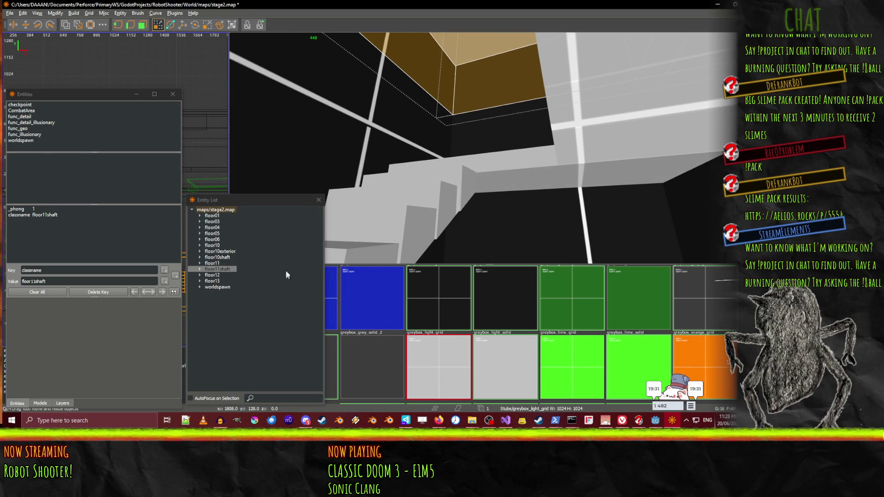
pyautogui.doubleClick(224, 258)
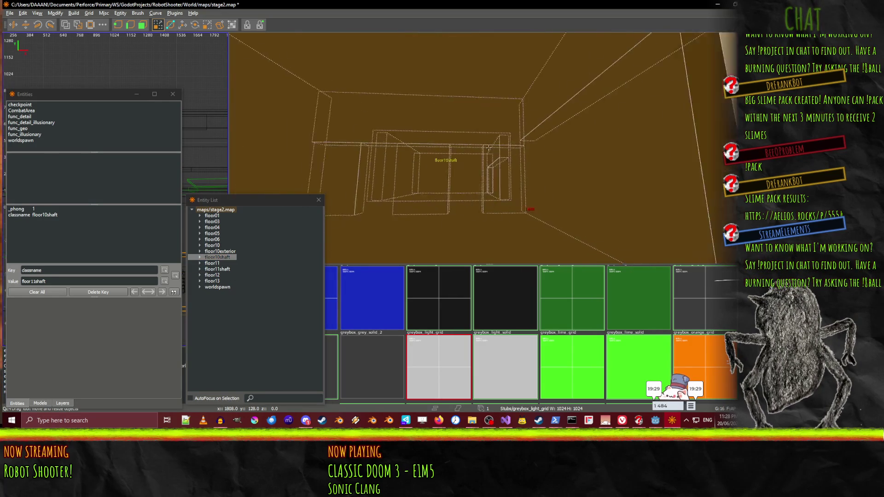
pyautogui.moveTo(488, 148); pyautogui.dragTo(488, 148)
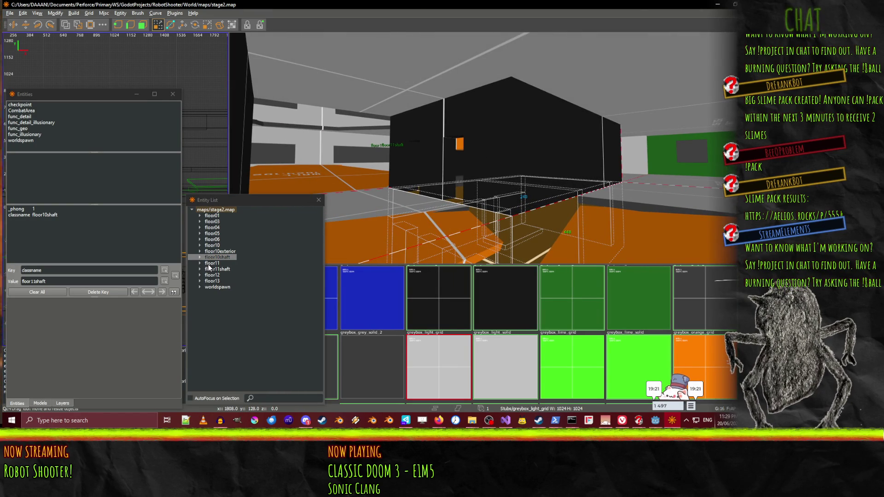
pyautogui.click(222, 269)
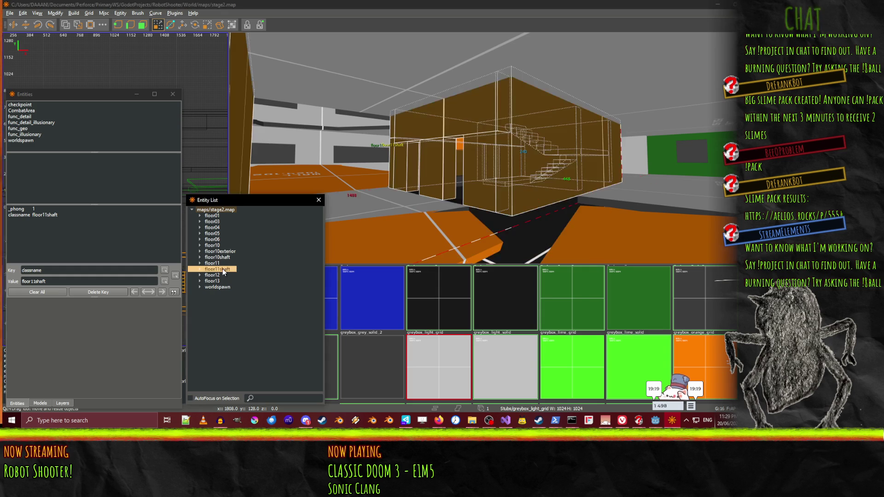
pyautogui.rightClick(488, 148)
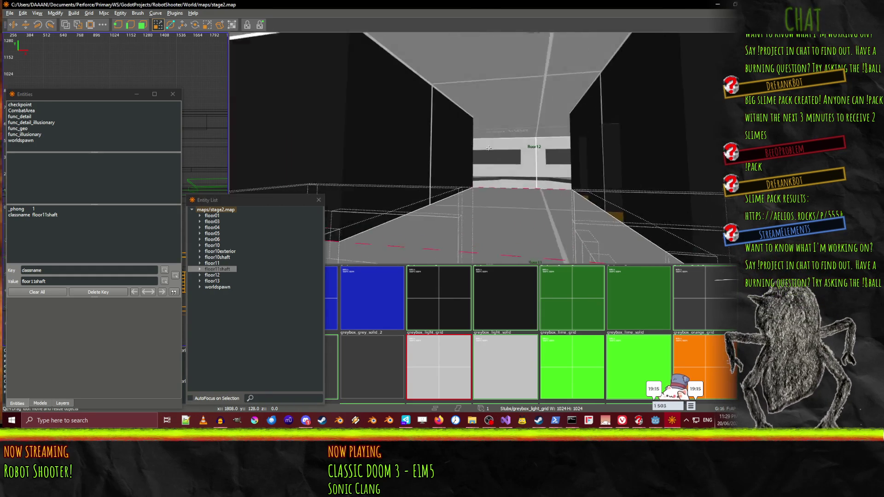
# Select the shaft's wall brushes, black box, doorway brush and the triangular doorway wedges
pyautogui.rightClick(487, 148)
pyautogui.press('Escape')
pyautogui.click(468, 174)
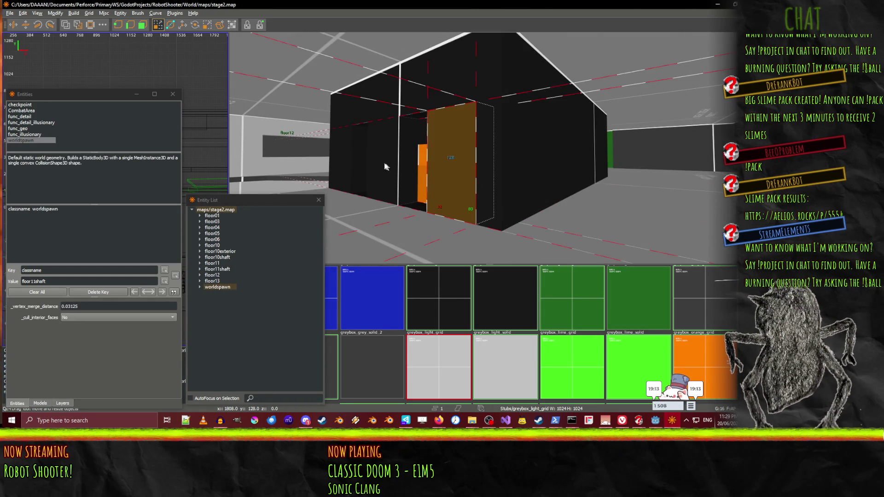
pyautogui.keyDown('ctrl'); pyautogui.click(392, 167); pyautogui.keyUp('ctrl')
pyautogui.keyDown('ctrl'); pyautogui.click(402, 110); pyautogui.keyUp('ctrl')
pyautogui.keyDown('ctrl'); pyautogui.click(528, 128); pyautogui.keyUp('ctrl')
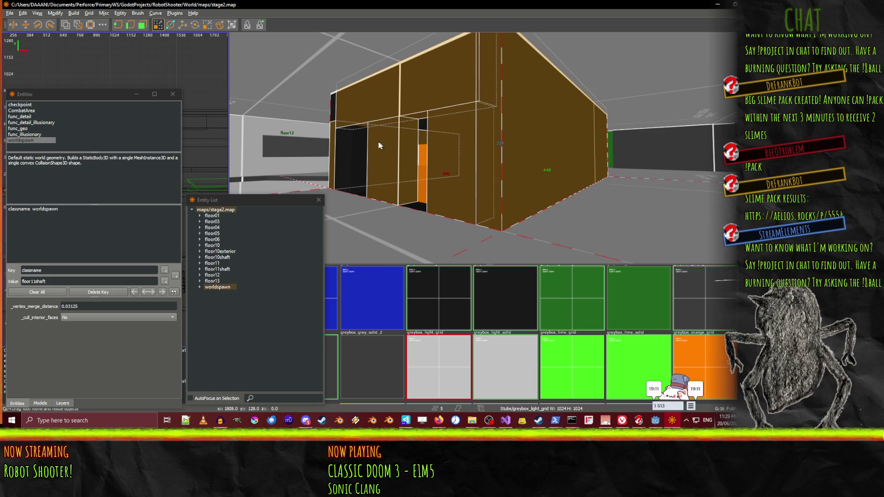
pyautogui.rightClick(384, 150)
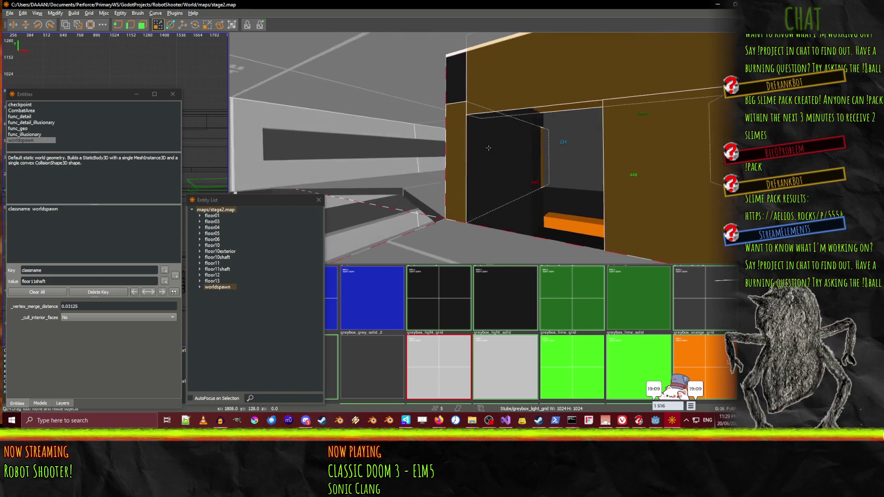
pyautogui.keyDown('ctrl'); pyautogui.click(454, 159); pyautogui.keyUp('ctrl')
pyautogui.press('w')
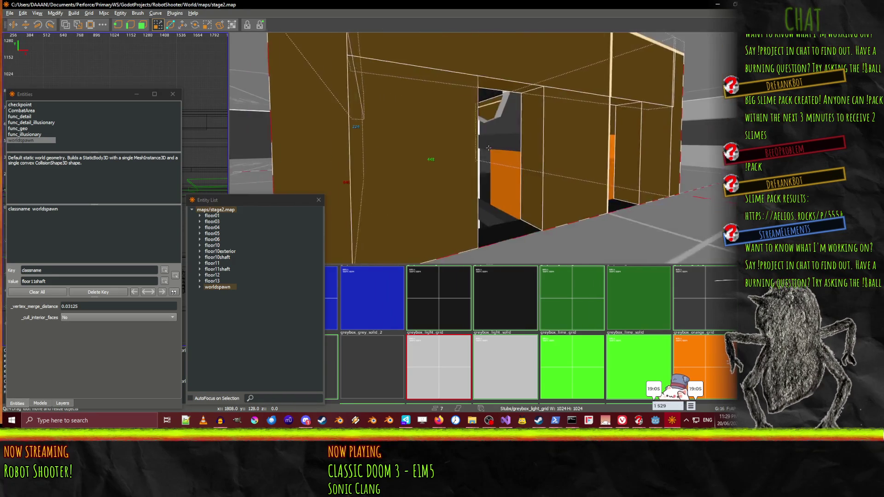
pyautogui.keyDown('ctrl'); pyautogui.click(434, 158); pyautogui.keyUp('ctrl')
pyautogui.keyDown('ctrl'); pyautogui.click(537, 141); pyautogui.keyUp('ctrl')
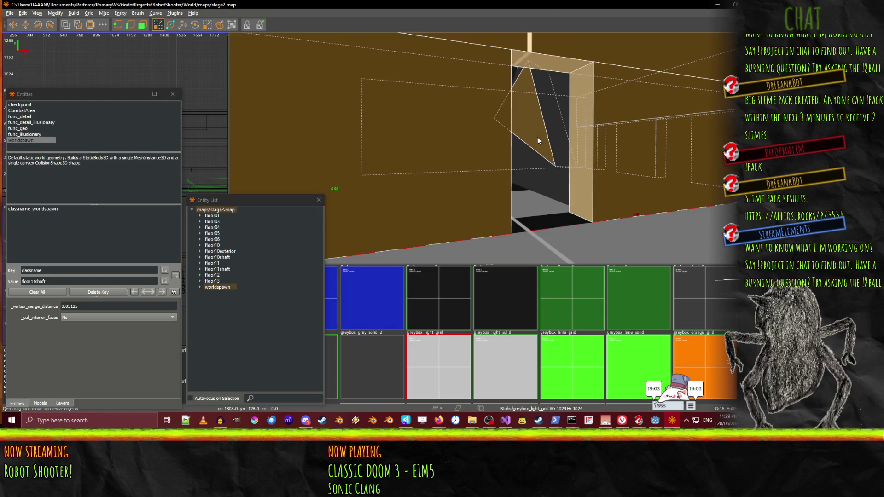
pyautogui.keyDown('ctrl'); pyautogui.click(559, 146); pyautogui.keyUp('ctrl')
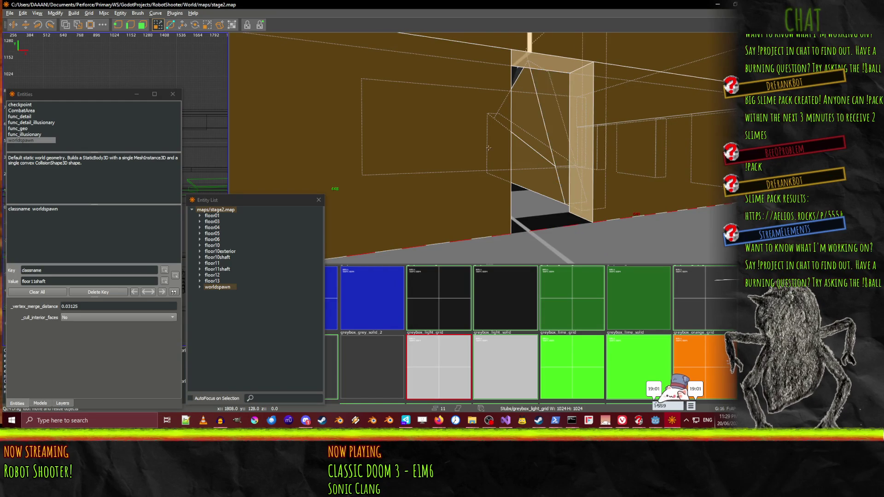
# Add the duct segment, grey ceiling, black block and stair brushes, then make them a func_geo
pyautogui.press('w')
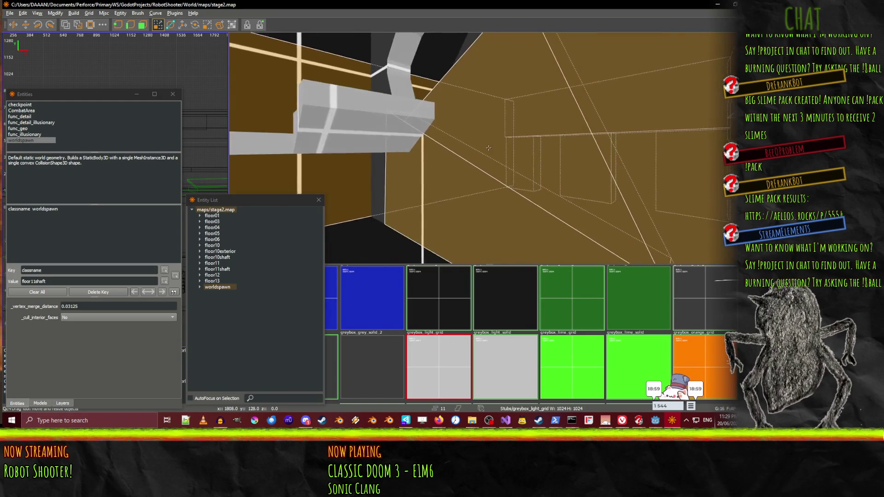
pyautogui.keyDown('ctrl'); pyautogui.click(443, 106); pyautogui.keyUp('ctrl')
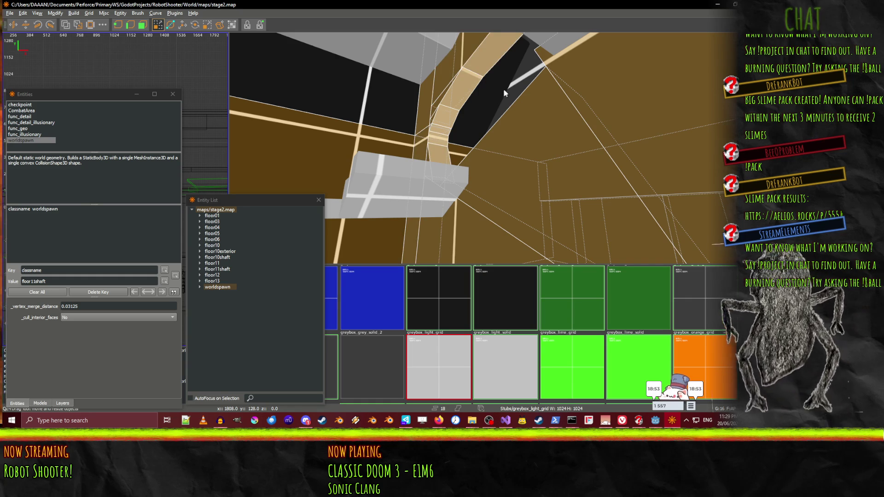
pyautogui.press('w')
pyautogui.press('w')
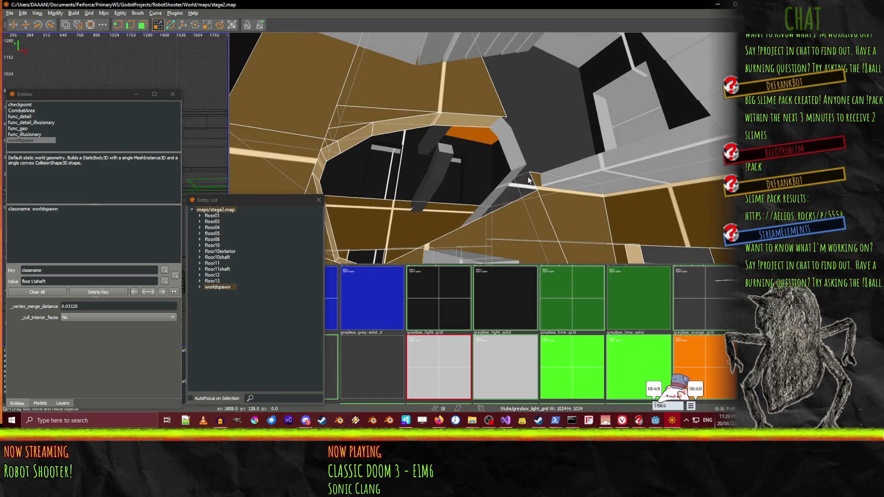
pyautogui.keyDown('shift'); pyautogui.click(529, 174); pyautogui.keyUp('shift')
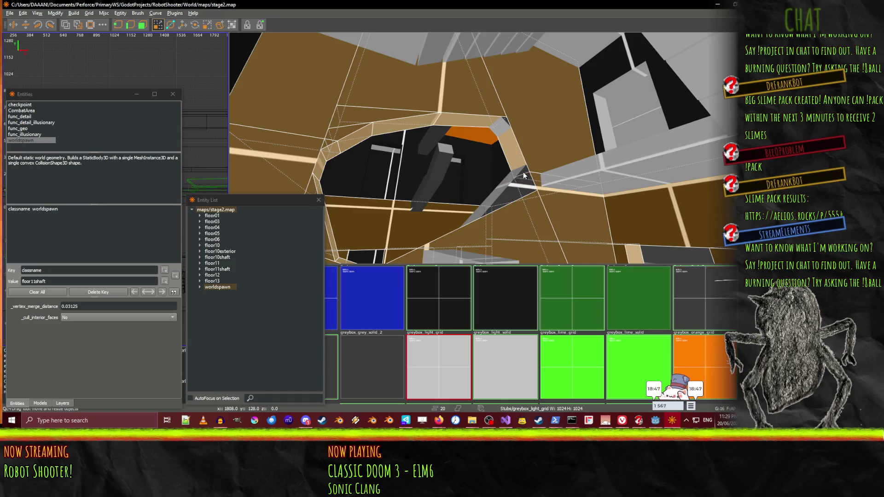
pyautogui.keyDown('shift'); pyautogui.click(504, 125); pyautogui.keyUp('shift')
pyautogui.press('w')
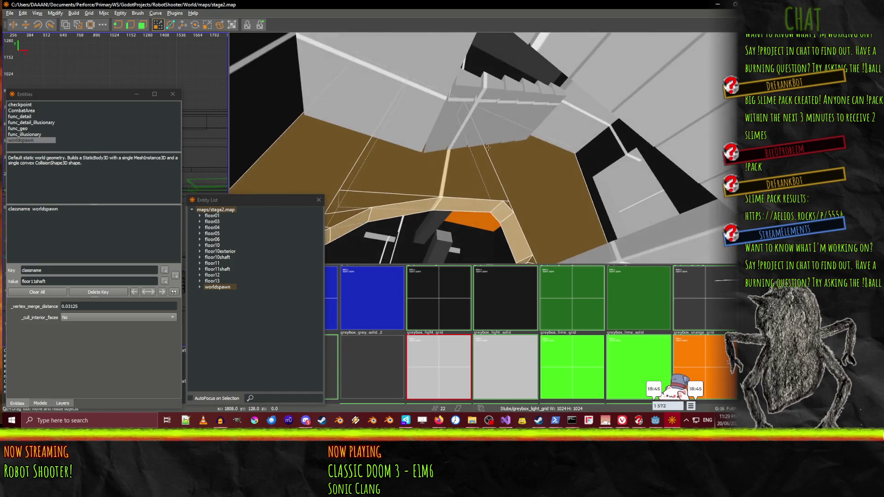
pyautogui.press('w')
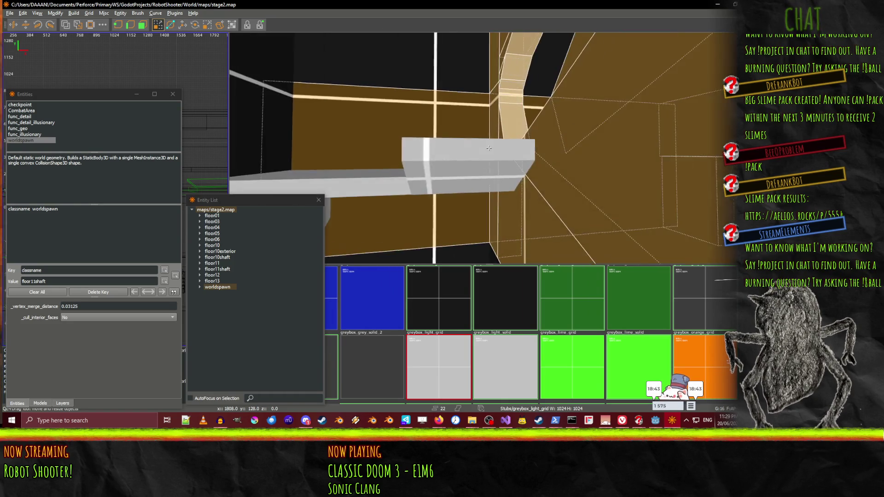
pyautogui.press('s')
pyautogui.press('s')
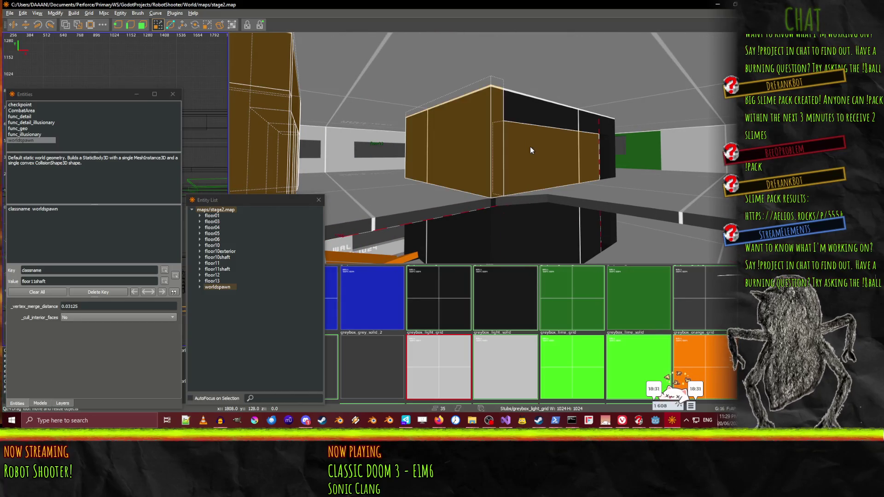
pyautogui.click(491, 152)
pyautogui.press('w')
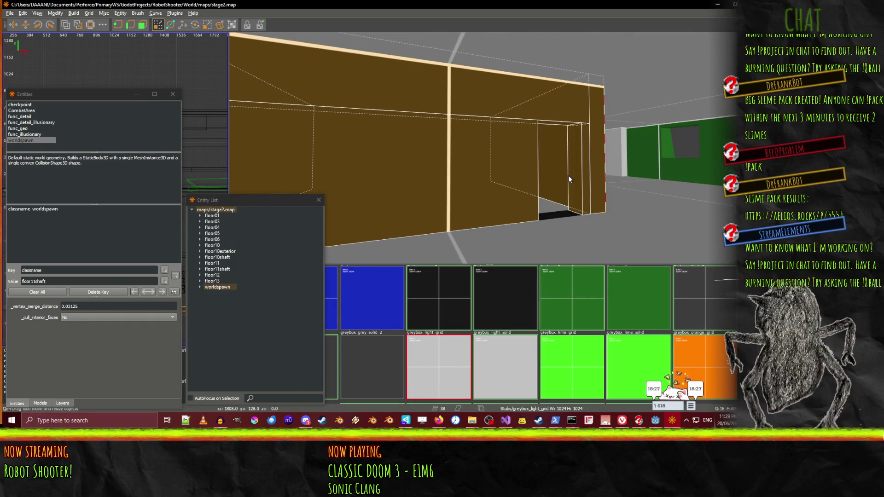
pyautogui.press('a')
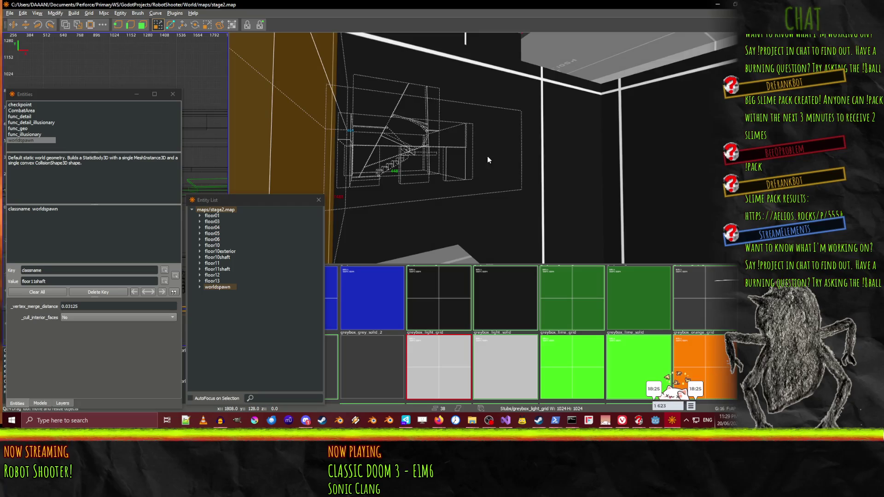
pyautogui.moveTo(579, 173); pyautogui.dragTo(489, 148)
pyautogui.moveTo(442, 172); pyautogui.dragTo(489, 148)
pyautogui.doubleClick(20, 129)
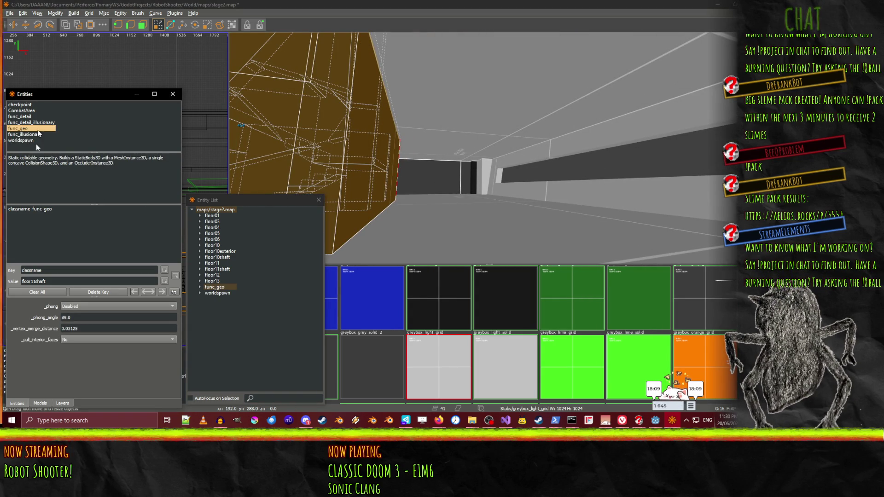
# Set _phong to Smooth shading and change the func_geo classname to floor12shaft
pyautogui.moveTo(489, 148); pyautogui.dragTo(489, 148)
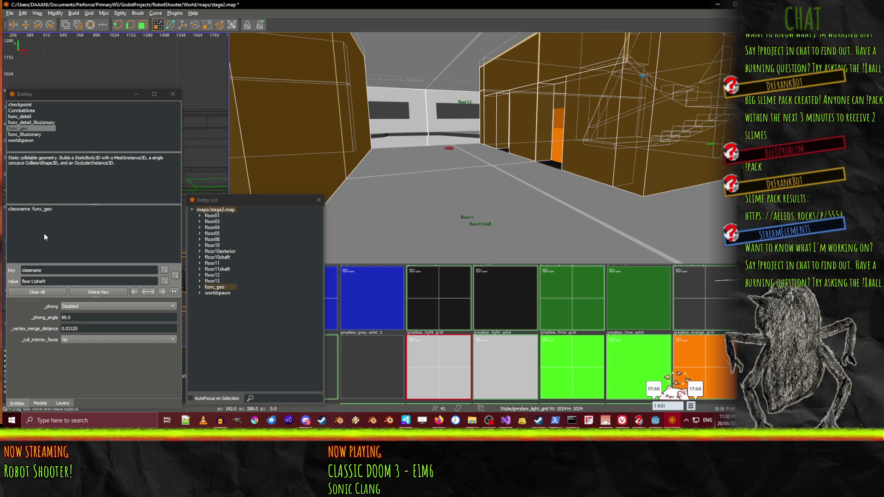
pyautogui.click(40, 212)
pyautogui.click(87, 306)
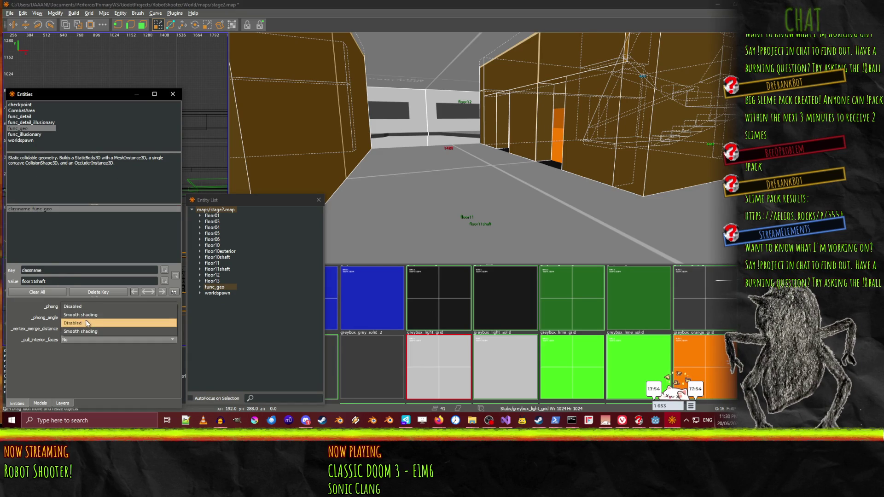
pyautogui.click(80, 315)
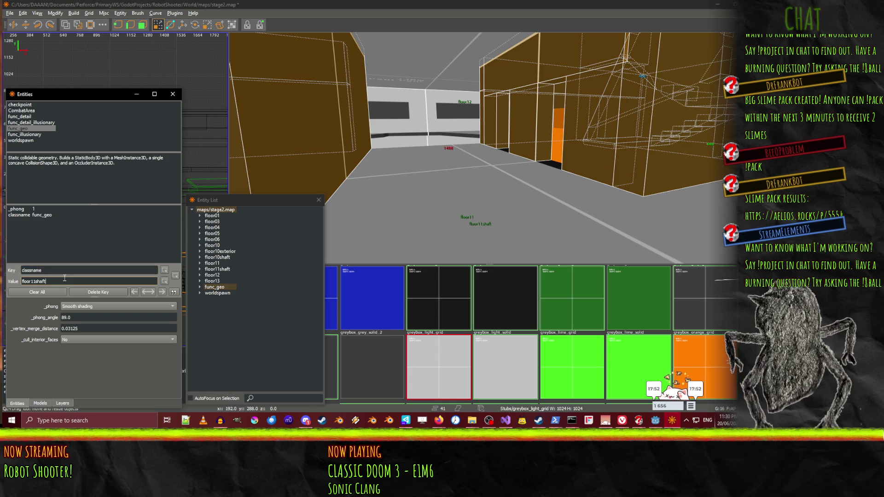
pyautogui.click(37, 215)
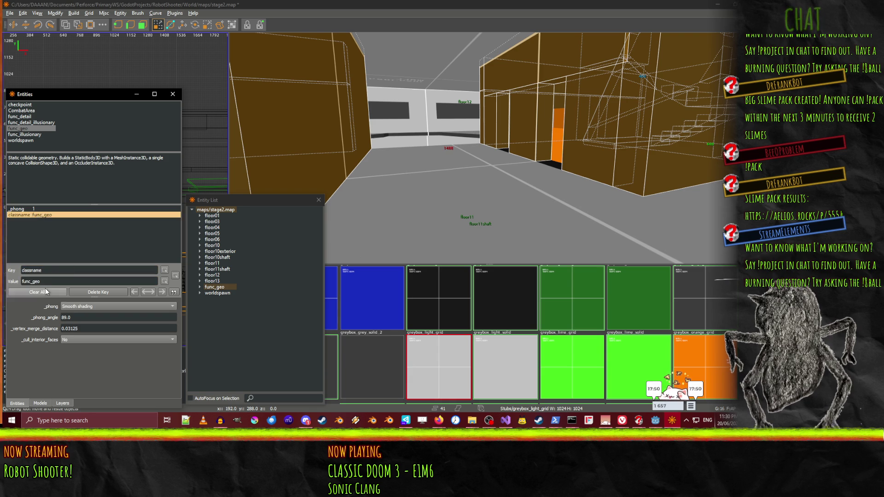
pyautogui.write('or12shaft')
pyautogui.press('Return')
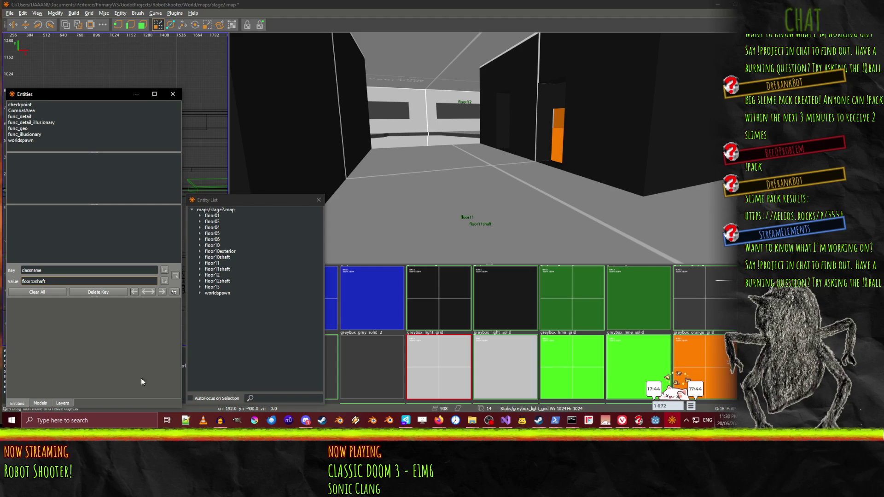
# Frame the floor12shaft group and fly through the shaft to locate the floor13 block
pyautogui.click(216, 282)
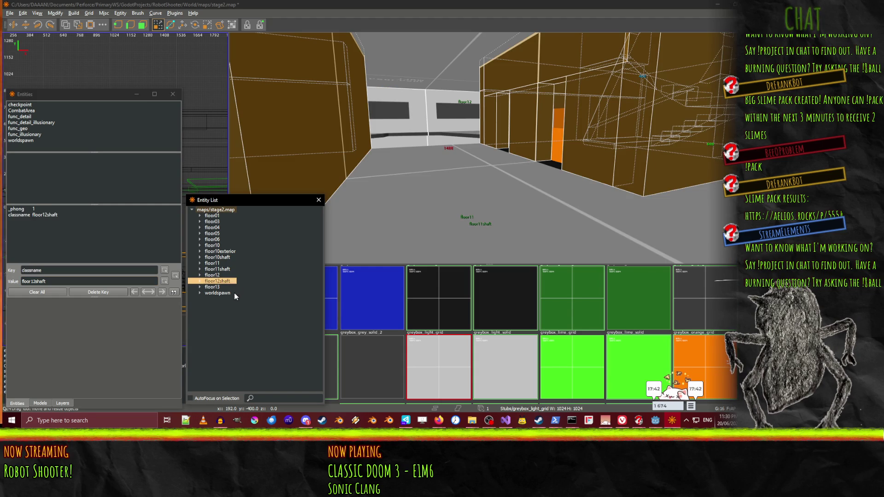
pyautogui.hotkey('ctrl', 'shift', 'e')
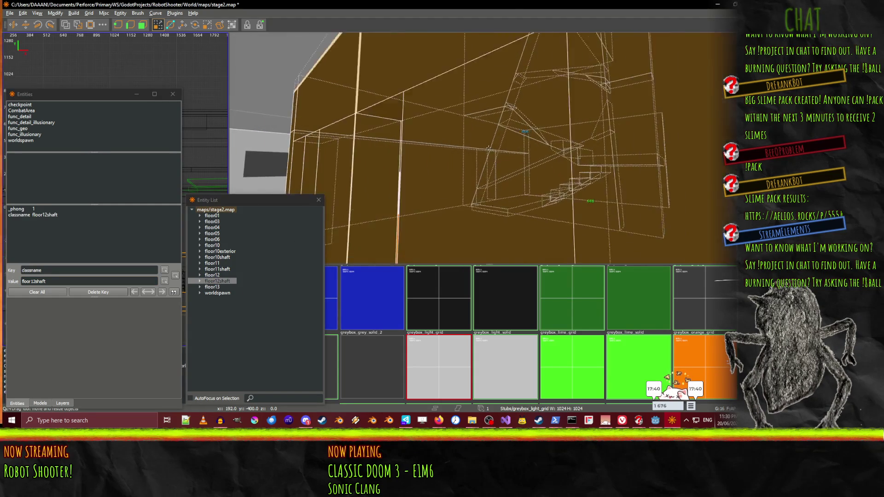
pyautogui.press('w')
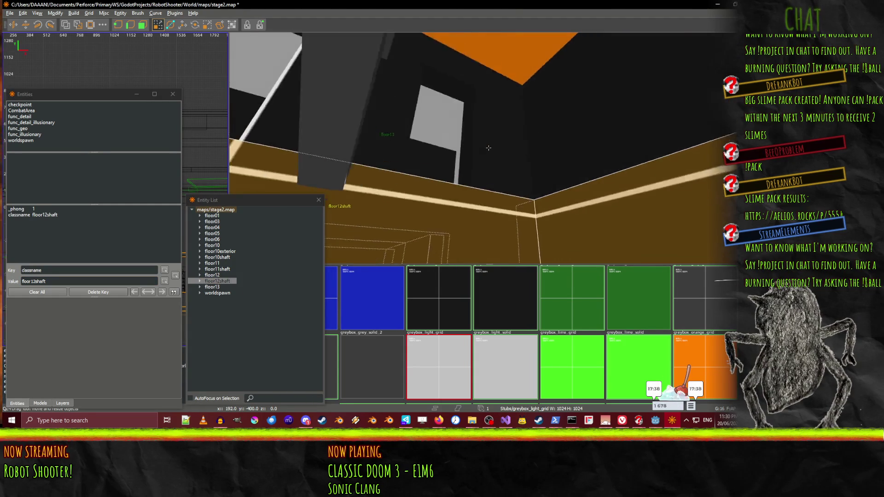
pyautogui.press('w')
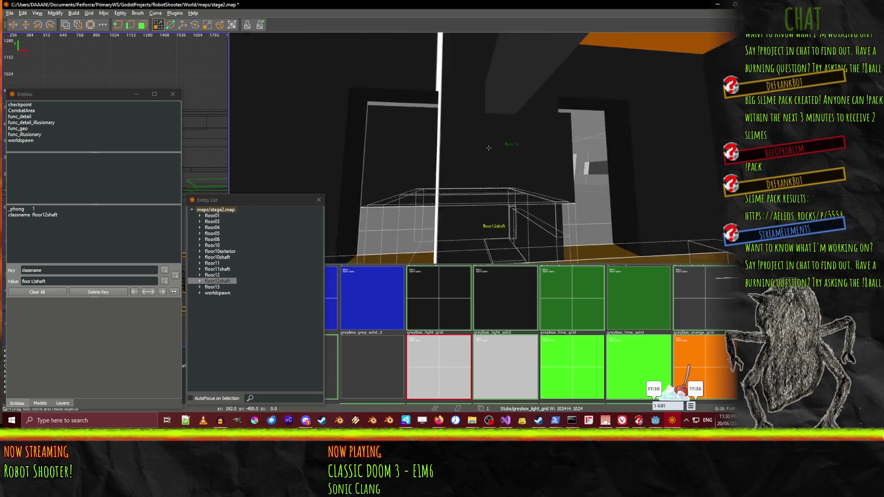
pyautogui.press('w')
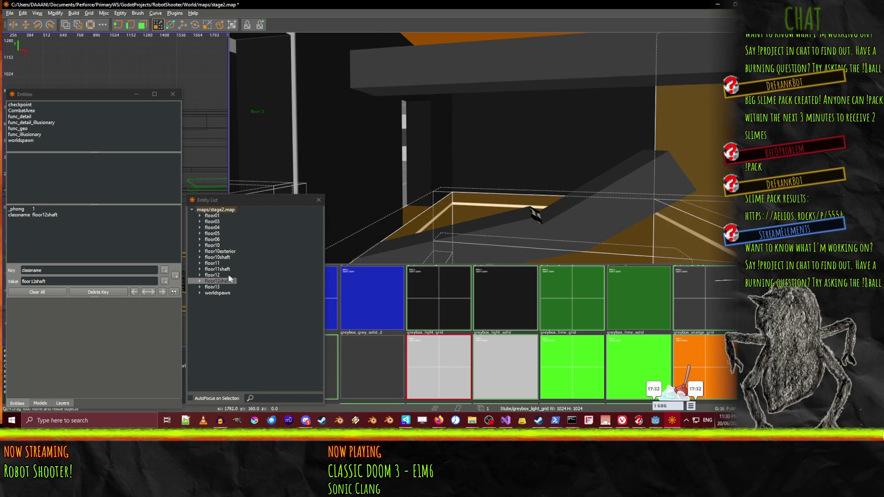
pyautogui.click(216, 286)
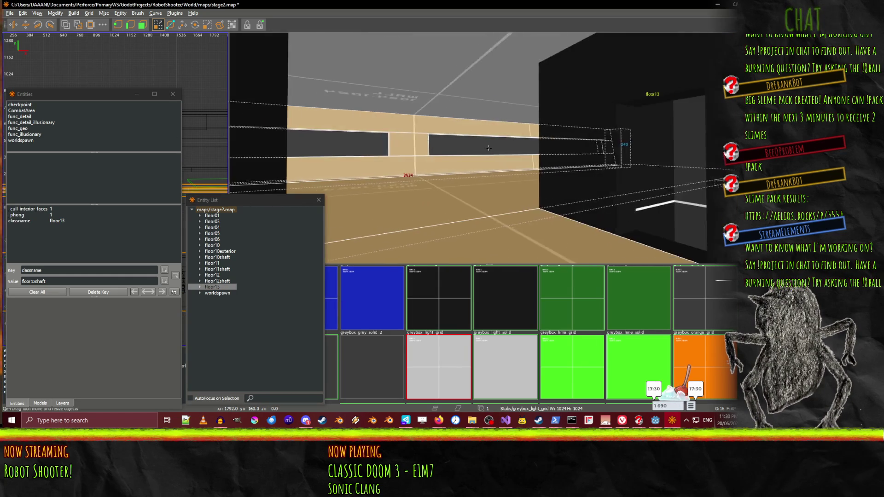
pyautogui.press('w')
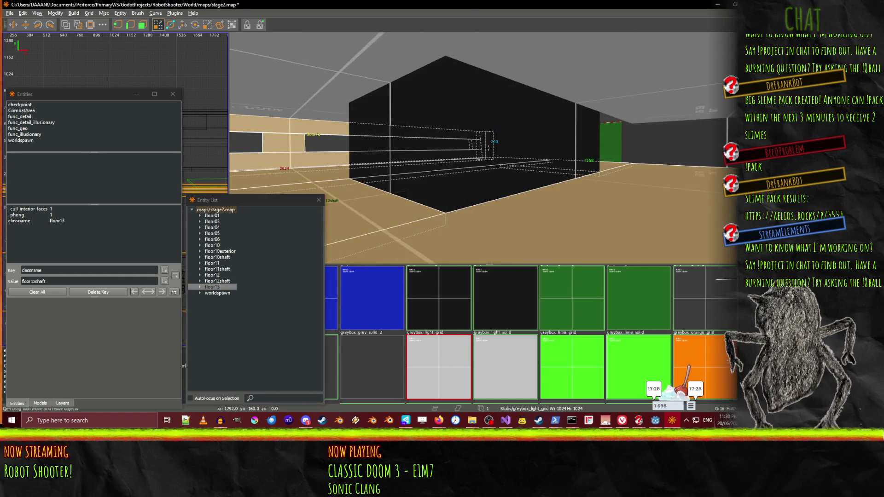
pyautogui.press('Escape')
# Select the shaft wall brush and the dark upper brush, then inspect the staircase underside
pyautogui.click(459, 172)
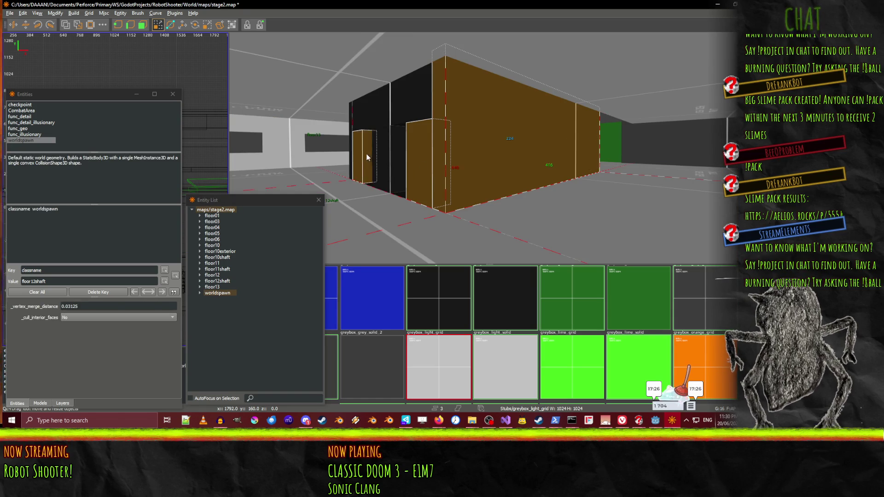
pyautogui.keyDown('ctrl'); pyautogui.click(350, 134); pyautogui.keyUp('ctrl')
pyautogui.moveTo(352, 131)
pyautogui.mouseDown()
pyautogui.moveTo(489, 148)
pyautogui.moveTo(457, 104)
pyautogui.moveTo(488, 148)
pyautogui.moveTo(513, 143)
pyautogui.moveTo(488, 148)
pyautogui.mouseUp()
pyautogui.press('w')
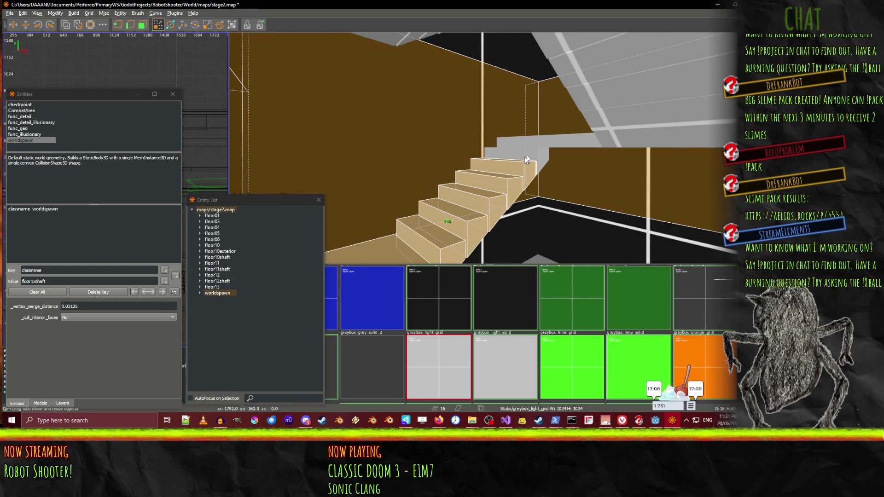
pyautogui.moveTo(488, 148); pyautogui.dragTo(489, 148)
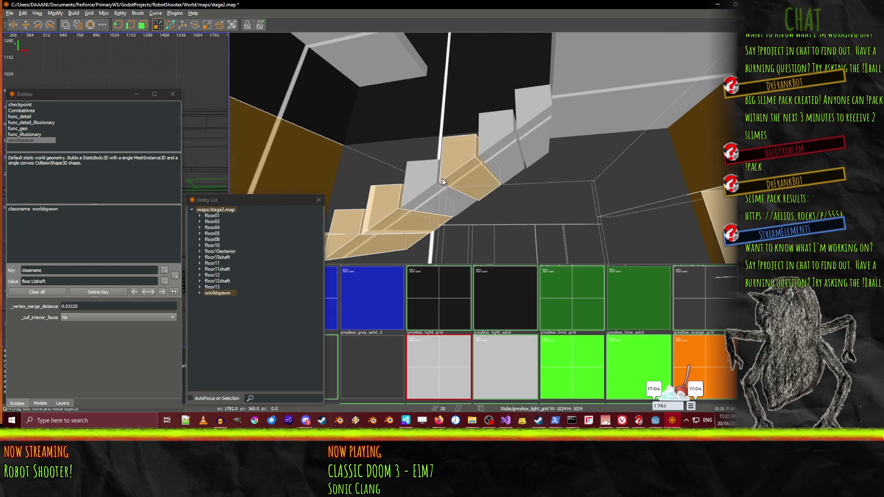
pyautogui.moveTo(530, 132); pyautogui.dragTo(488, 148)
pyautogui.moveTo(573, 135); pyautogui.dragTo(488, 148)
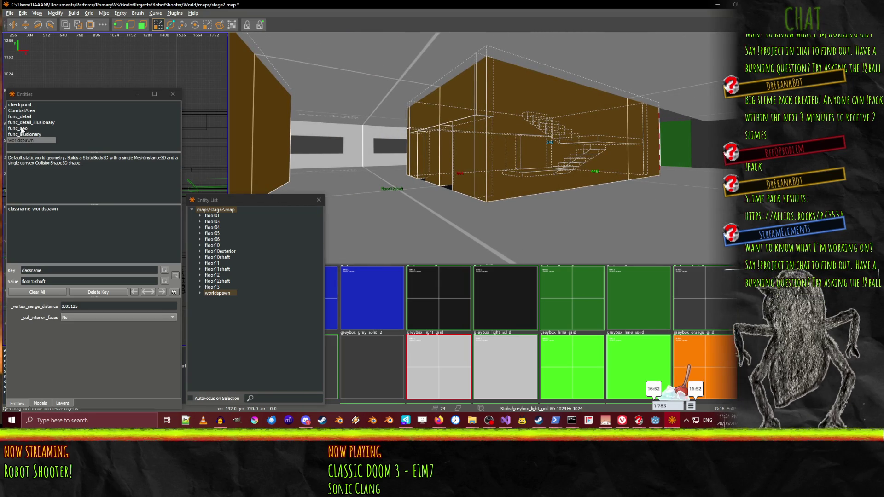
# Group the selected brushes into a func_geo entity with classname floor13shaft
pyautogui.doubleClick(22, 129)
pyautogui.click(228, 293)
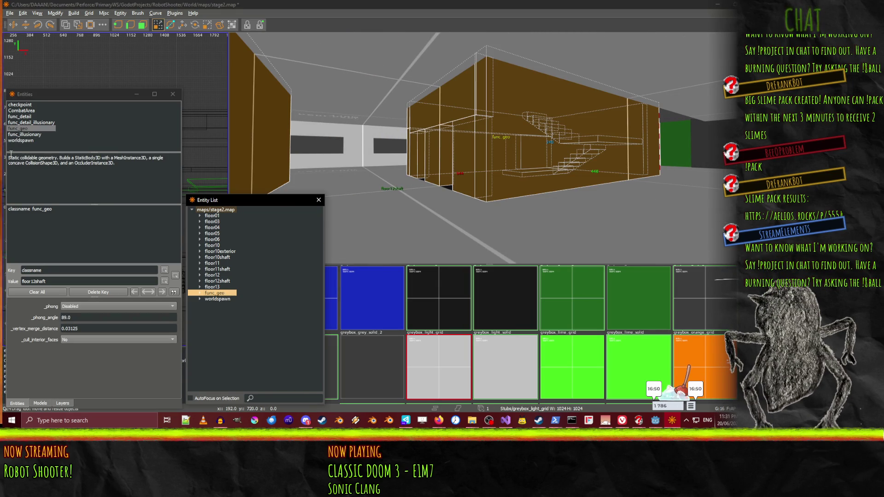
pyautogui.click(41, 209)
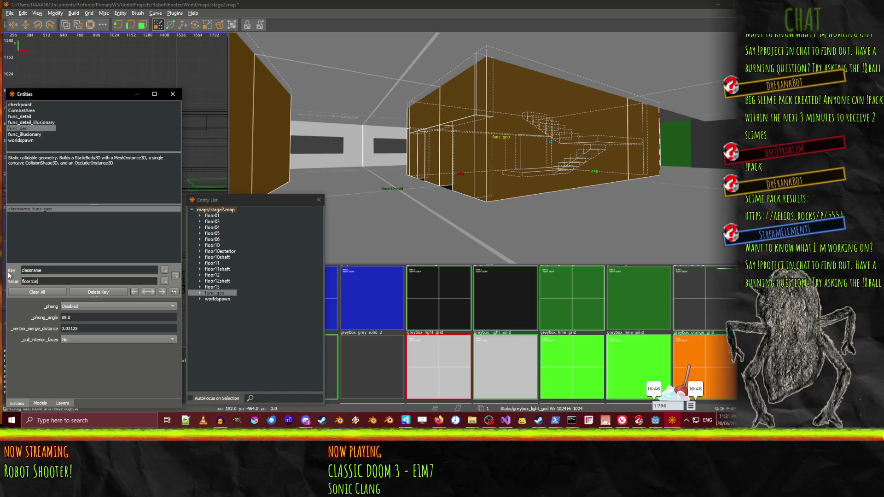
pyautogui.press('Return')
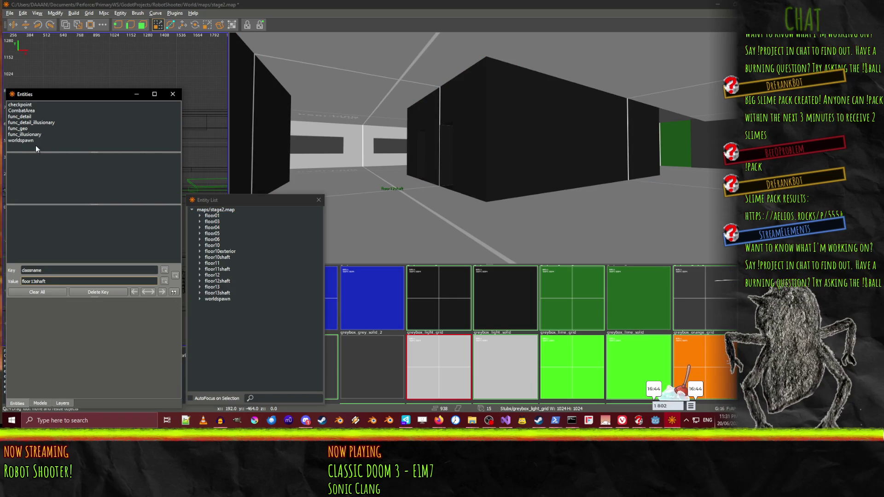
# Add the key _phong with value 1 to the floor13shaft entity
pyautogui.click(225, 288)
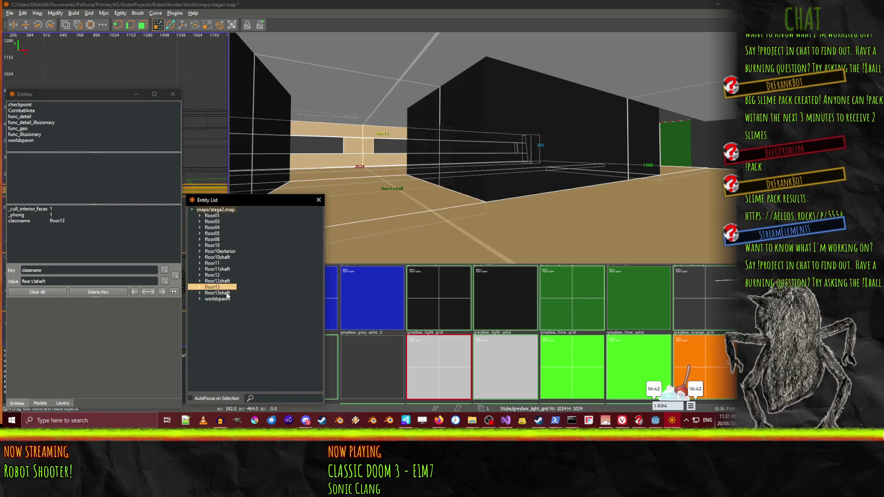
pyautogui.click(229, 294)
pyautogui.click(101, 345)
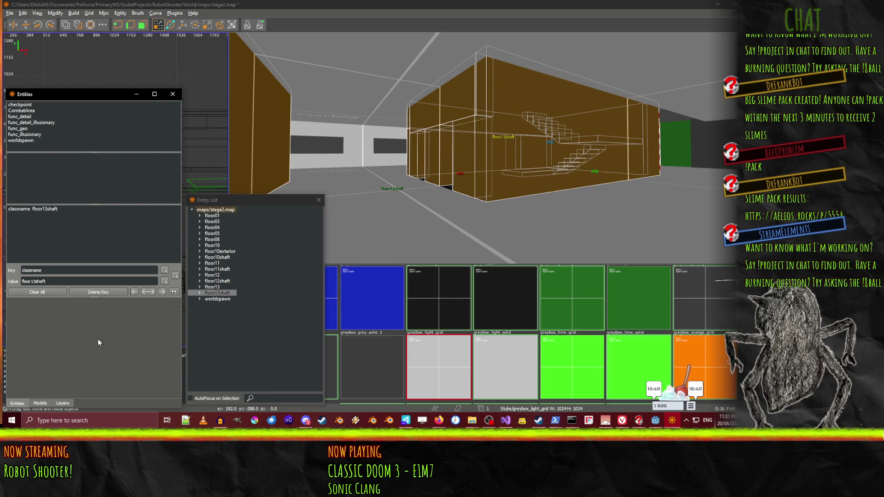
pyautogui.click(227, 295)
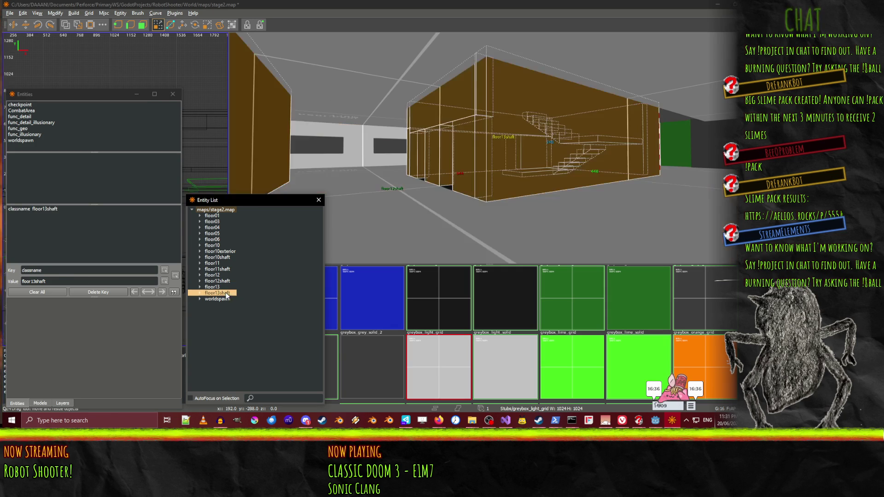
pyautogui.doubleClick(42, 270)
pyautogui.write('_phong')
pyautogui.press('Tab')
pyautogui.write('1')
pyautogui.press('Return')
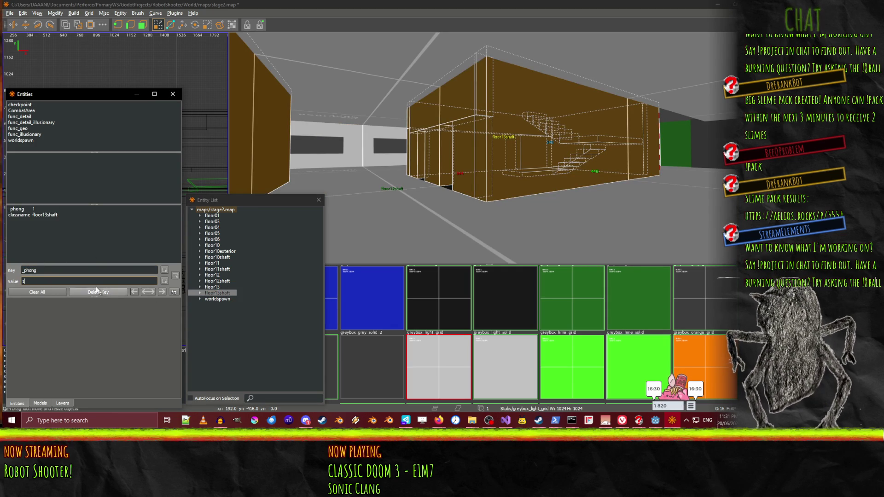
# Confirm floor13shaft carries _phong 1, save stage2.map, and switch to Godot
pyautogui.click(219, 288)
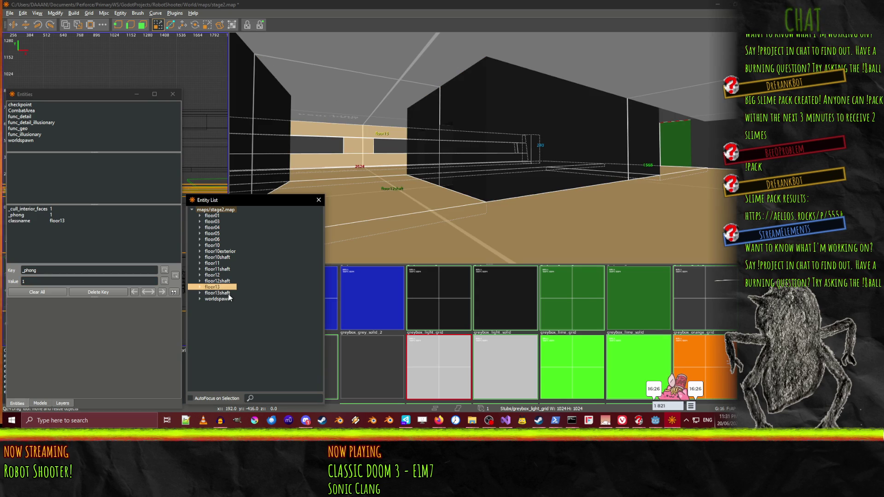
pyautogui.click(228, 294)
pyautogui.hotkey('ctrl', 's')
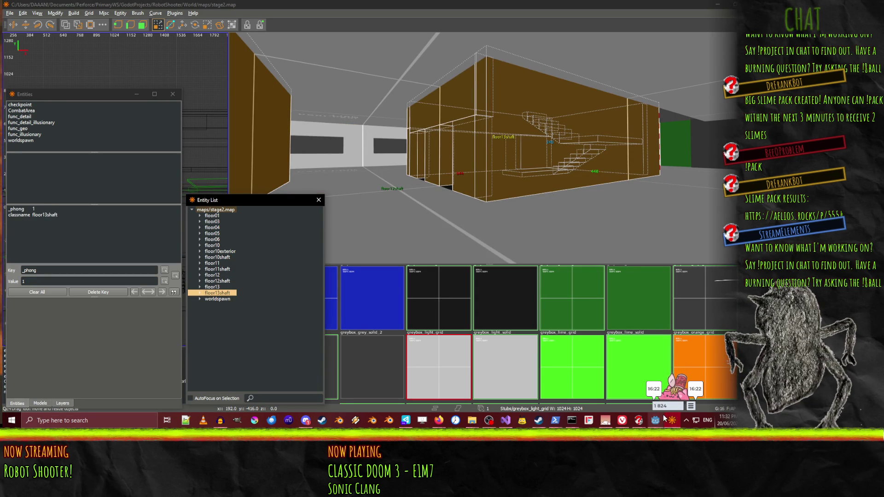
pyautogui.click(655, 424)
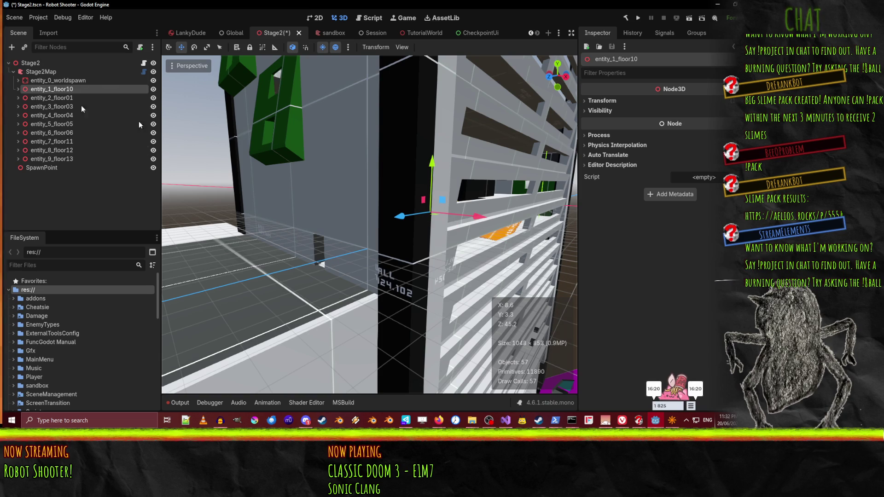
# Rebuild Stage2Map with Build Map and collapse the worldspawn through floor10 entity nodes
pyautogui.click(48, 73)
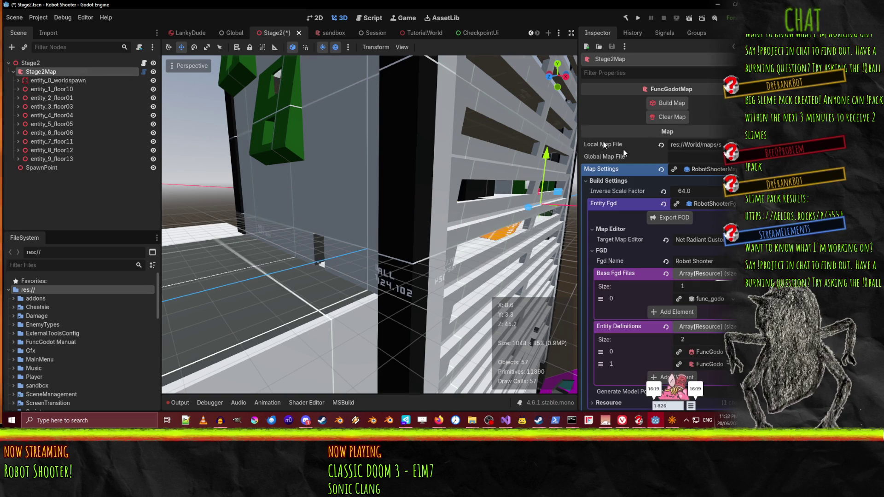
pyautogui.click(671, 103)
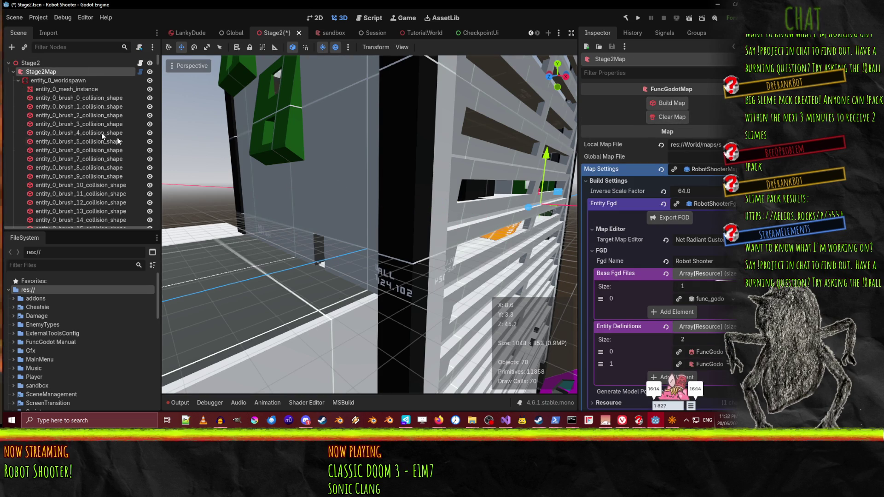
pyautogui.click(18, 80)
pyautogui.click(18, 89)
pyautogui.click(18, 97)
pyautogui.click(18, 107)
pyautogui.click(18, 115)
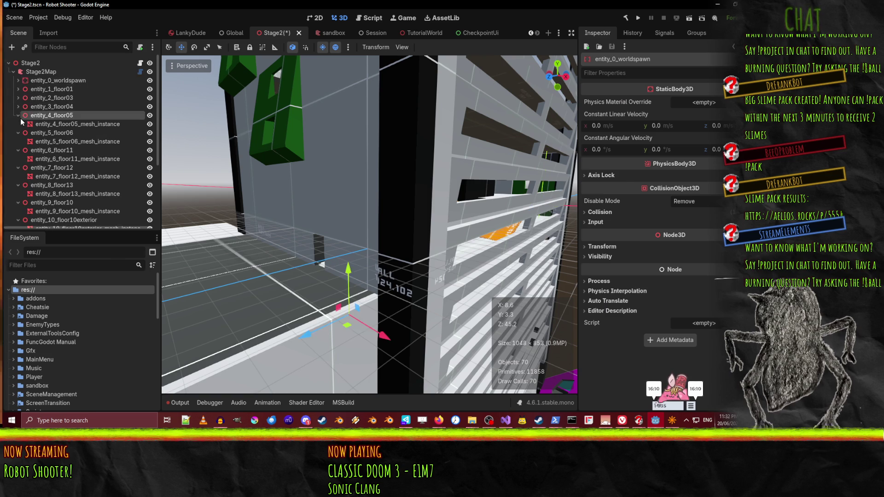
pyautogui.click(18, 124)
pyautogui.click(18, 132)
pyautogui.click(18, 142)
pyautogui.click(18, 150)
pyautogui.click(18, 159)
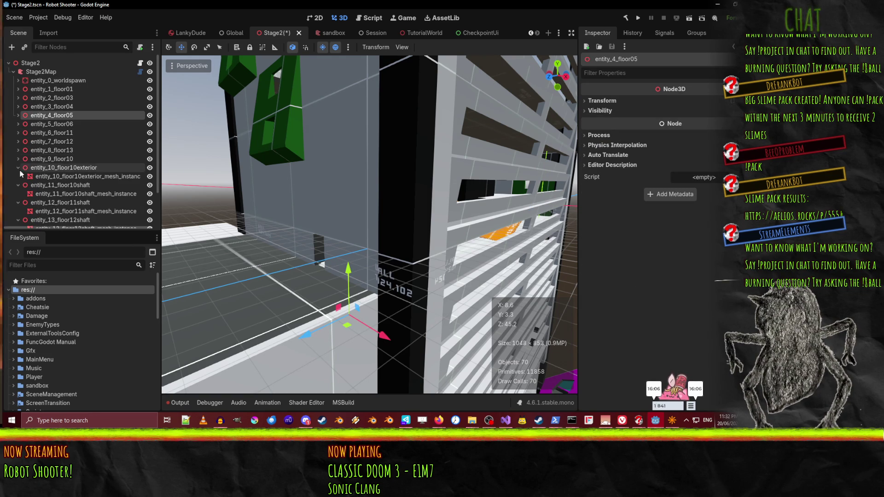
# Frame floor10exterior and collapse the floor10exterior through floor13shaft entity nodes
pyautogui.click(21, 168)
pyautogui.press('f')
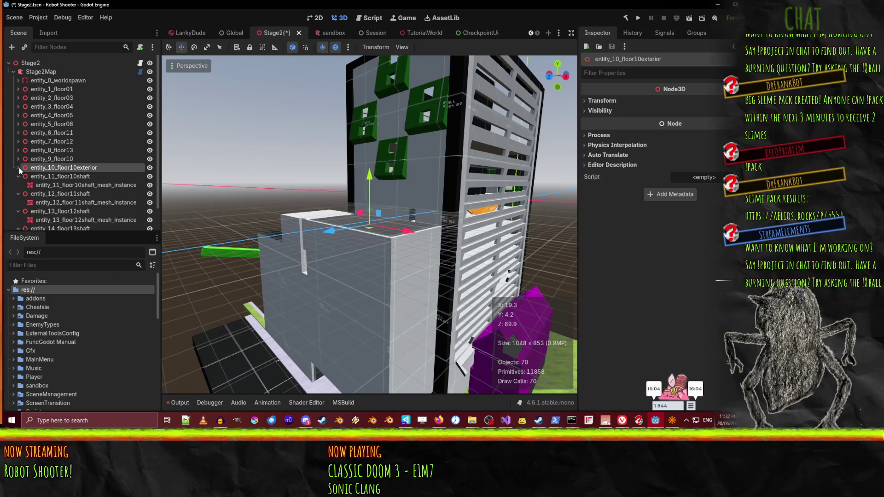
pyautogui.click(18, 168)
pyautogui.click(18, 177)
pyautogui.click(18, 186)
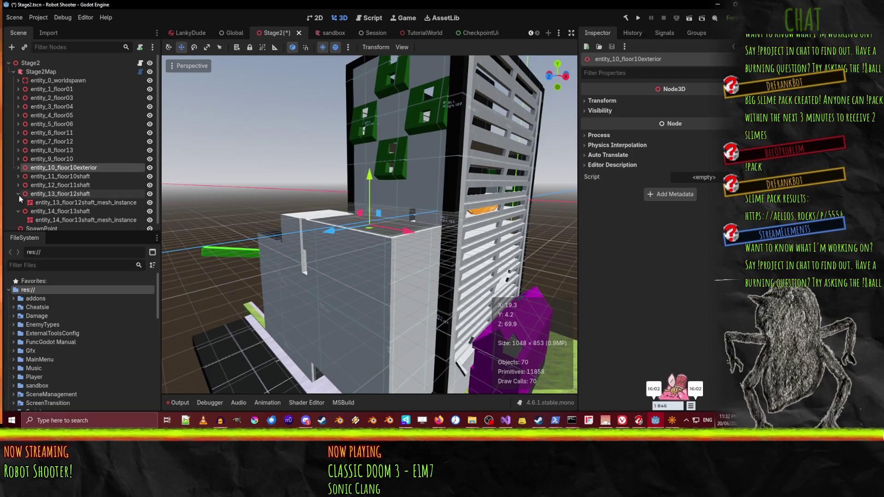
pyautogui.click(18, 194)
pyautogui.click(18, 203)
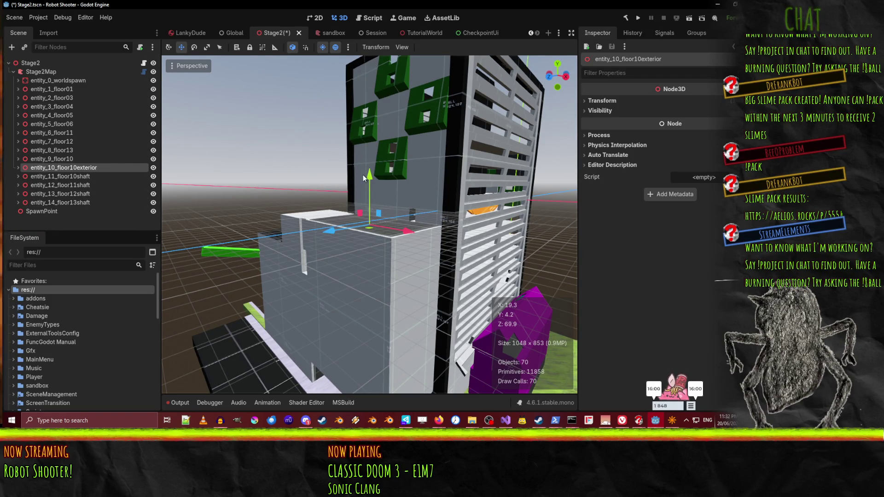
# Toggle floor10shaft visibility to check the stairs, select the staircase mesh, then return to NetRadiant
pyautogui.moveTo(429, 187); pyautogui.dragTo(399, 177)
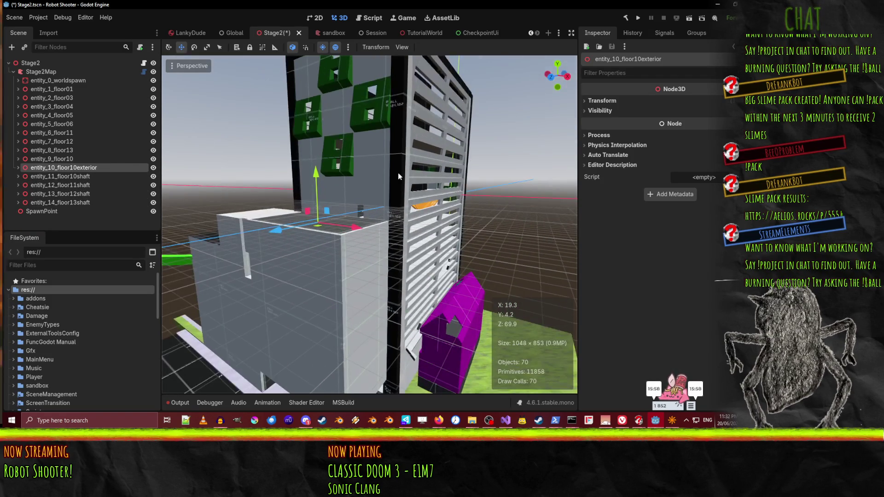
pyautogui.moveTo(399, 214); pyautogui.dragTo(394, 216)
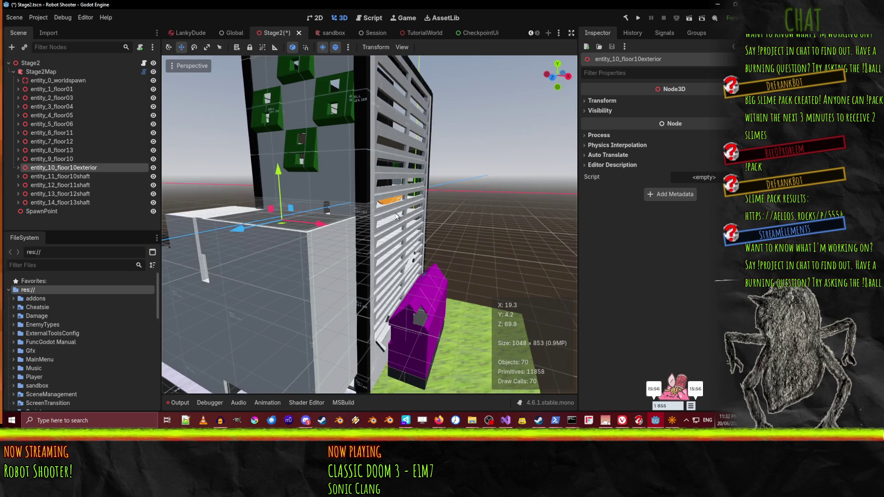
pyautogui.scroll(6, 438, 212)
pyautogui.moveTo(438, 211)
pyautogui.mouseDown()
pyautogui.moveTo(391, 212)
pyautogui.moveTo(489, 225)
pyautogui.moveTo(198, 212)
pyautogui.mouseUp()
pyautogui.moveTo(252, 222)
pyautogui.mouseDown()
pyautogui.moveTo(287, 222)
pyautogui.moveTo(259, 222)
pyautogui.moveTo(300, 207)
pyautogui.moveTo(323, 217)
pyautogui.moveTo(450, 207)
pyautogui.moveTo(401, 198)
pyautogui.moveTo(378, 207)
pyautogui.mouseUp()
pyautogui.click(153, 178)
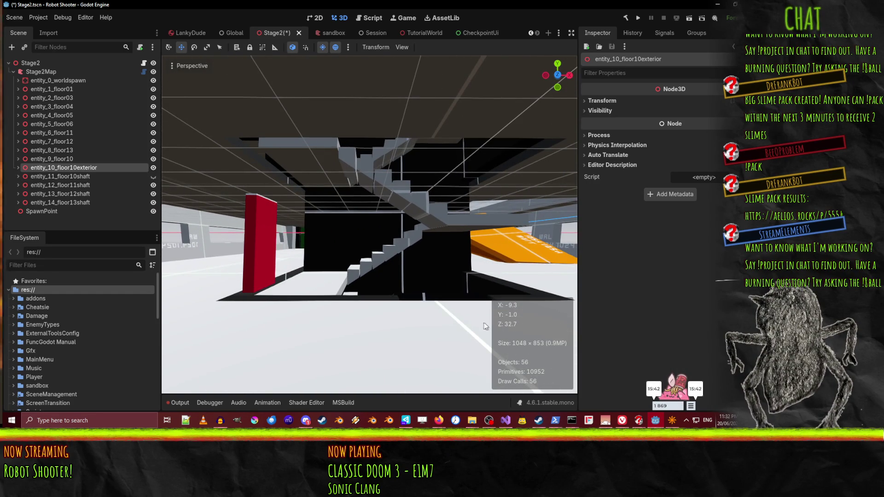
pyautogui.click(154, 176)
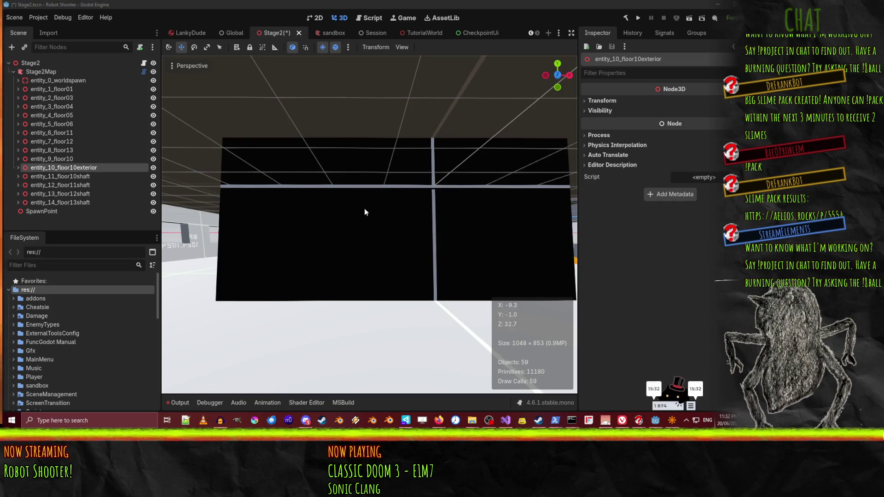
pyautogui.moveTo(363, 208)
pyautogui.mouseDown()
pyautogui.moveTo(166, 207)
pyautogui.moveTo(203, 285)
pyautogui.moveTo(221, 199)
pyautogui.moveTo(304, 206)
pyautogui.moveTo(285, 205)
pyautogui.mouseUp()
pyautogui.click(337, 323)
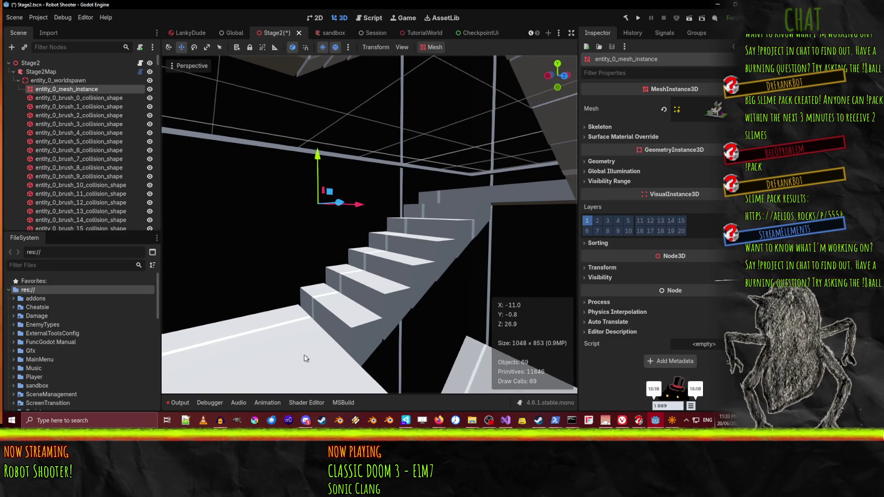
pyautogui.click(673, 421)
pyautogui.moveTo(464, 181); pyautogui.dragTo(489, 148)
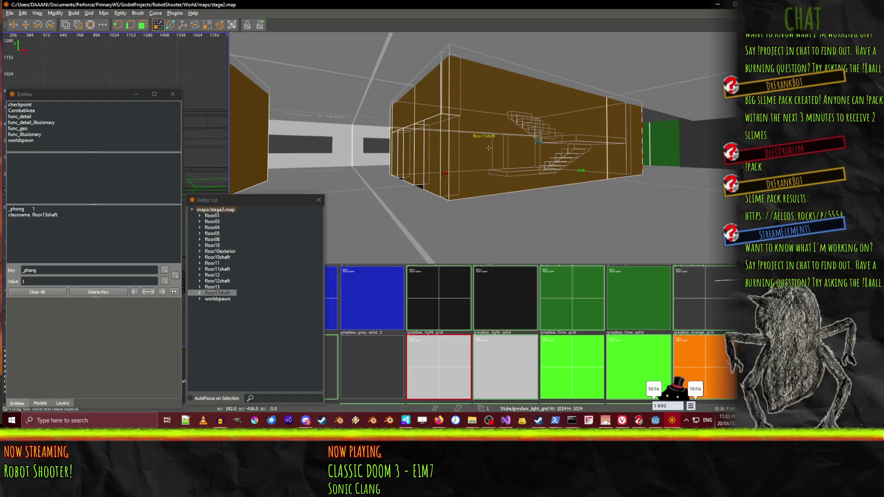
# Select the worldspawn floor brush beside the shaft and inspect the ungrouped stairs and grey ledge
pyautogui.scroll(10, 489, 148)
pyautogui.moveTo(489, 147); pyautogui.dragTo(489, 148)
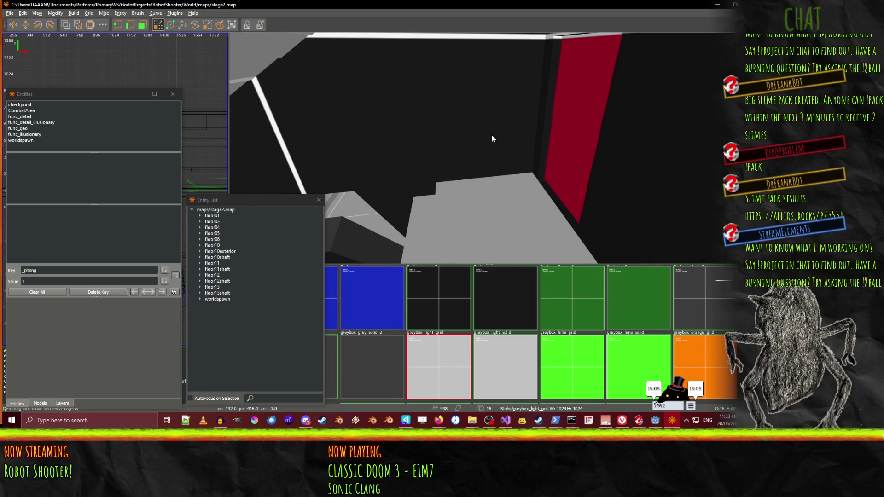
pyautogui.click(491, 220)
pyautogui.rightClick(491, 220)
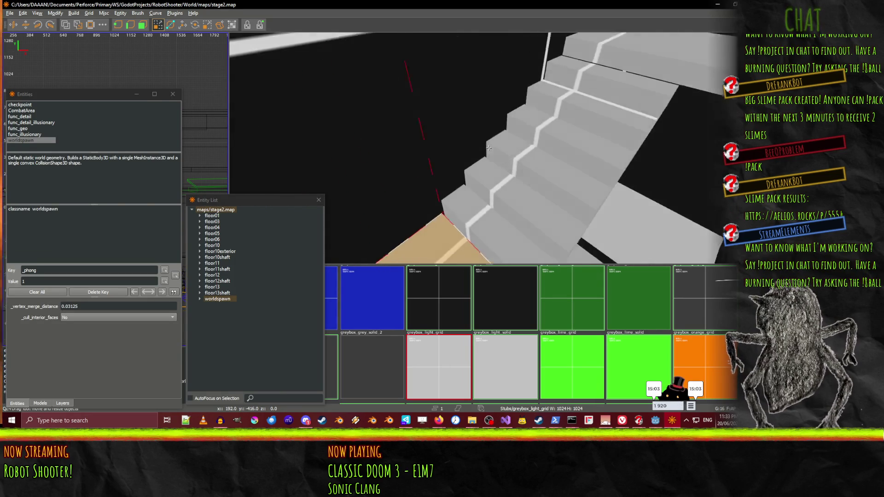
pyautogui.moveTo(489, 148); pyautogui.dragTo(455, 181)
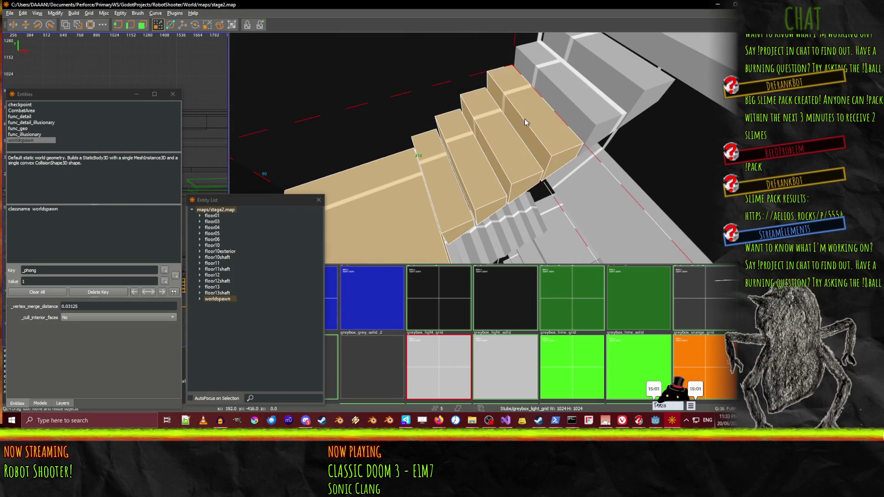
pyautogui.moveTo(489, 148)
pyautogui.mouseDown()
pyautogui.moveTo(424, 188)
pyautogui.moveTo(433, 187)
pyautogui.moveTo(435, 206)
pyautogui.mouseUp()
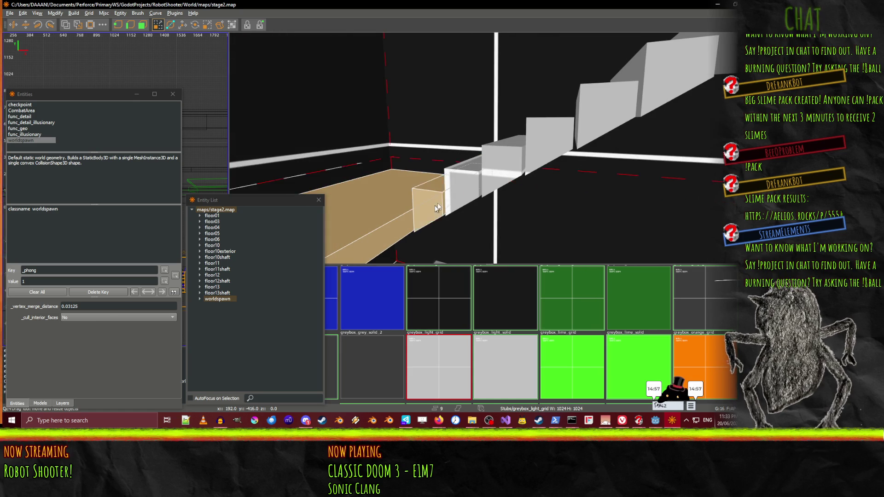
pyautogui.moveTo(543, 137); pyautogui.dragTo(453, 211)
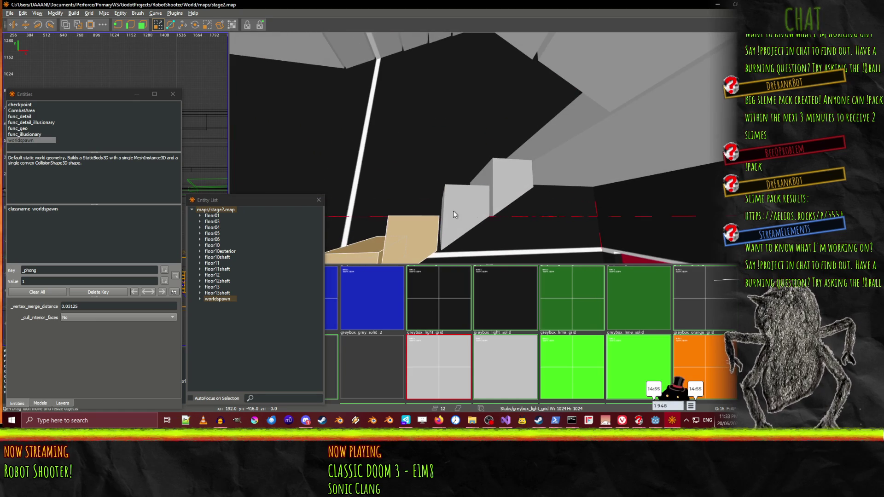
pyautogui.moveTo(503, 189); pyautogui.dragTo(488, 148)
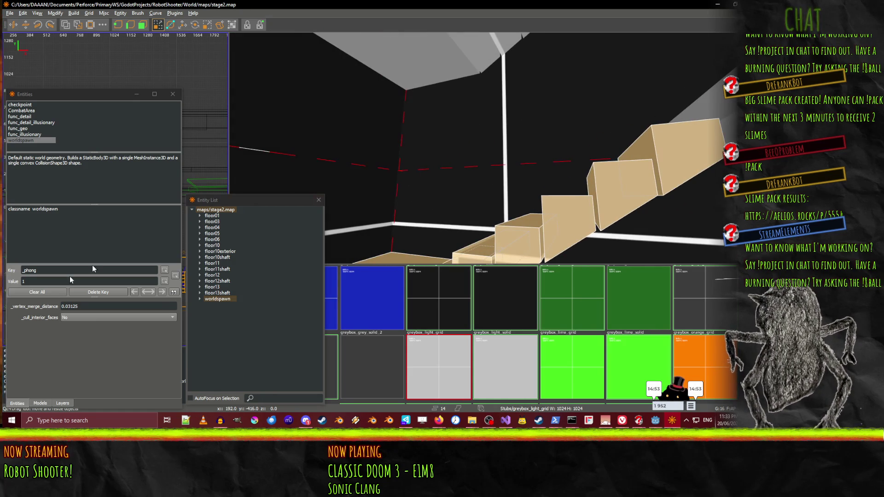
pyautogui.click(229, 258)
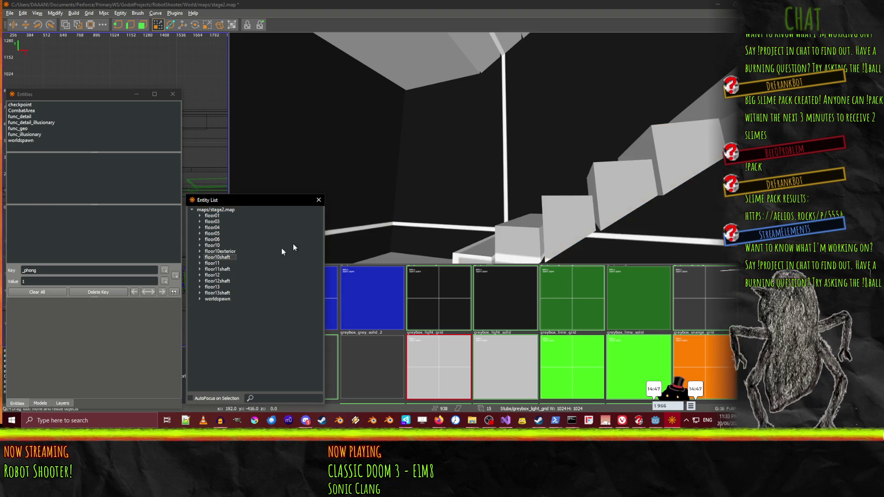
# Clear the selection and select the small brush, large dark brush and other floor 9 shaft brushes
pyautogui.rightClick(489, 148)
pyautogui.press('w')
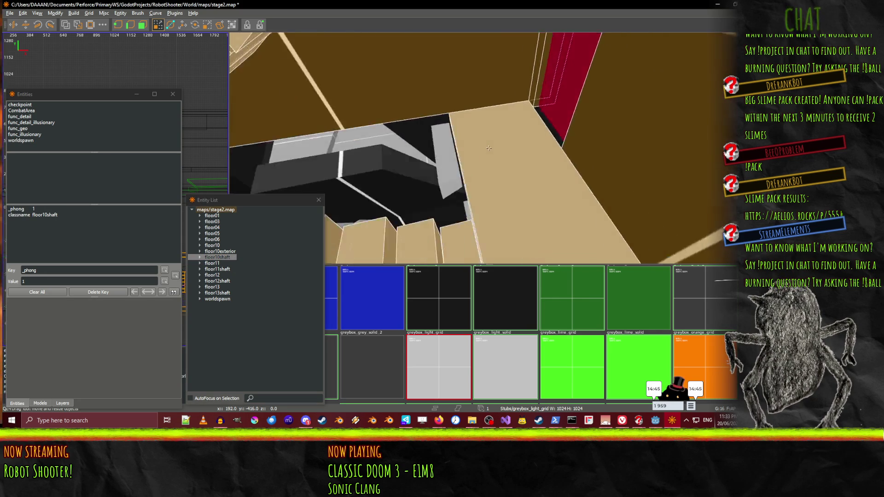
pyautogui.press('Escape')
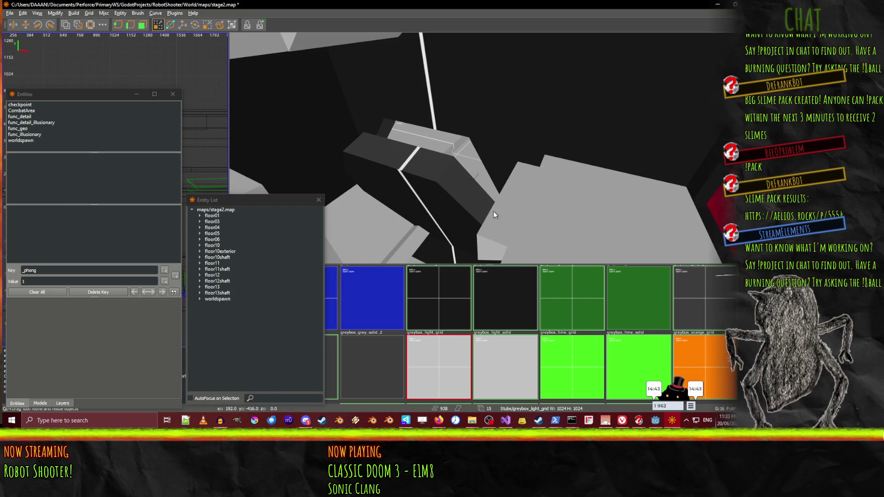
pyautogui.keyDown('shift'); pyautogui.click(505, 224); pyautogui.keyUp('shift')
pyautogui.keyDown('shift'); pyautogui.click(460, 218); pyautogui.keyUp('shift')
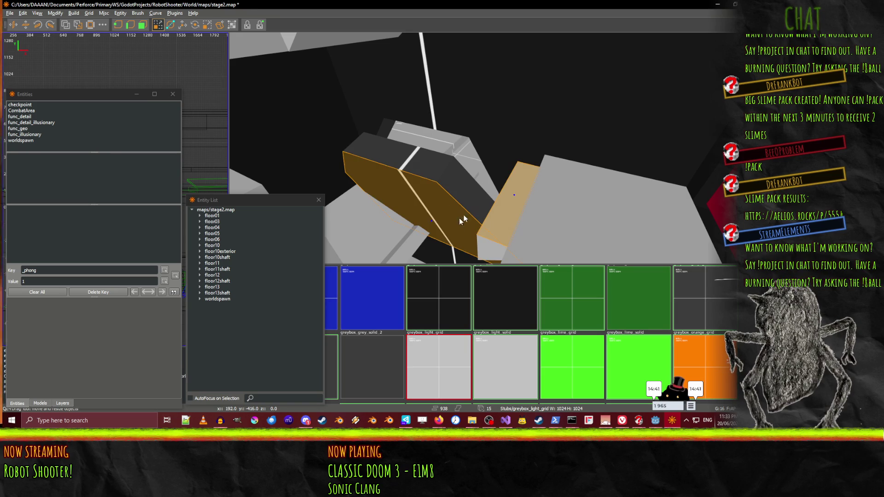
pyautogui.keyDown('shift'); pyautogui.click(514, 173); pyautogui.keyUp('shift')
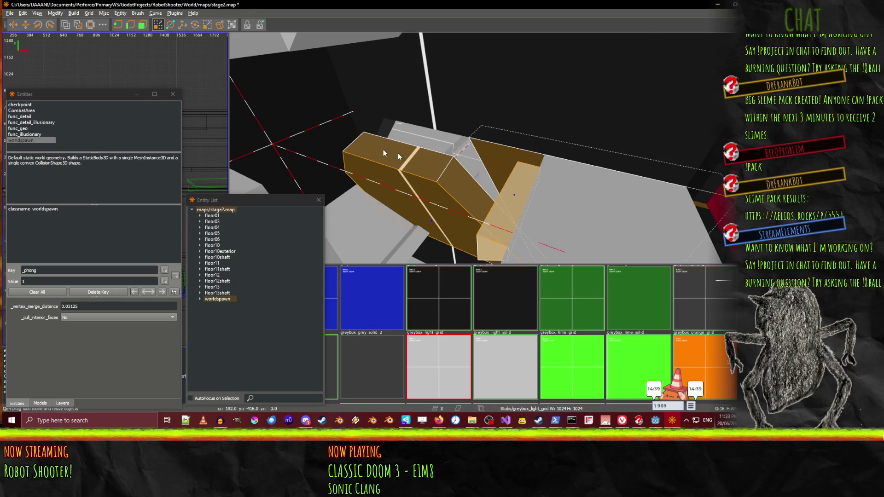
pyautogui.keyDown('shift'); pyautogui.click(385, 134); pyautogui.keyUp('shift')
pyautogui.keyDown('shift'); pyautogui.click(489, 148); pyautogui.keyUp('shift')
pyautogui.keyDown('shift'); pyautogui.click(489, 148); pyautogui.keyUp('shift')
pyautogui.moveTo(488, 148); pyautogui.dragTo(489, 147)
# Add the plank, wall, side brush, thin pillar and stair brushes, excluding the red brush
pyautogui.keyDown('shift'); pyautogui.click(514, 158); pyautogui.keyUp('shift')
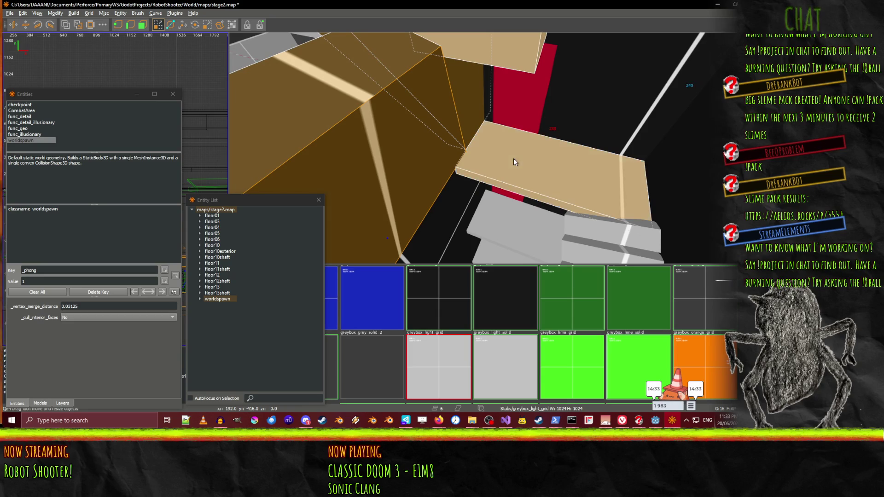
pyautogui.keyDown('shift'); pyautogui.click(515, 119); pyautogui.keyUp('shift')
pyautogui.keyDown('shift'); pyautogui.click(544, 108); pyautogui.keyUp('shift')
pyautogui.keyDown('shift'); pyautogui.click(490, 90); pyautogui.keyUp('shift')
pyautogui.moveTo(490, 90); pyautogui.dragTo(481, 154)
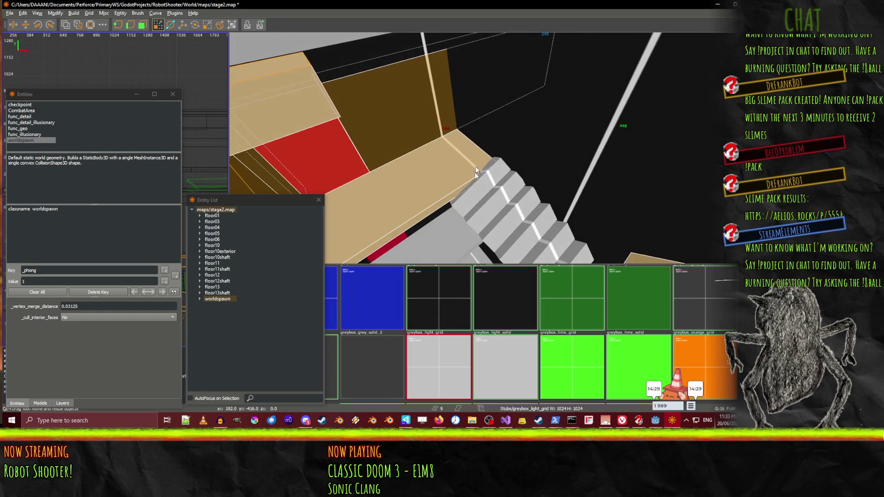
pyautogui.keyDown('shift'); pyautogui.click(523, 230); pyautogui.keyUp('shift')
pyautogui.moveTo(524, 230); pyautogui.dragTo(487, 148)
pyautogui.keyDown('shift'); pyautogui.click(465, 69); pyautogui.keyUp('shift')
pyautogui.moveTo(466, 69)
pyautogui.mouseDown()
pyautogui.moveTo(566, 161)
pyautogui.moveTo(489, 151)
pyautogui.mouseUp()
pyautogui.keyDown('shift'); pyautogui.click(488, 148); pyautogui.keyUp('shift')
pyautogui.keyDown('shift'); pyautogui.click(416, 162); pyautogui.keyUp('shift')
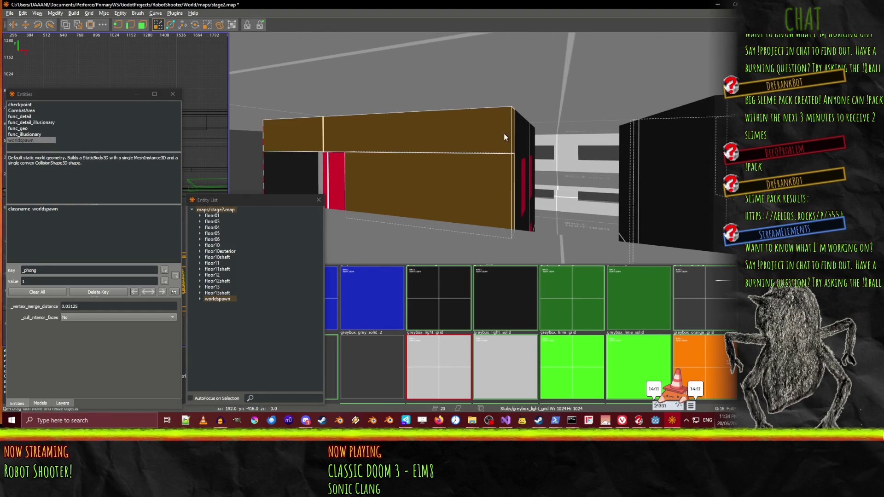
# Make the selection a func_geo with _phong Smooth shading and rename its classname floor09shaft
pyautogui.moveTo(504, 134); pyautogui.dragTo(488, 148)
pyautogui.moveTo(602, 85); pyautogui.dragTo(437, 168)
pyautogui.moveTo(489, 148)
pyautogui.mouseDown()
pyautogui.moveTo(484, 170)
pyautogui.moveTo(489, 148)
pyautogui.mouseUp()
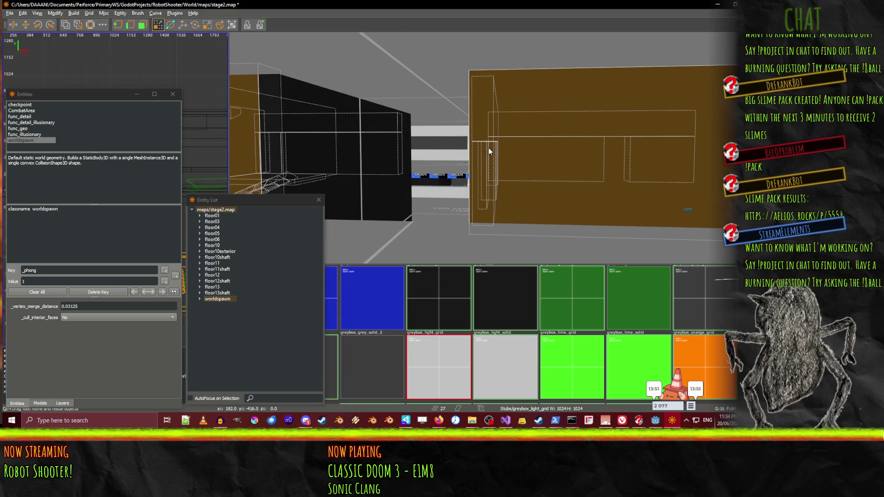
pyautogui.doubleClick(23, 131)
pyautogui.click(215, 300)
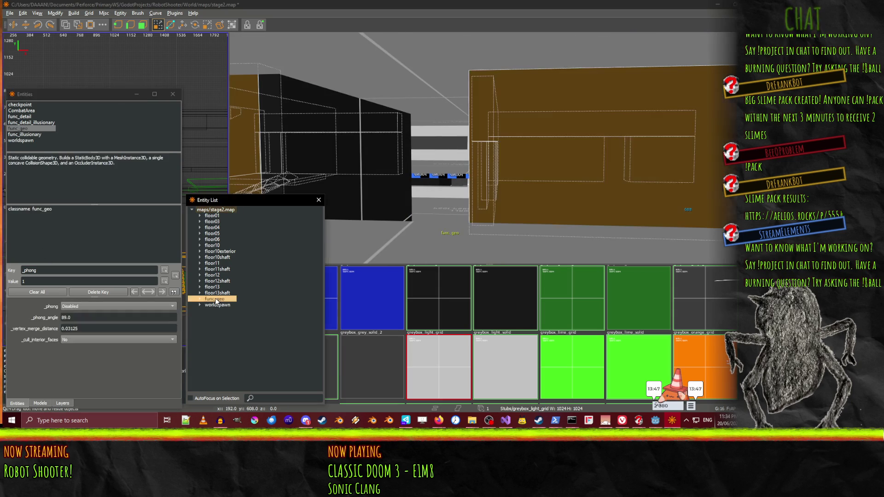
pyautogui.click(41, 209)
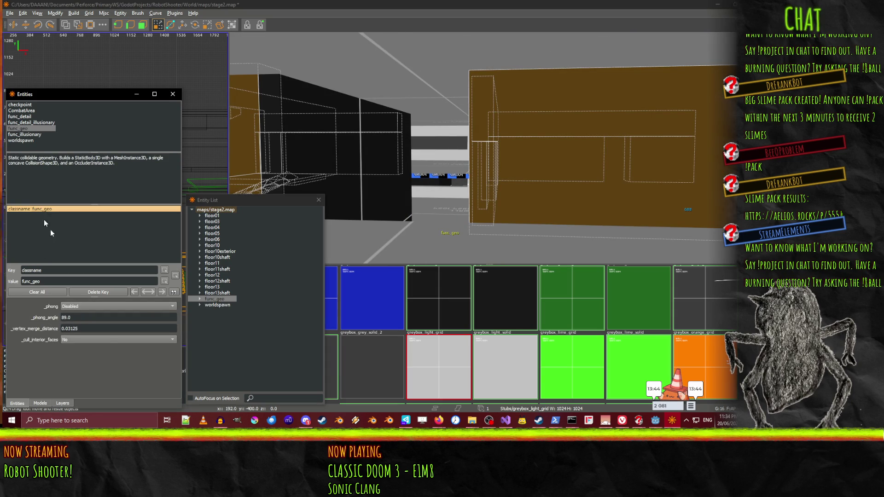
pyautogui.click(76, 309)
pyautogui.click(84, 318)
pyautogui.click(32, 214)
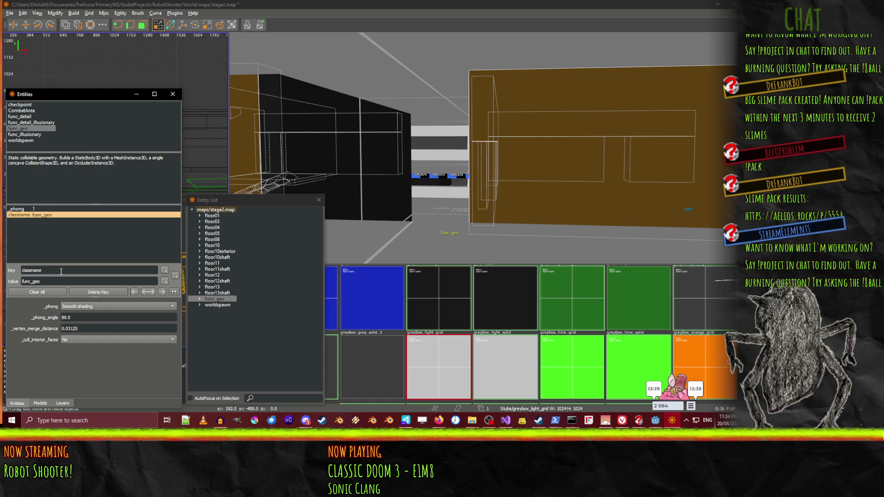
pyautogui.write('floor')
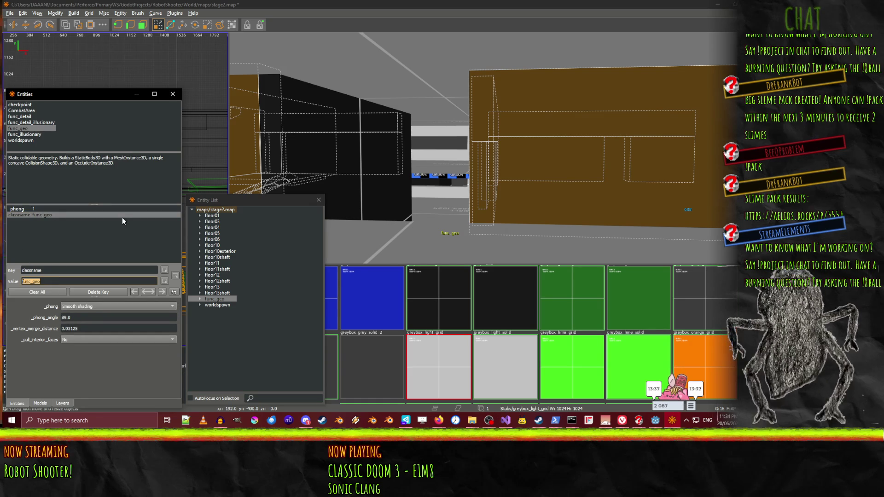
pyautogui.write('09')
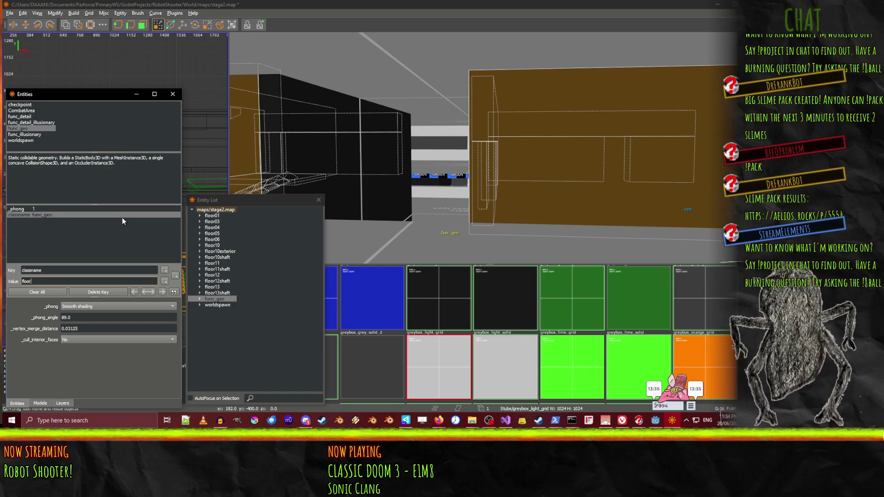
pyautogui.write('shaft')
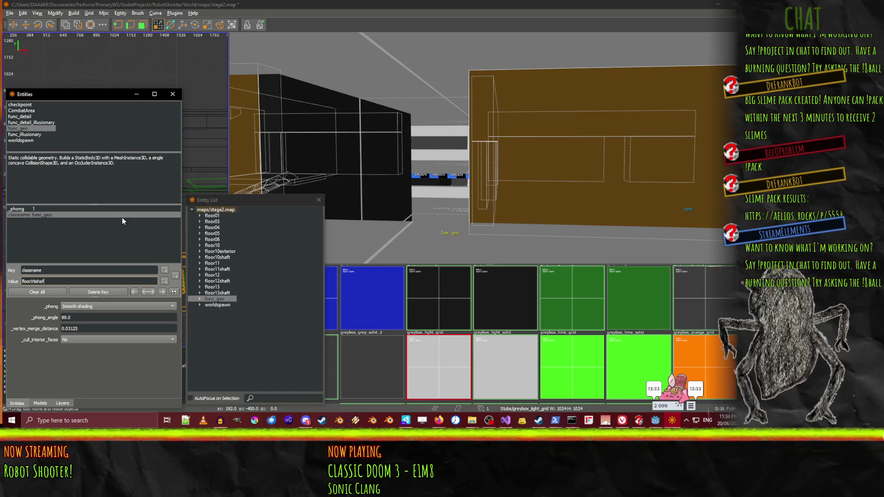
pyautogui.press('Return')
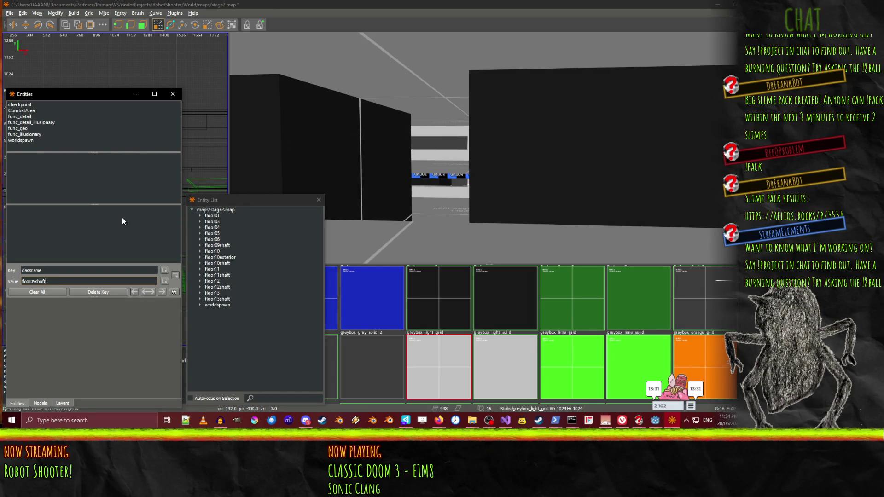
pyautogui.click(238, 246)
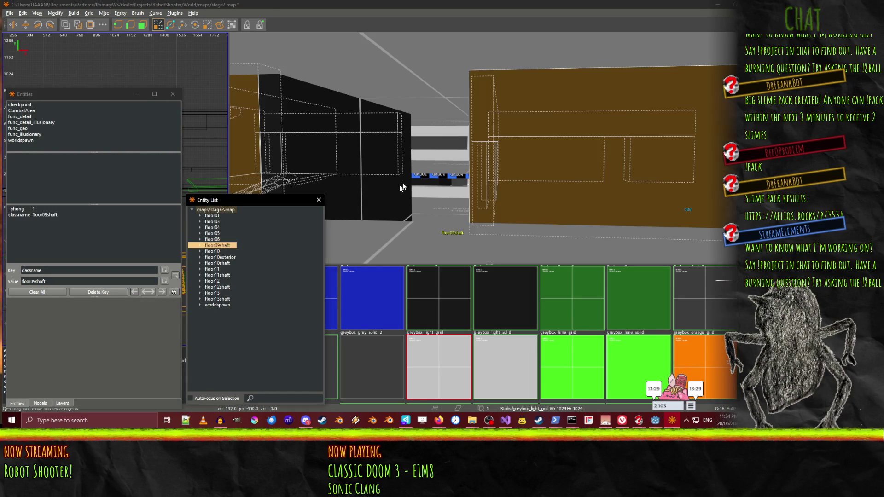
# Fly toward the orange-and-red brushes and select the overhead floor10shaft brush
pyautogui.rightClick(396, 187)
pyautogui.press('w')
pyautogui.press('w')
pyautogui.press('w')
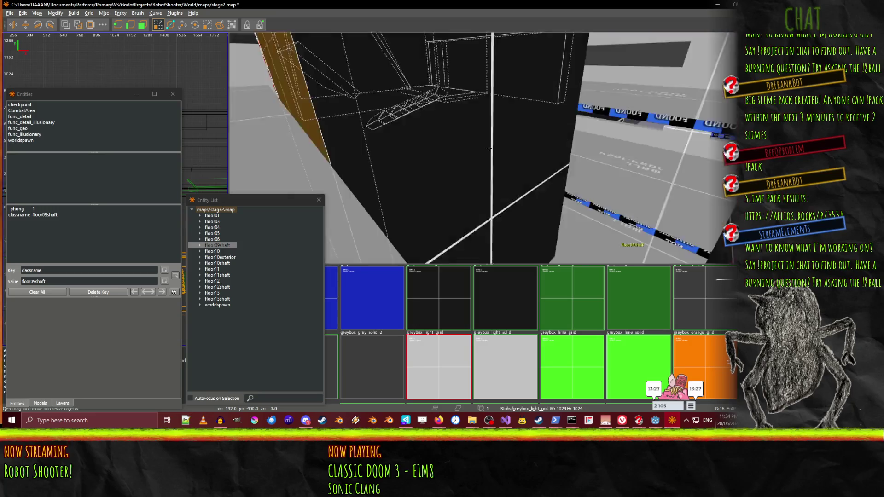
pyautogui.press('s')
pyautogui.press('s')
pyautogui.press('s')
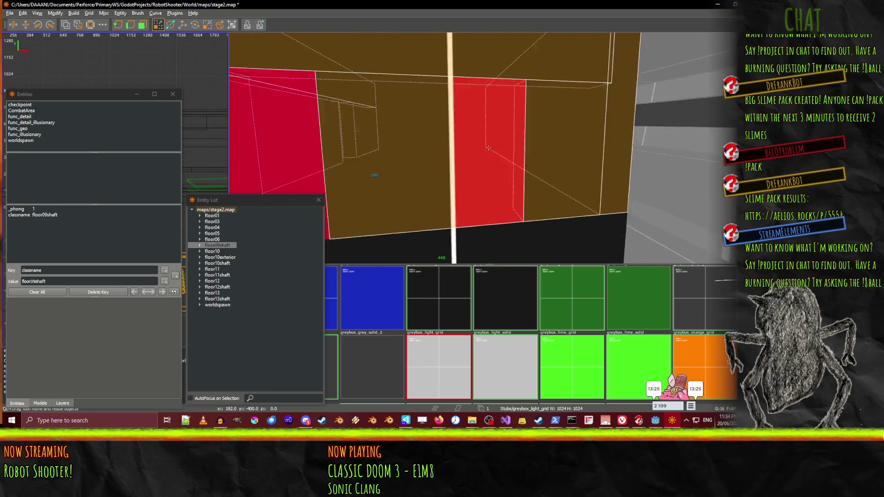
pyautogui.press('w')
pyautogui.press('w')
pyautogui.press('w')
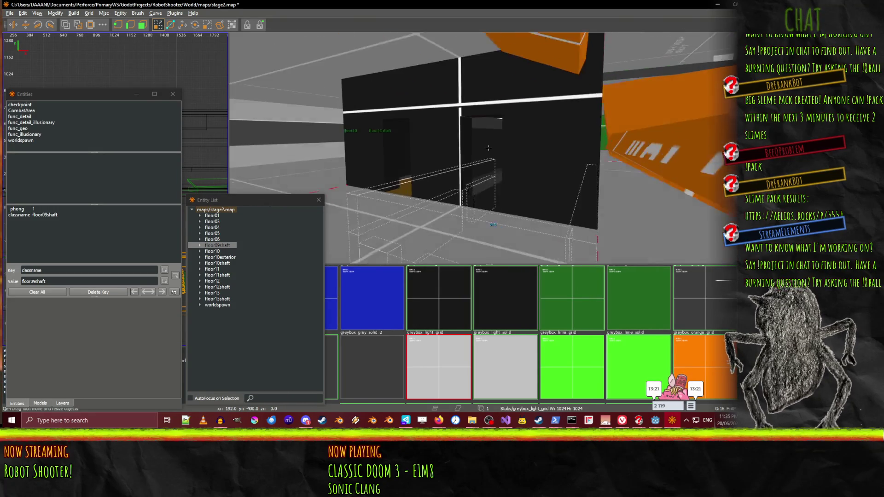
pyautogui.click(451, 107)
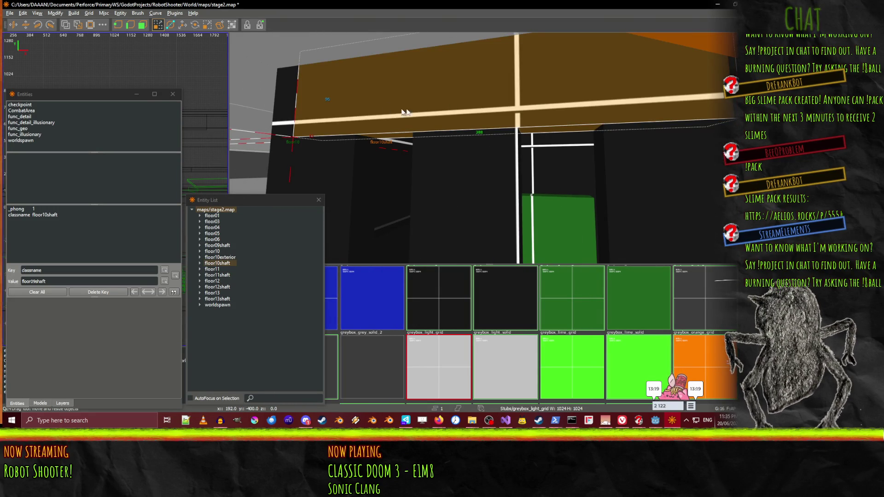
# Fly around the floor09shaft wall and select the horizontal worldspawn beam above it
pyautogui.press('a')
pyautogui.press('a')
pyautogui.press('a')
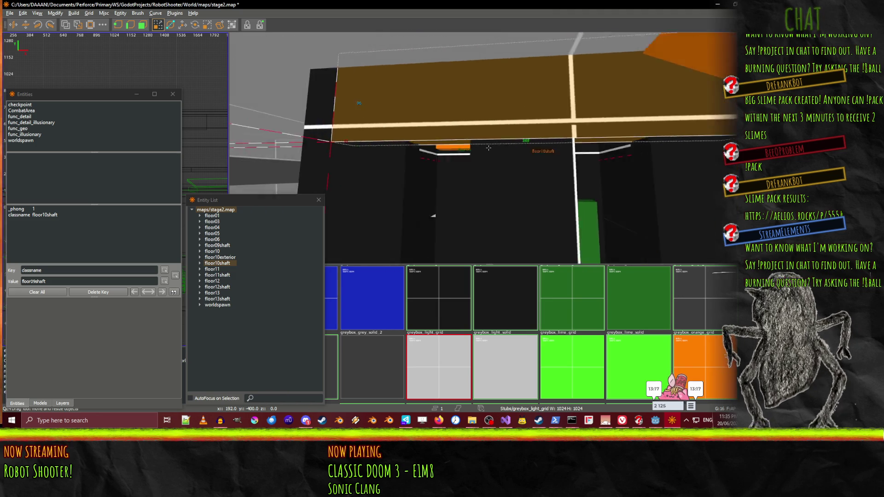
pyautogui.press('w')
pyautogui.press('w')
pyautogui.press('w')
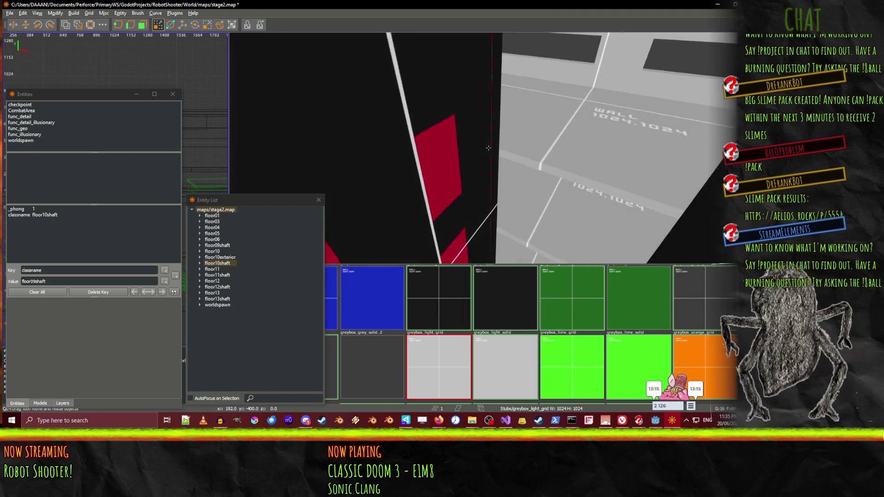
pyautogui.press('d')
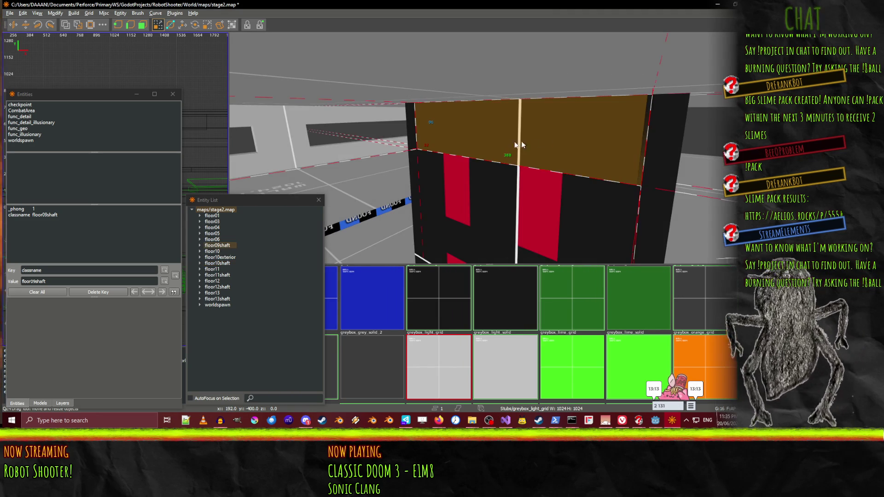
pyautogui.press('w')
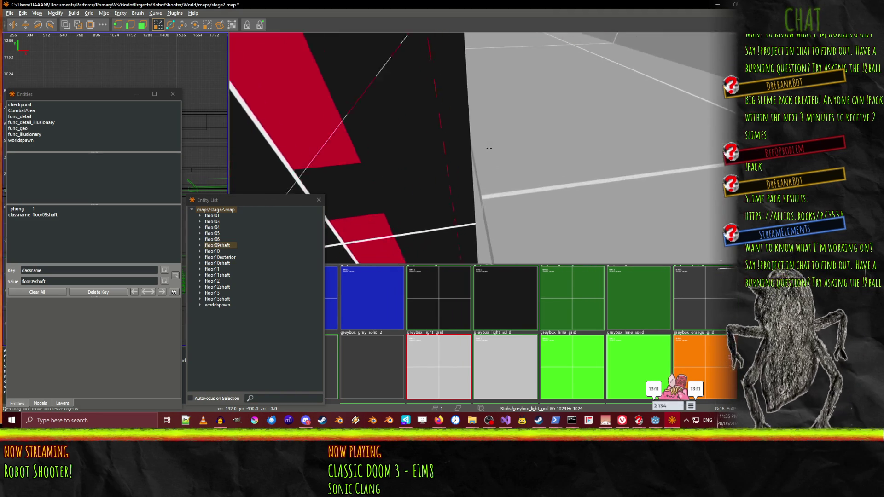
pyautogui.press('s')
pyautogui.press('s')
pyautogui.press('s')
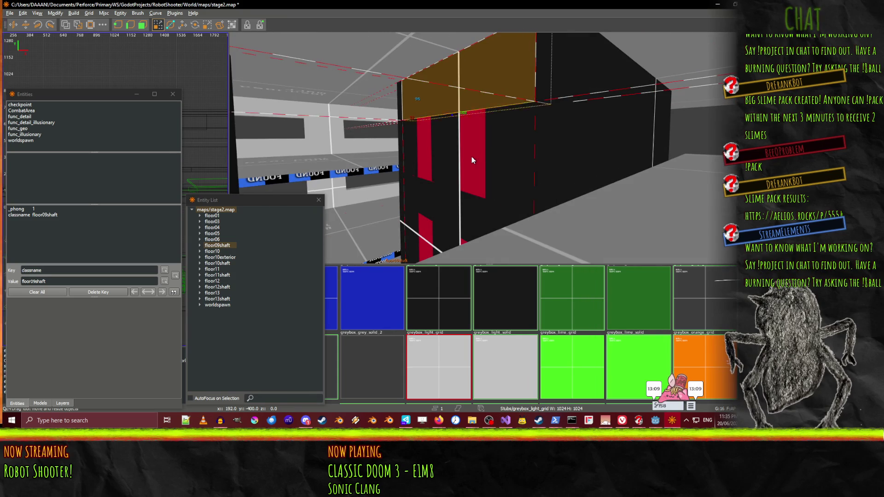
pyautogui.moveTo(471, 157); pyautogui.dragTo(489, 148)
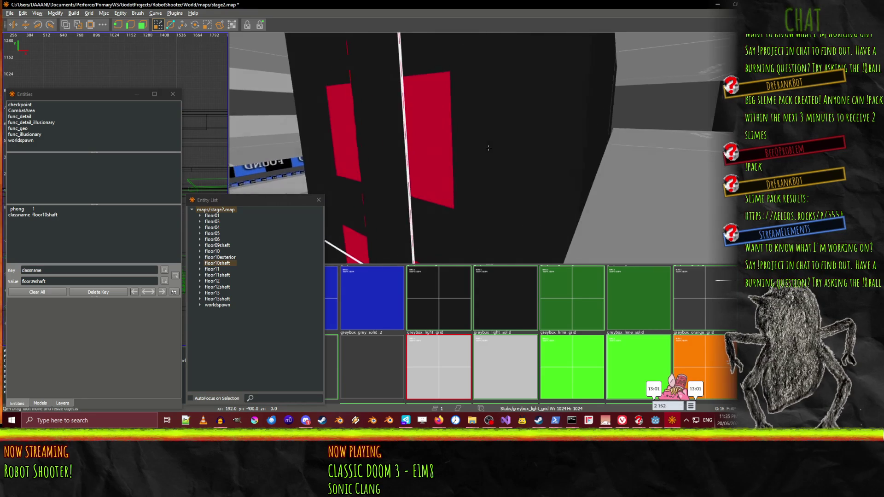
pyautogui.click(507, 235)
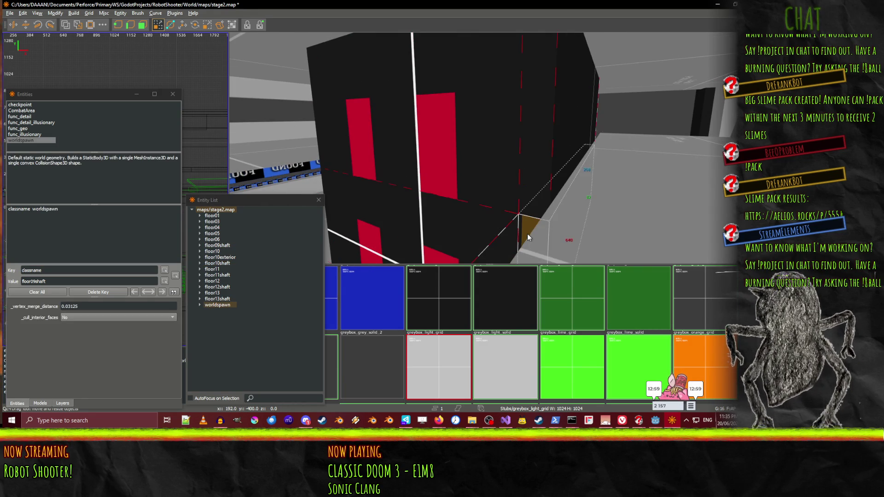
# Turn toward the dark pillar and select the shelf brush along the wall
pyautogui.moveTo(488, 148); pyautogui.dragTo(489, 148)
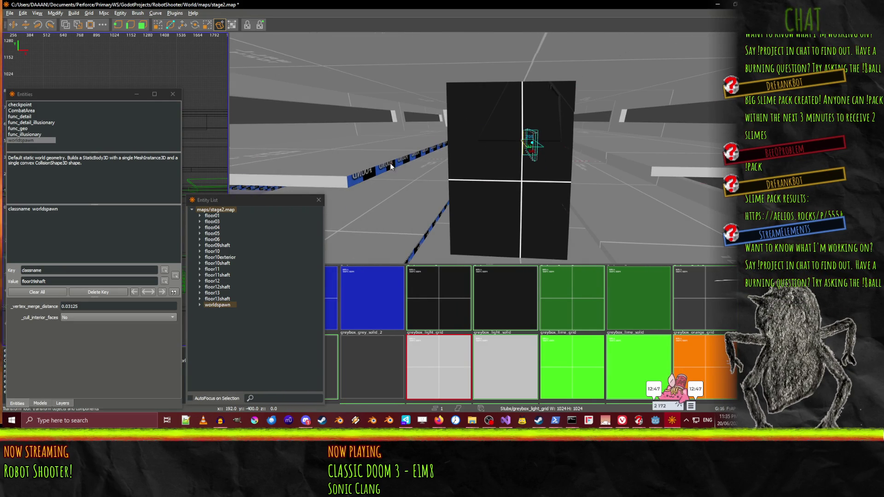
pyautogui.moveTo(479, 153); pyautogui.dragTo(488, 148)
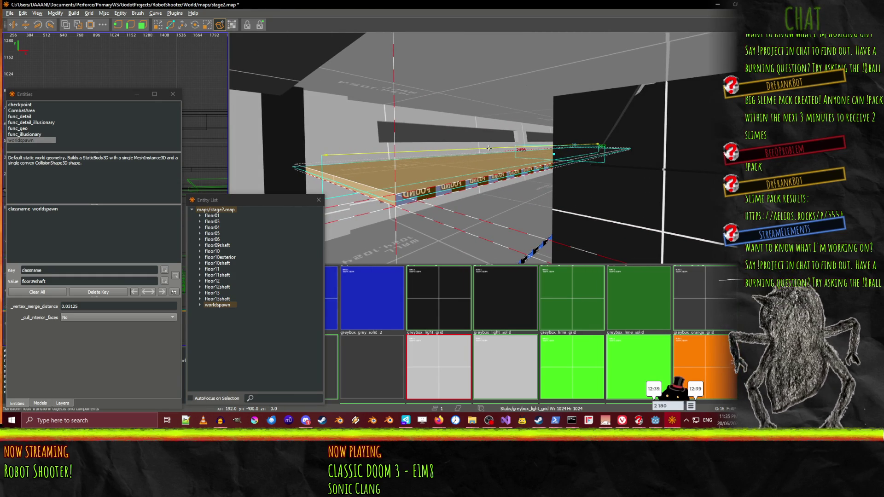
pyautogui.moveTo(488, 148); pyautogui.dragTo(489, 148)
pyautogui.press('s')
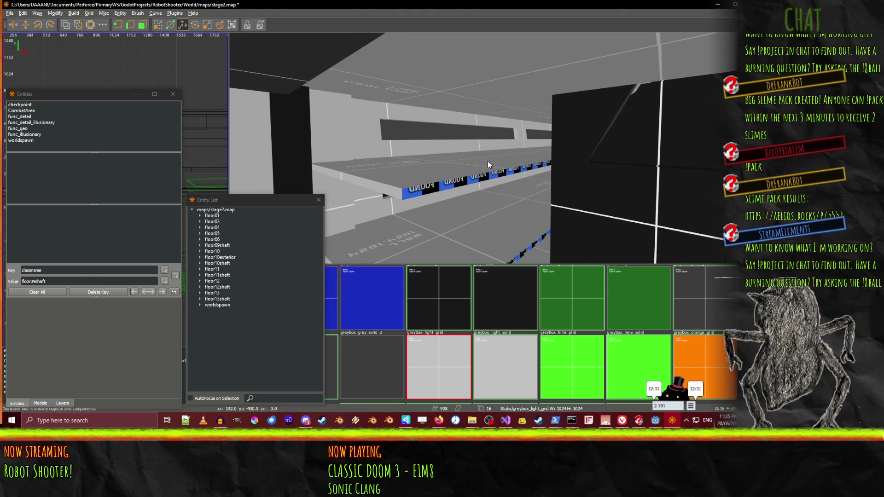
pyautogui.click(488, 159)
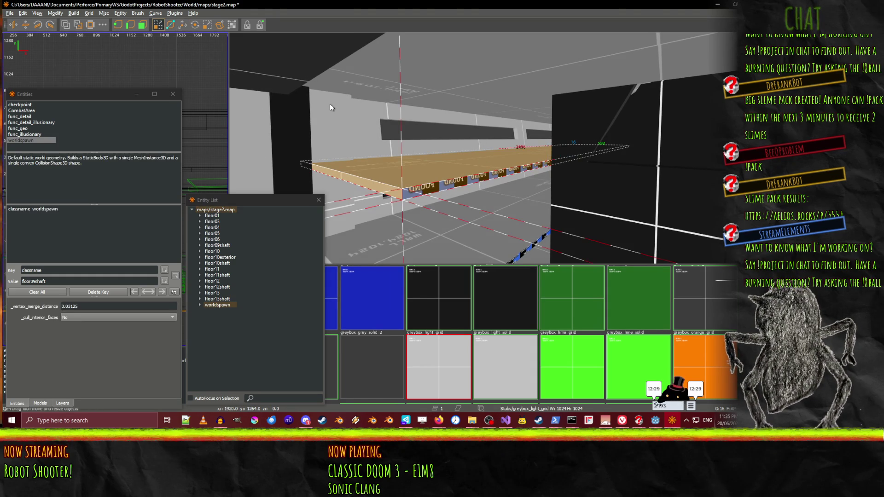
# Extend the tan floor slab's edge out to the dark pillar
pyautogui.moveTo(330, 106)
pyautogui.mouseDown()
pyautogui.moveTo(456, 156)
pyautogui.moveTo(478, 146)
pyautogui.mouseUp()
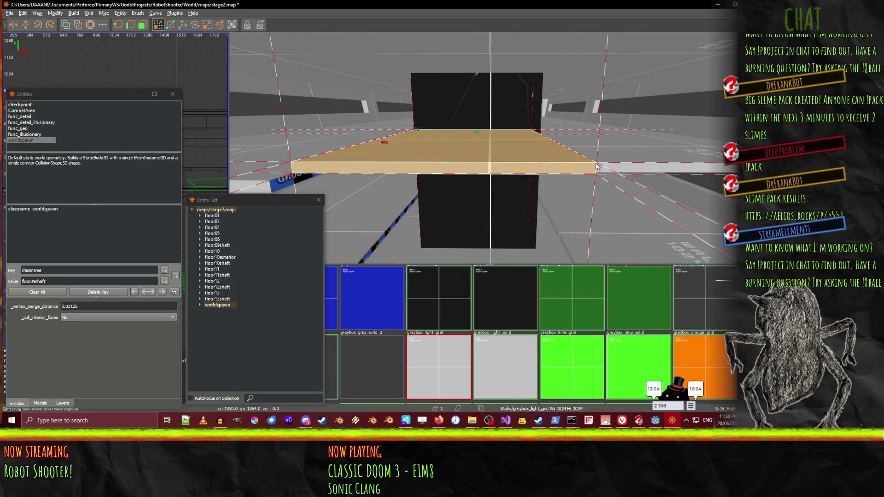
pyautogui.moveTo(489, 148); pyautogui.dragTo(486, 155)
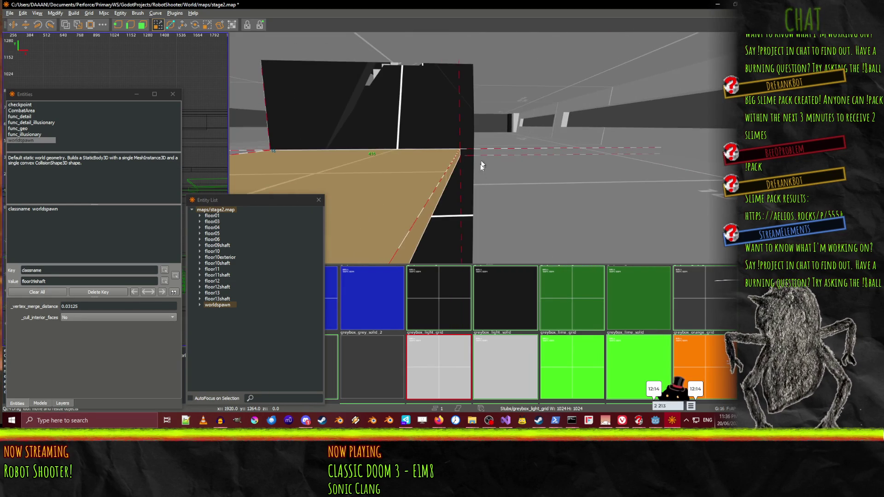
pyautogui.moveTo(526, 184); pyautogui.dragTo(489, 148)
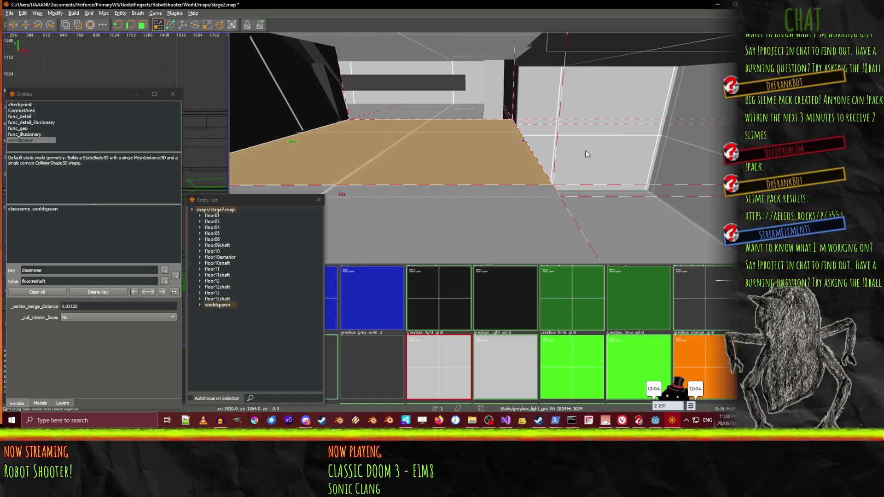
pyautogui.moveTo(461, 114)
pyautogui.mouseDown()
pyautogui.moveTo(593, 121)
pyautogui.moveTo(449, 164)
pyautogui.mouseUp()
pyautogui.rightClick(448, 165)
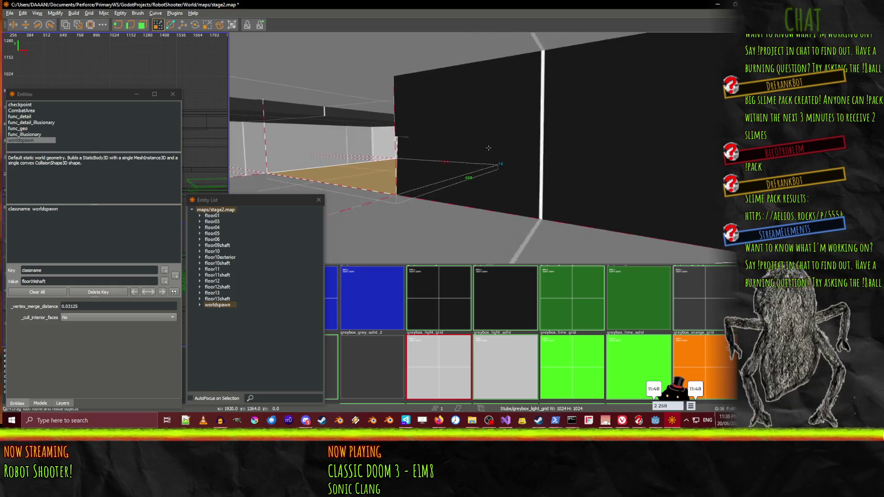
# Check the dark wall's texture in the Surface Inspector, then close it
pyautogui.press('s')
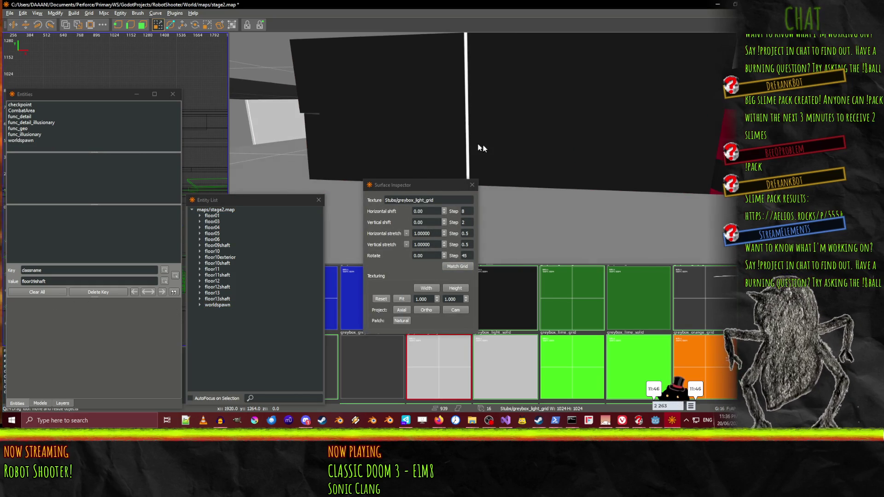
pyautogui.moveTo(489, 148); pyautogui.dragTo(489, 148)
pyautogui.click(472, 182)
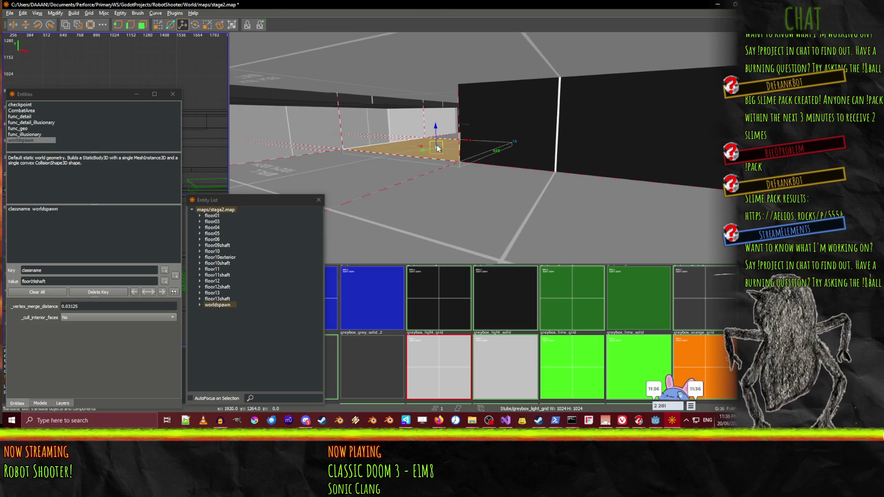
# Review the new floor slab along the corridor and select the floor09shaft red wall brush
pyautogui.moveTo(637, 168); pyautogui.dragTo(429, 165)
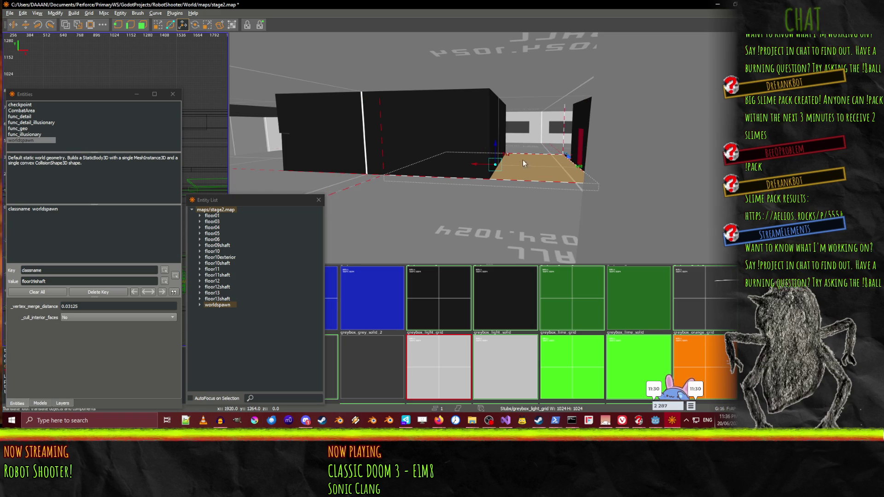
pyautogui.scroll(5, 522, 159)
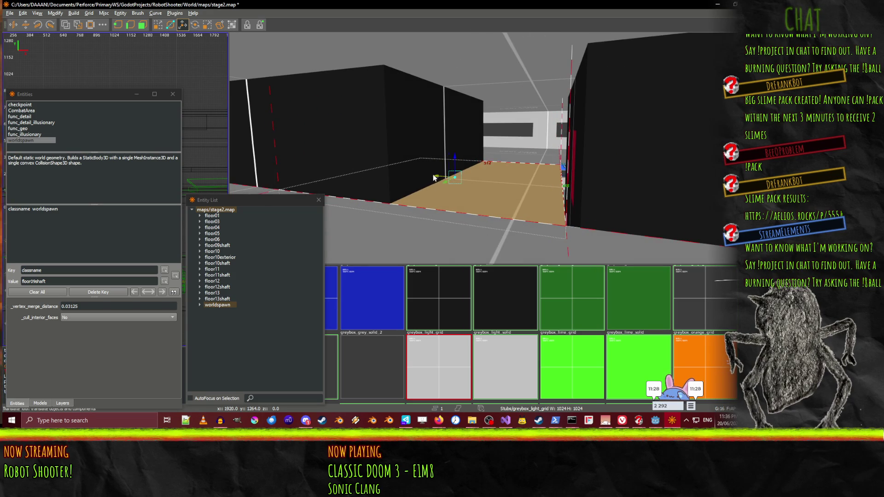
pyautogui.moveTo(433, 178); pyautogui.dragTo(440, 179)
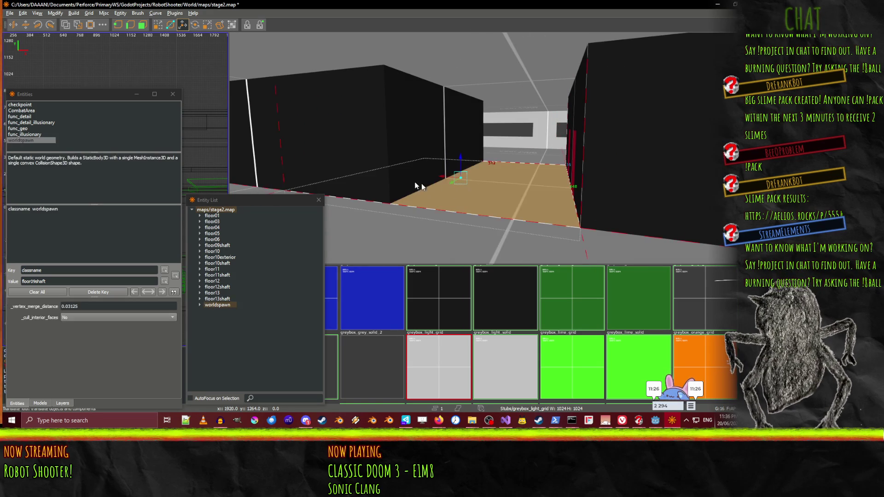
pyautogui.moveTo(324, 164); pyautogui.dragTo(314, 168)
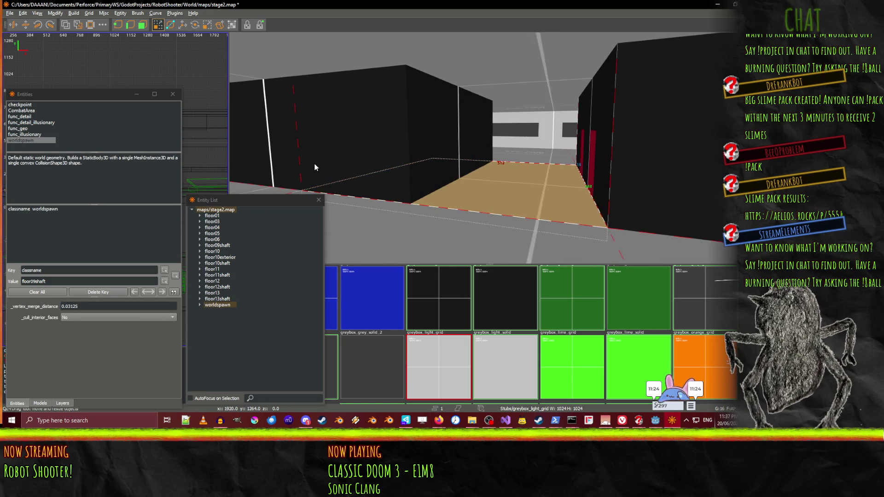
pyautogui.moveTo(489, 148); pyautogui.dragTo(353, 182)
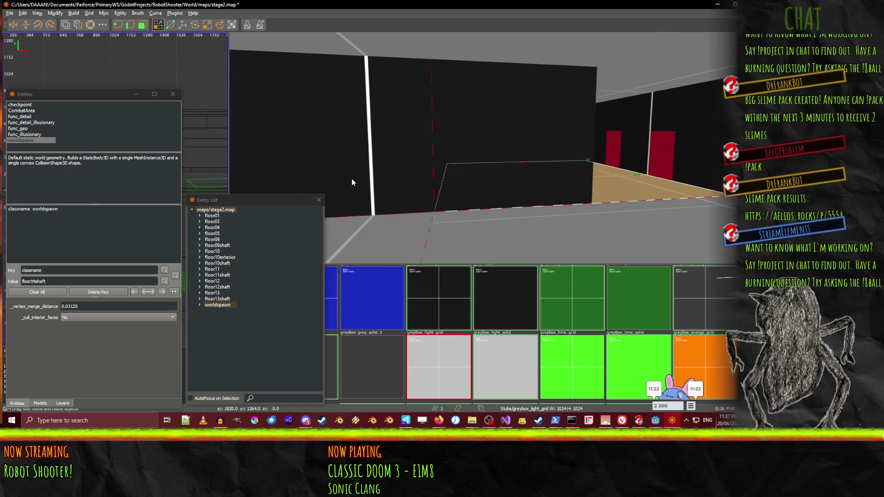
pyautogui.moveTo(455, 176); pyautogui.dragTo(488, 148)
pyautogui.click(489, 147)
pyautogui.click(421, 154)
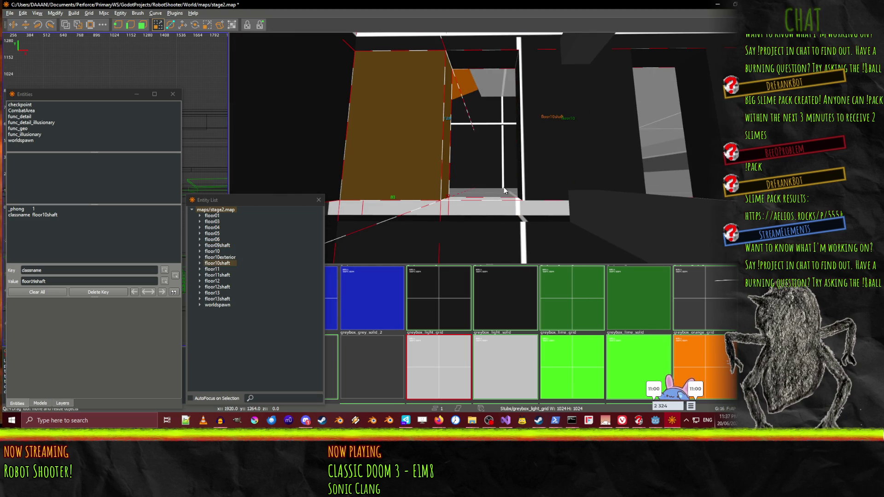
# Move the floor10shaft brush beside the grey wall, then select the ceiling and floor10 floor brushes
pyautogui.moveTo(531, 156); pyautogui.dragTo(555, 151)
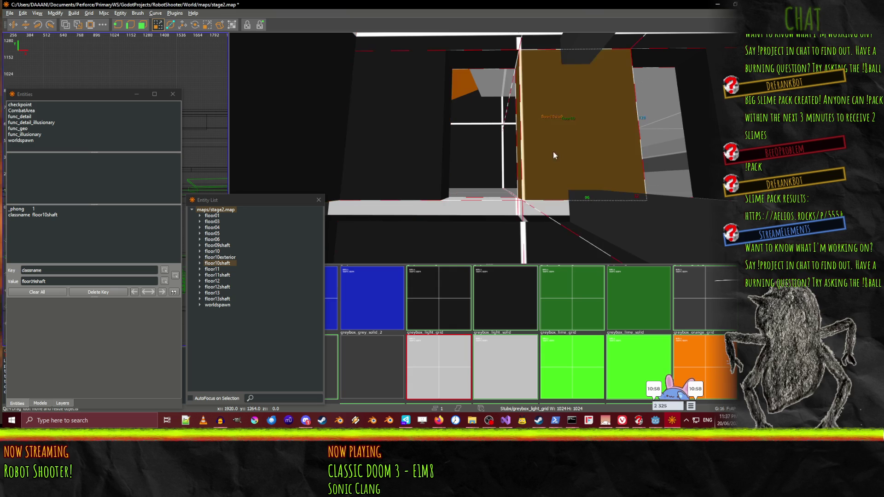
pyautogui.moveTo(480, 157); pyautogui.dragTo(492, 114)
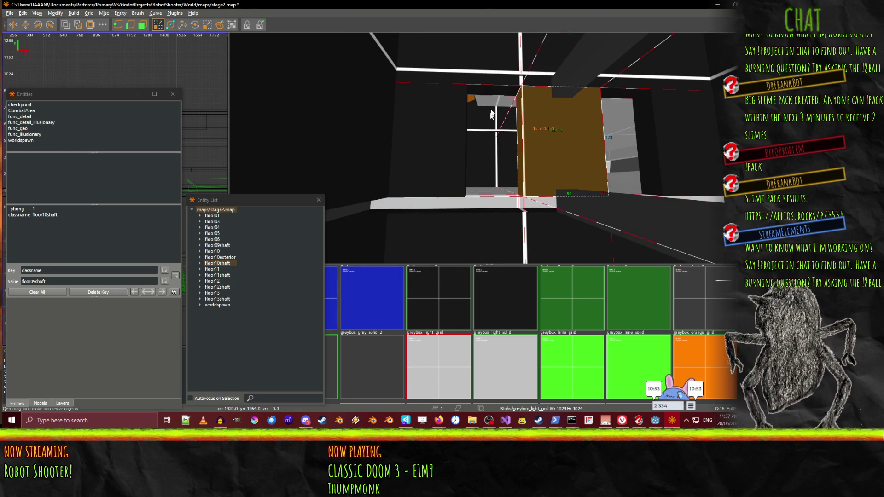
pyautogui.click(485, 73)
pyautogui.moveTo(489, 147); pyautogui.dragTo(489, 147)
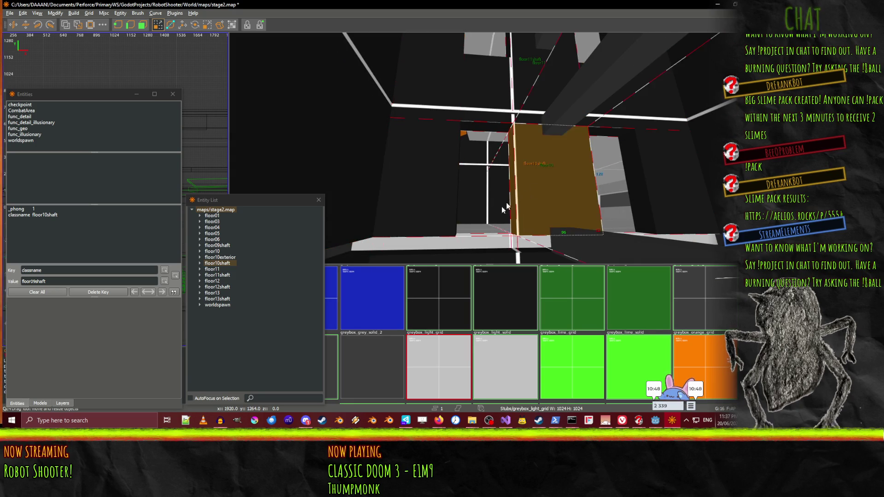
pyautogui.keyDown('shift'); pyautogui.click(471, 245); pyautogui.keyUp('shift')
pyautogui.rightClick(471, 245)
pyautogui.scroll(3, 489, 148)
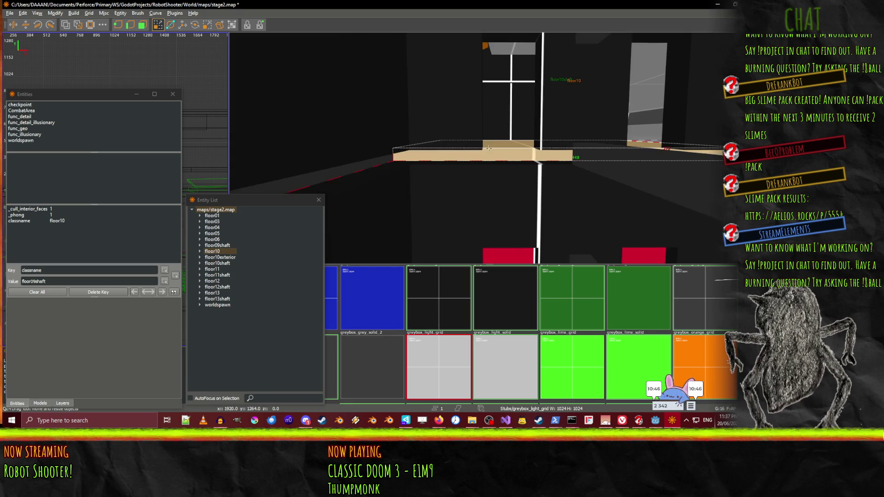
# Select the floor09shaft brush together with its middle, right and red sections
pyautogui.click(488, 205)
pyautogui.moveTo(485, 193); pyautogui.dragTo(484, 192)
pyautogui.keyDown('ctrl'); pyautogui.click(484, 191); pyautogui.keyUp('ctrl')
pyautogui.keyDown('ctrl'); pyautogui.click(599, 161); pyautogui.keyUp('ctrl')
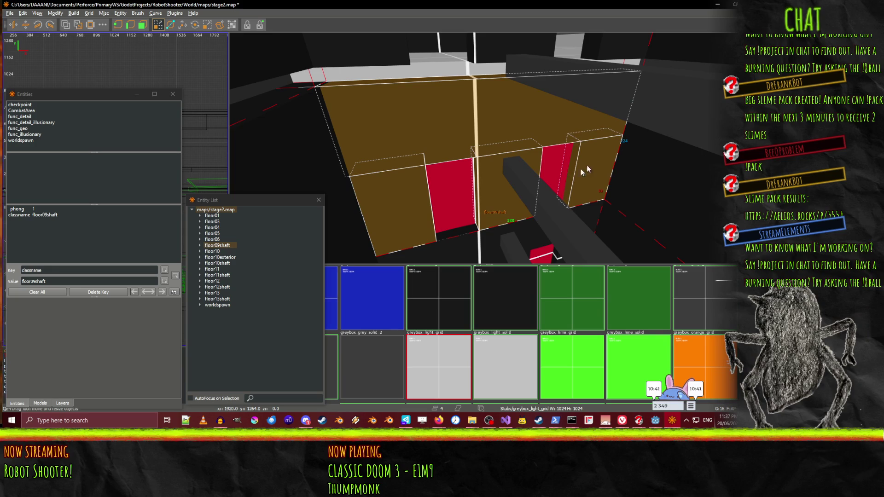
pyautogui.keyDown('ctrl'); pyautogui.click(557, 162); pyautogui.keyUp('ctrl')
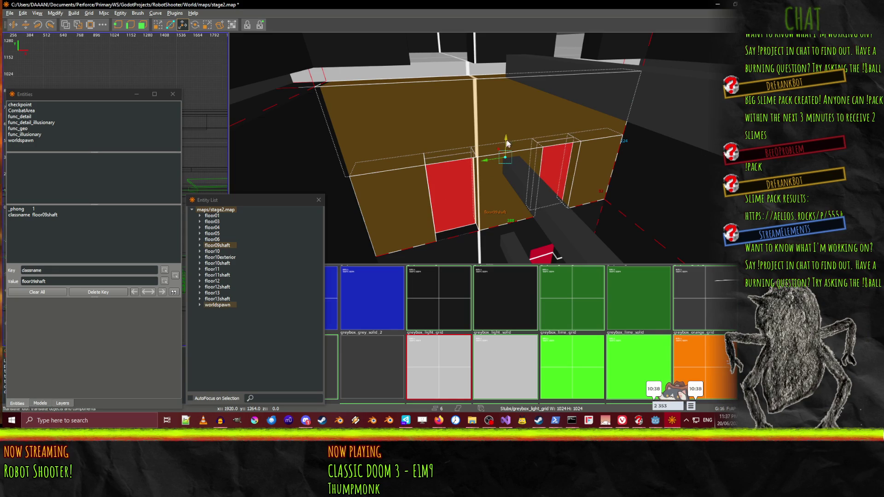
# Select the orange overhead brush and brown wall face, then inspect the red pillar
pyautogui.moveTo(528, 124)
pyautogui.mouseDown()
pyautogui.moveTo(489, 148)
pyautogui.moveTo(529, 160)
pyautogui.moveTo(489, 148)
pyautogui.mouseUp()
pyautogui.click(488, 147)
pyautogui.click(558, 220)
pyautogui.moveTo(551, 208)
pyautogui.mouseDown()
pyautogui.moveTo(489, 148)
pyautogui.moveTo(414, 170)
pyautogui.mouseUp()
pyautogui.moveTo(524, 165); pyautogui.dragTo(443, 128)
pyautogui.moveTo(489, 147); pyautogui.dragTo(488, 147)
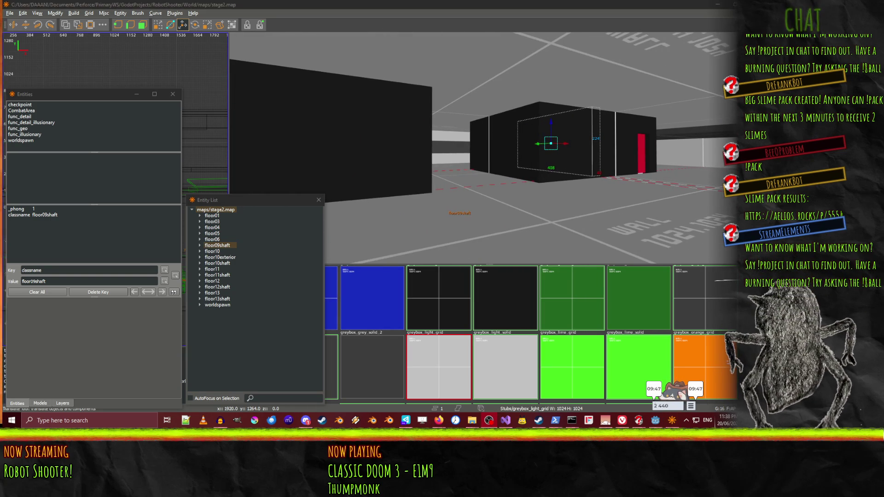
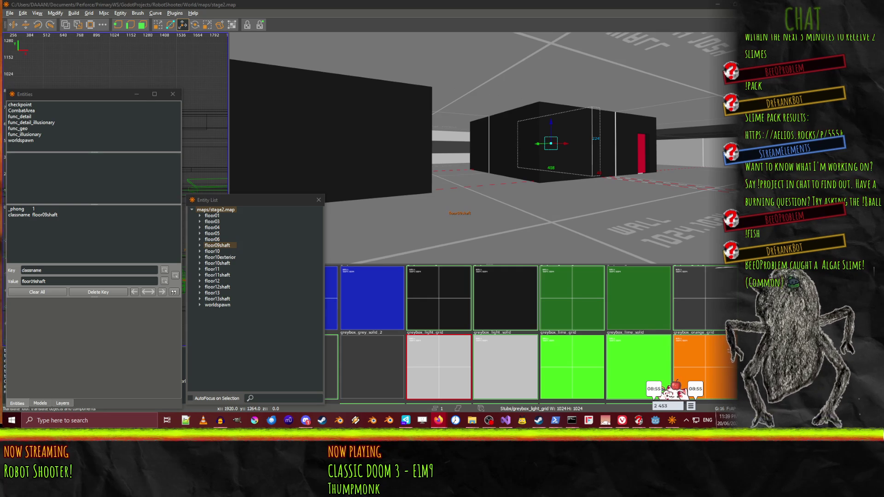
# Fly the camera past the floor09shaft box and select the thin worldspawn slab beside the wall
pyautogui.click(448, 111)
pyautogui.hotkey('shift', 'space')
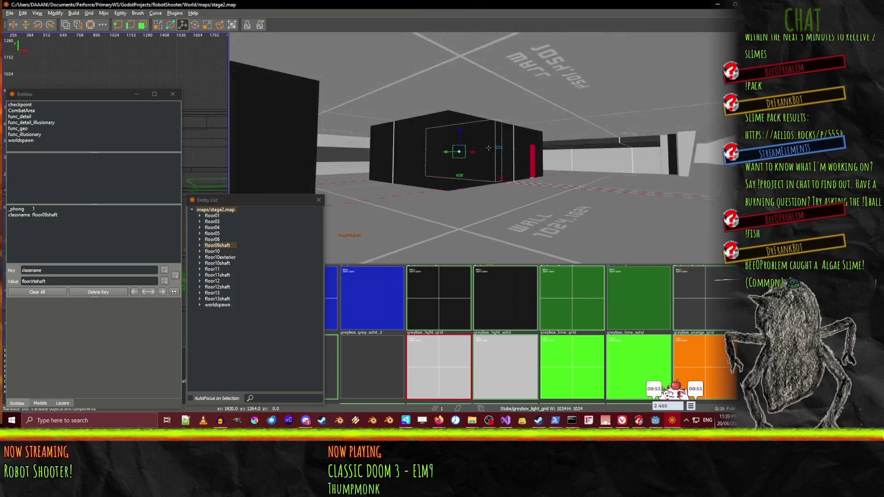
pyautogui.press('w')
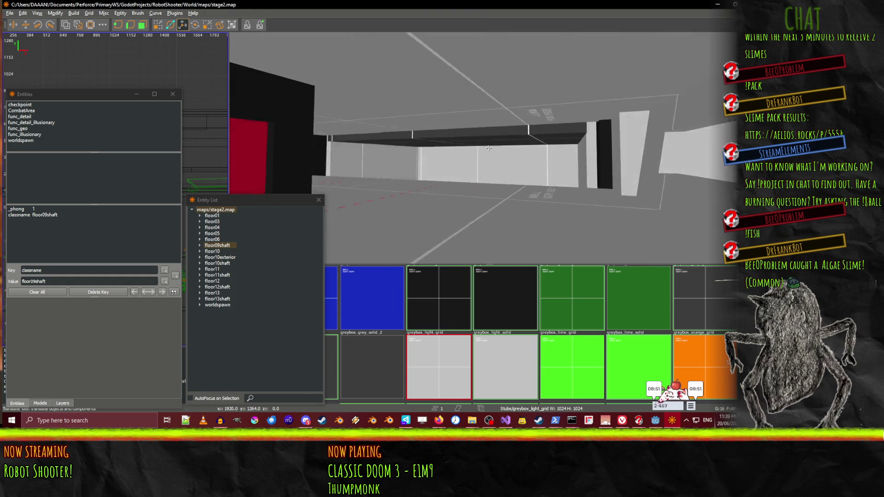
pyautogui.press('s')
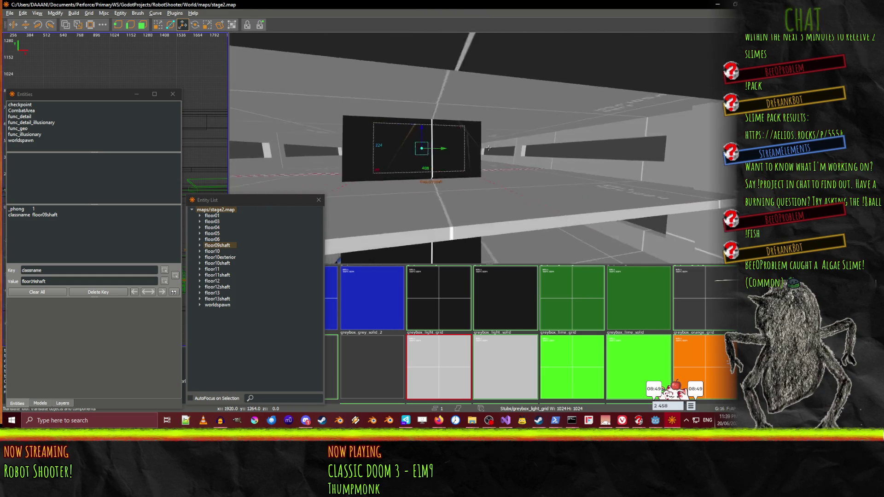
pyautogui.press('w')
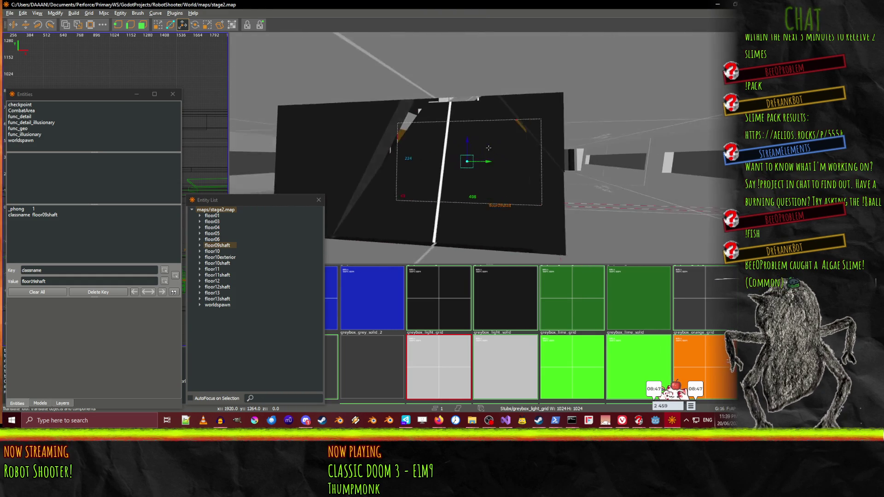
pyautogui.press('w')
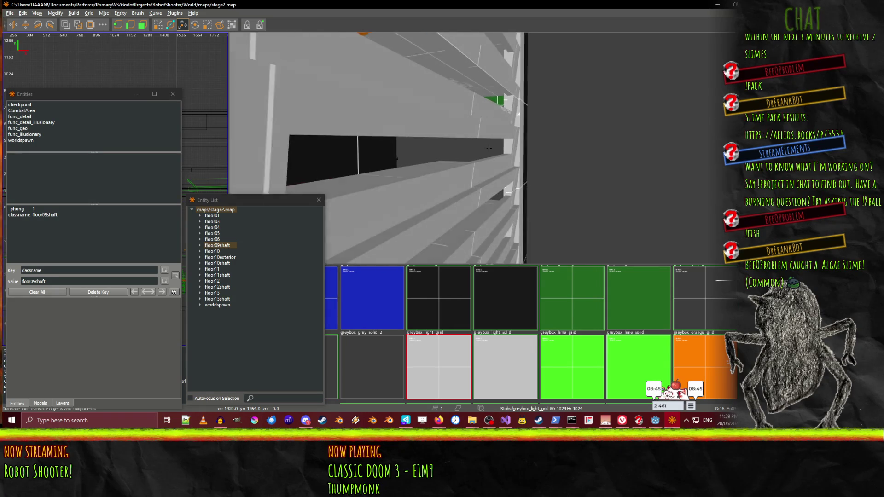
pyautogui.press('s')
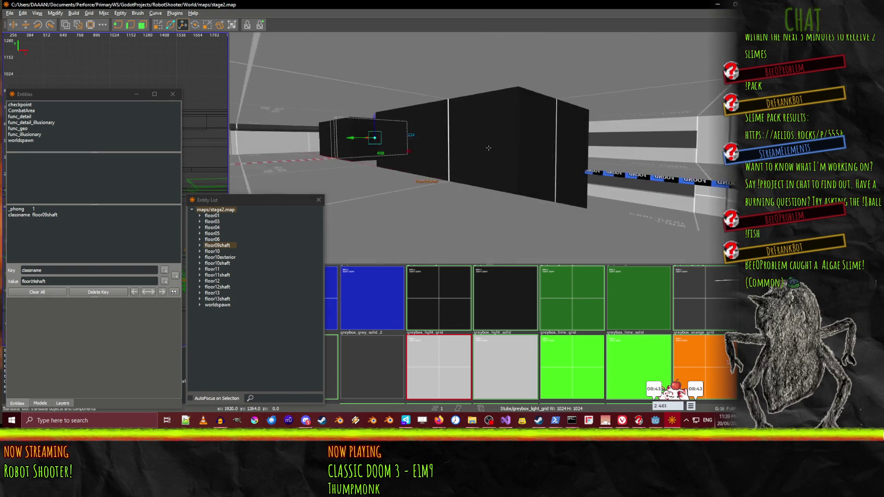
pyautogui.click(269, 162)
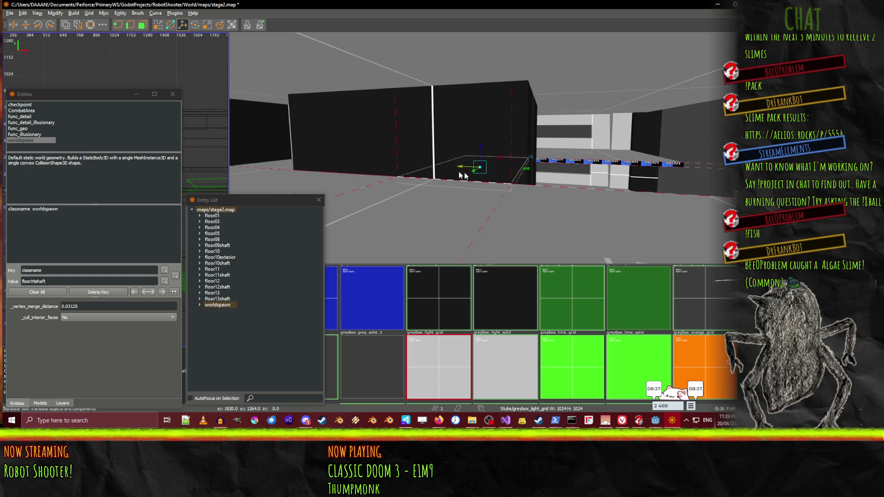
# Slide the floor slab against the shaft wall and stretch its right side further out
pyautogui.moveTo(446, 173); pyautogui.dragTo(517, 182)
pyautogui.press('q')
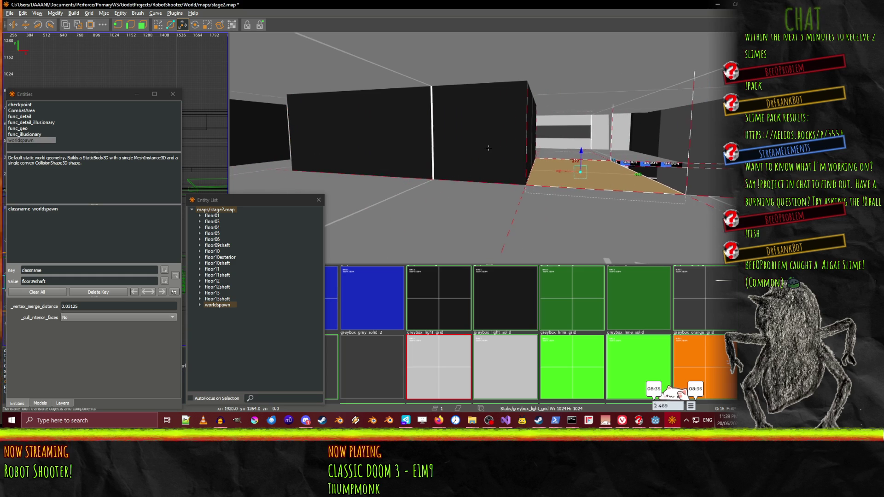
pyautogui.scroll(5, 557, 181)
pyautogui.moveTo(602, 173)
pyautogui.mouseDown()
pyautogui.moveTo(660, 174)
pyautogui.moveTo(489, 148)
pyautogui.moveTo(425, 162)
pyautogui.moveTo(495, 220)
pyautogui.mouseUp()
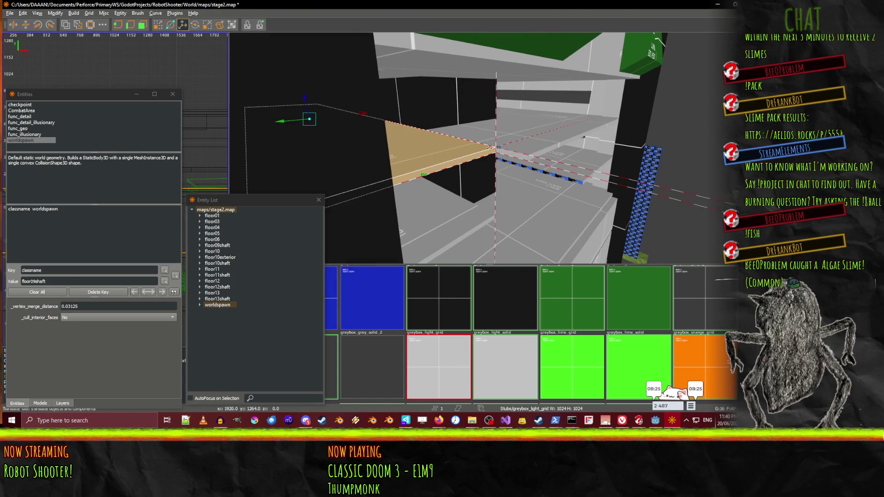
# Select the upper and lower floor slabs together and orbit the view to inspect them
pyautogui.press('Escape')
pyautogui.press('w')
pyautogui.click(456, 163)
pyautogui.keyDown('ctrl'); pyautogui.click(444, 237); pyautogui.keyUp('ctrl')
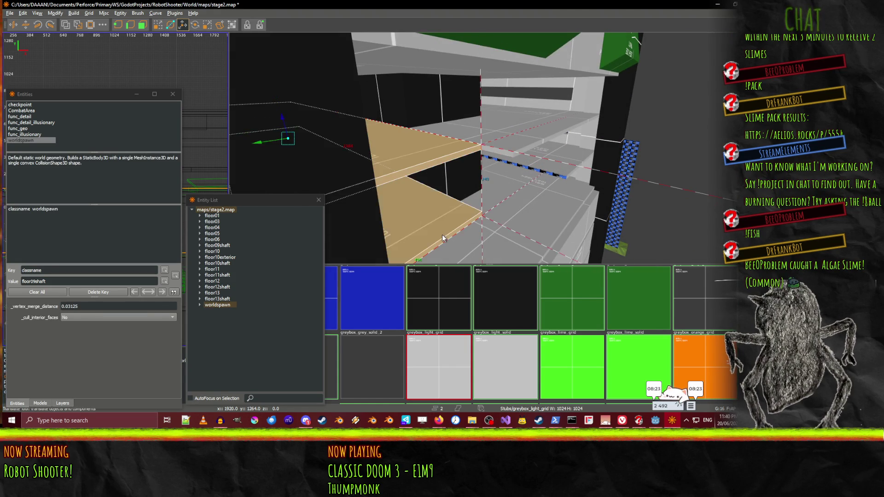
pyautogui.moveTo(445, 237); pyautogui.dragTo(489, 148)
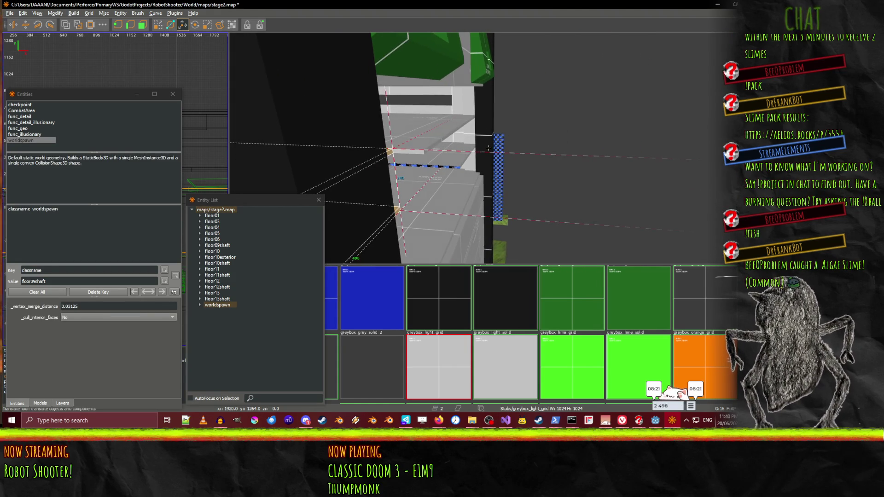
pyautogui.moveTo(404, 159); pyautogui.dragTo(486, 155)
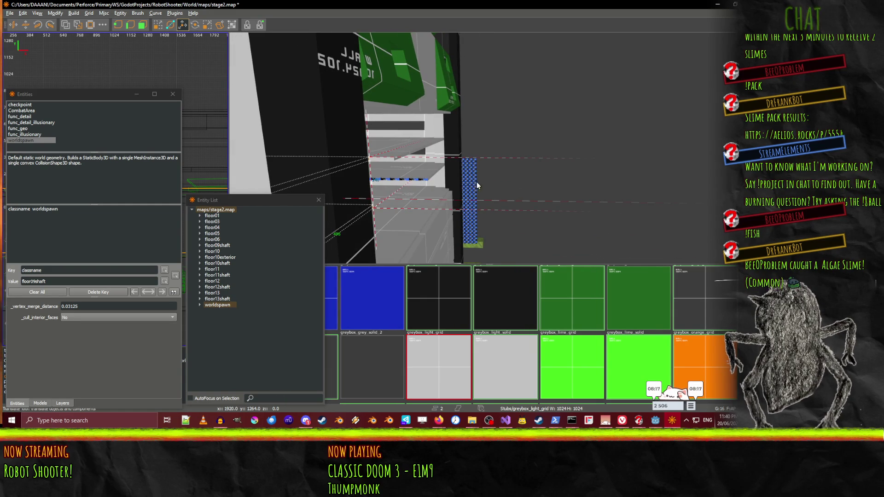
pyautogui.moveTo(458, 182); pyautogui.dragTo(488, 148)
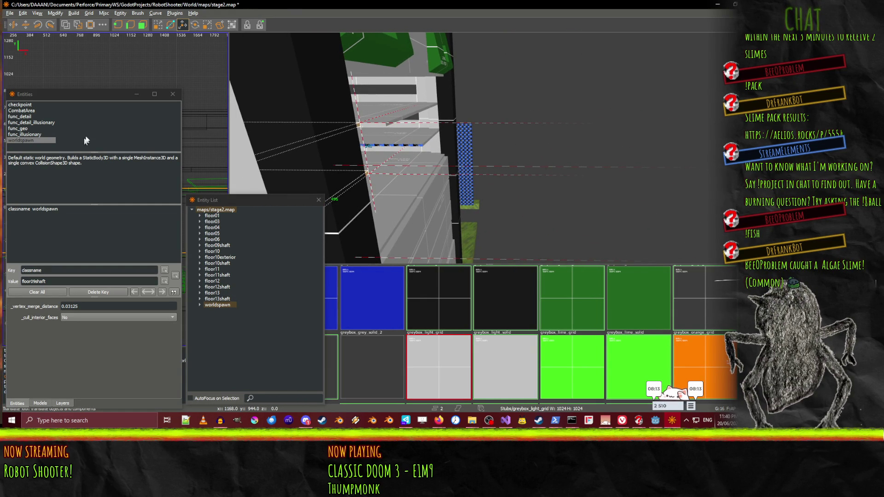
# Pan the 2D map to the shaft area and move the entity properties window aside
pyautogui.press('n')
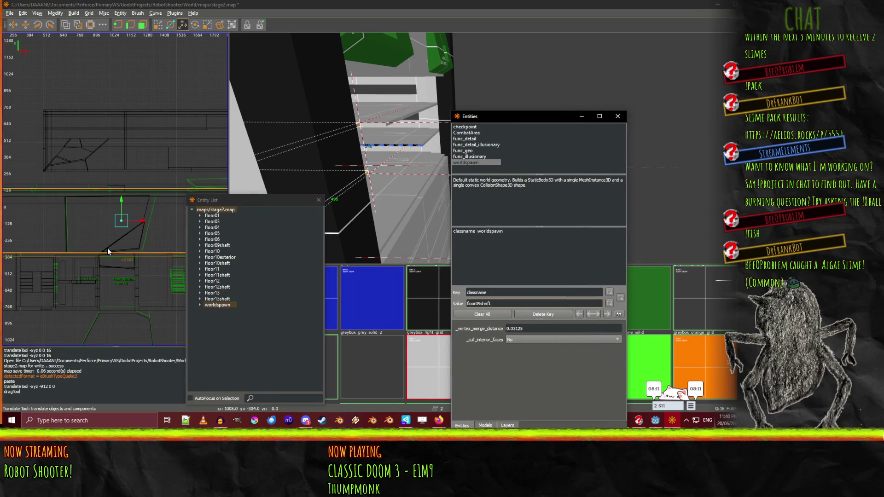
pyautogui.middleClick(48, 233)
pyautogui.moveTo(33, 216); pyautogui.dragTo(77, 210)
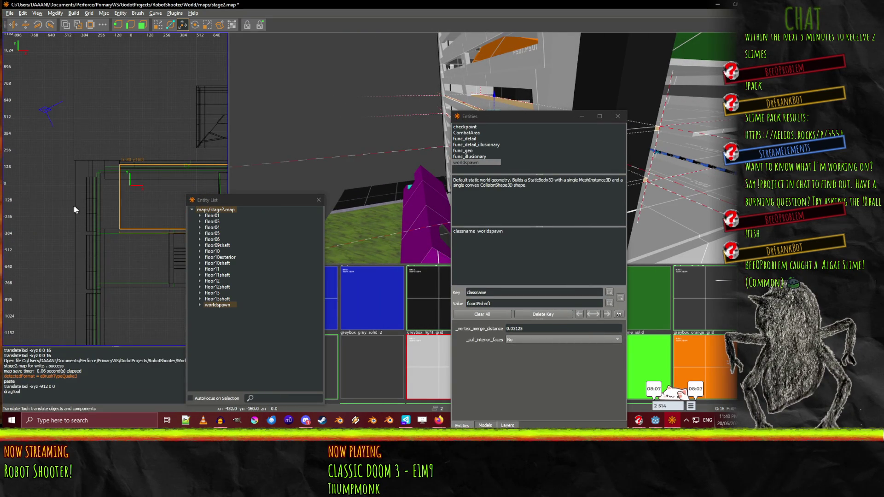
pyautogui.click(79, 187)
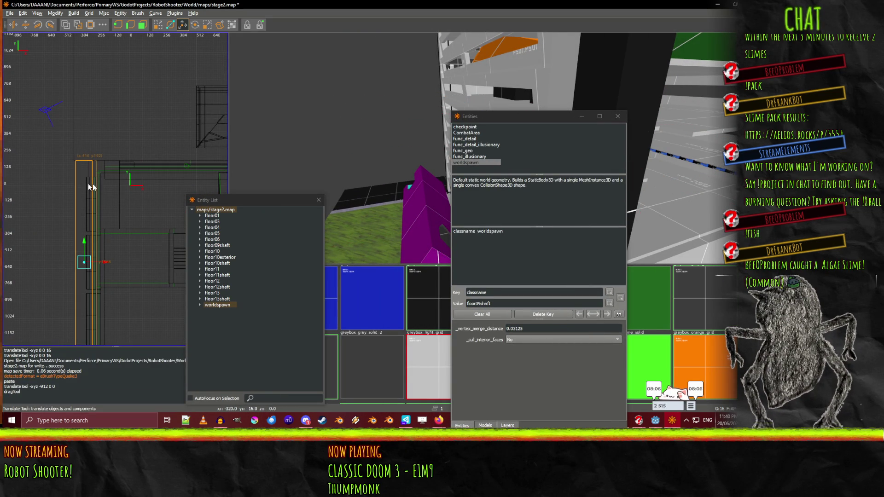
pyautogui.click(657, 131)
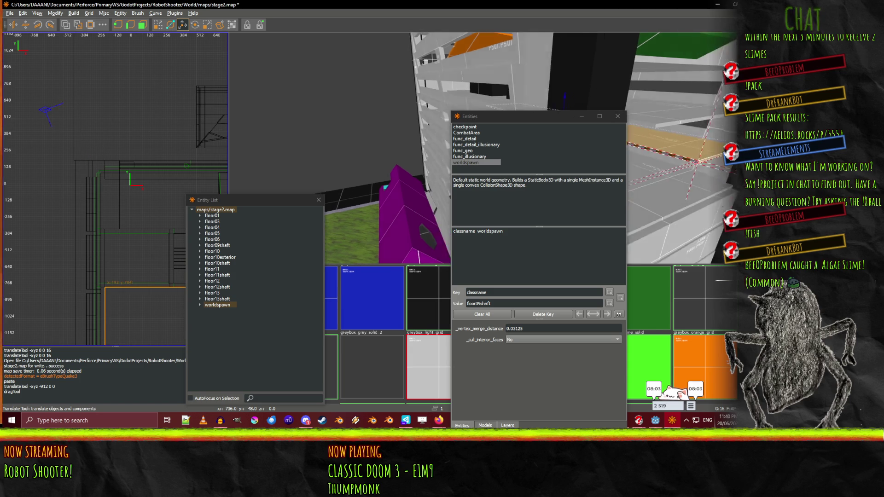
pyautogui.moveTo(549, 115); pyautogui.dragTo(346, 97)
# Select both tan floor planks and drag their left face further left
pyautogui.click(554, 164)
pyautogui.keyDown('shift'); pyautogui.click(555, 164); pyautogui.keyUp('shift')
pyautogui.press('q')
pyautogui.moveTo(76, 206)
pyautogui.mouseDown()
pyautogui.moveTo(87, 202)
pyautogui.moveTo(76, 202)
pyautogui.mouseUp()
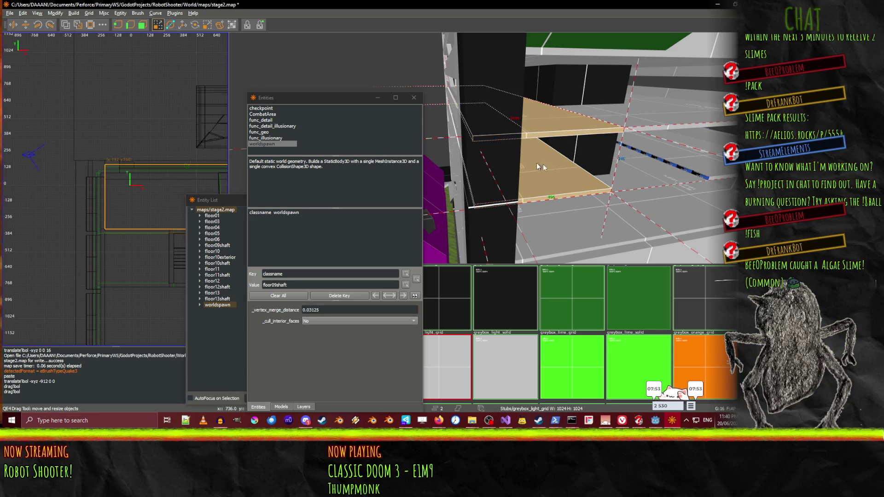
# Nudge the planks' left edge back slightly, deselect them, and save stage2.map
pyautogui.rightClick(527, 161)
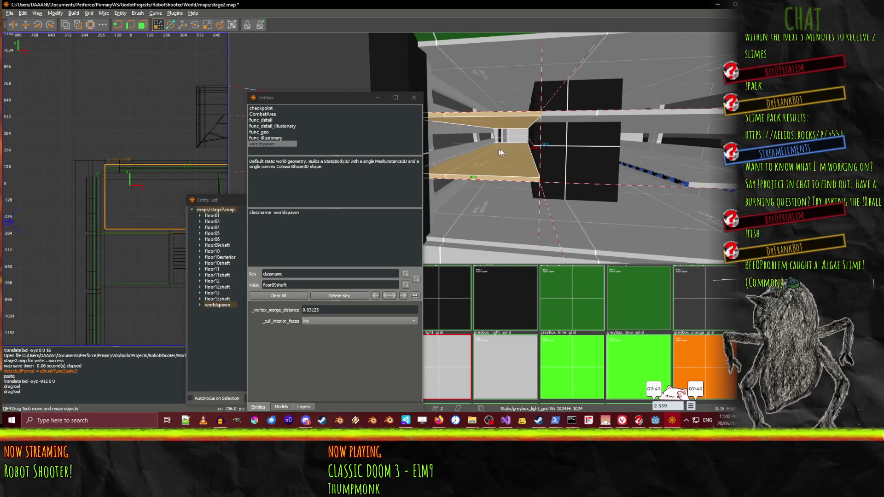
pyautogui.press('Escape')
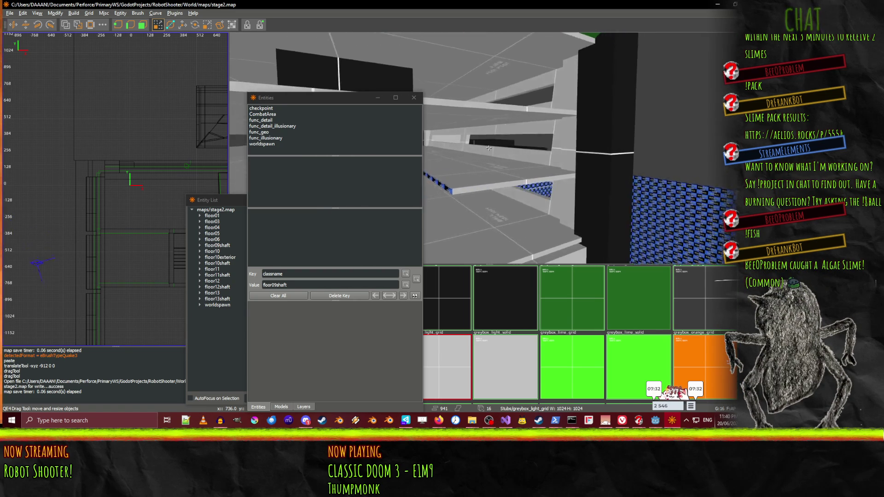
pyautogui.rightClick(489, 151)
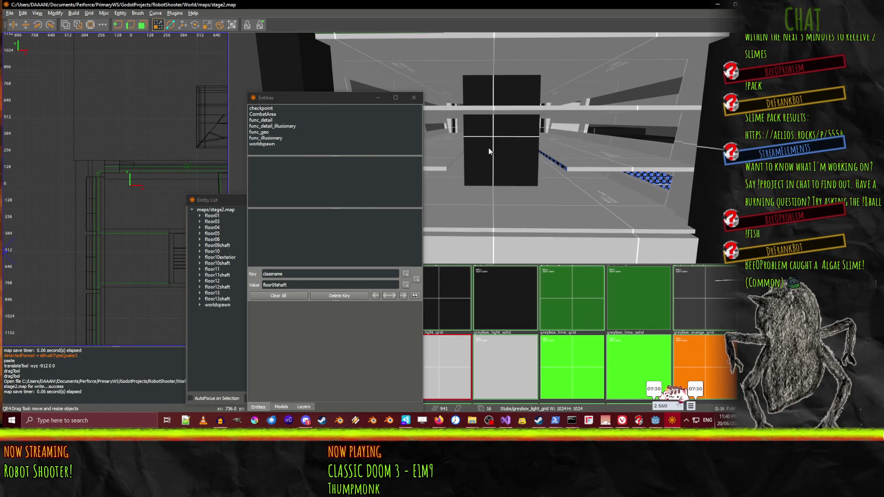
# Lower the horizontal beam 224 units along Z
pyautogui.click(509, 111)
pyautogui.press('w')
pyautogui.moveTo(507, 88); pyautogui.dragTo(512, 143)
pyautogui.rightClick(511, 141)
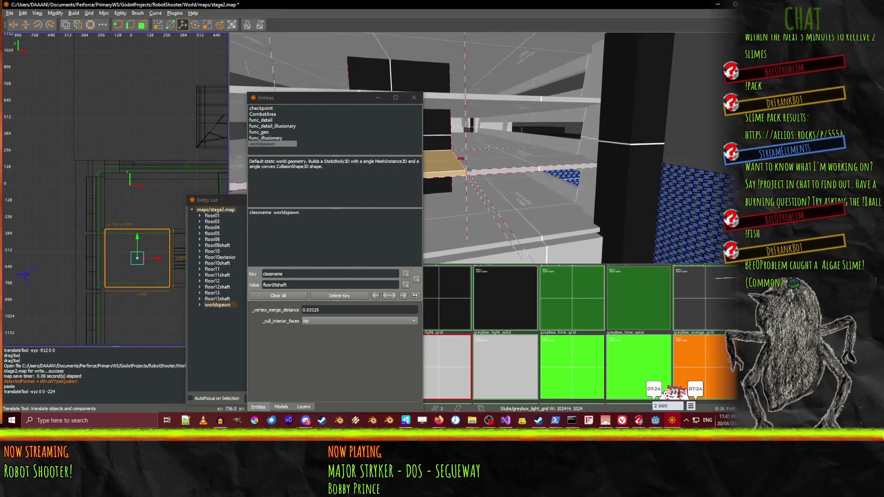
pyautogui.press('w')
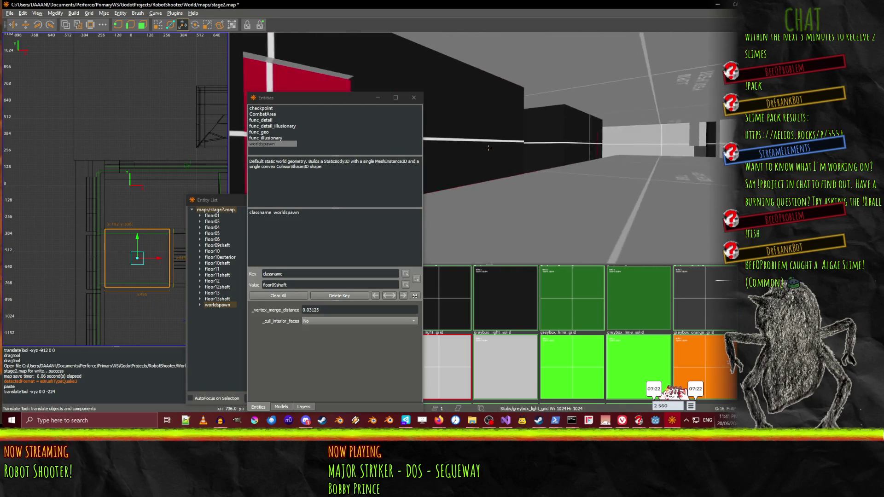
pyautogui.press('s')
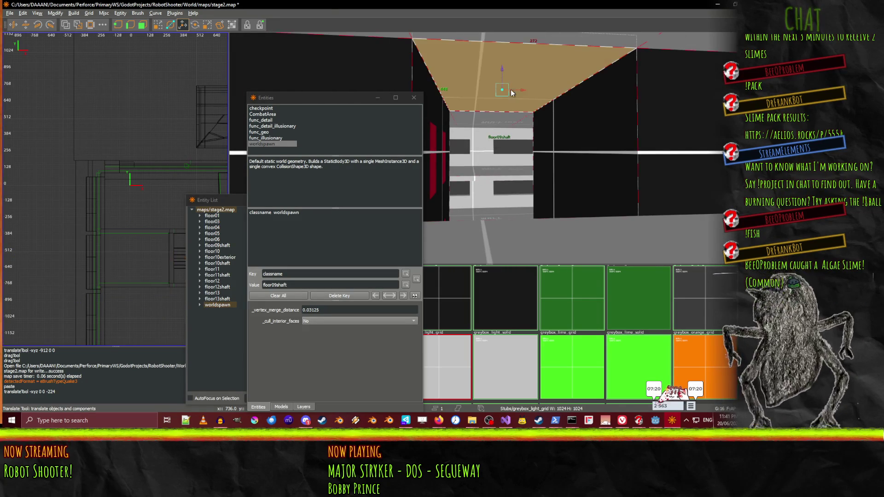
# Paste two copies of the floor slab, dropping each 224 units onto the floors below
pyautogui.hotkey('ctrl', 'v')
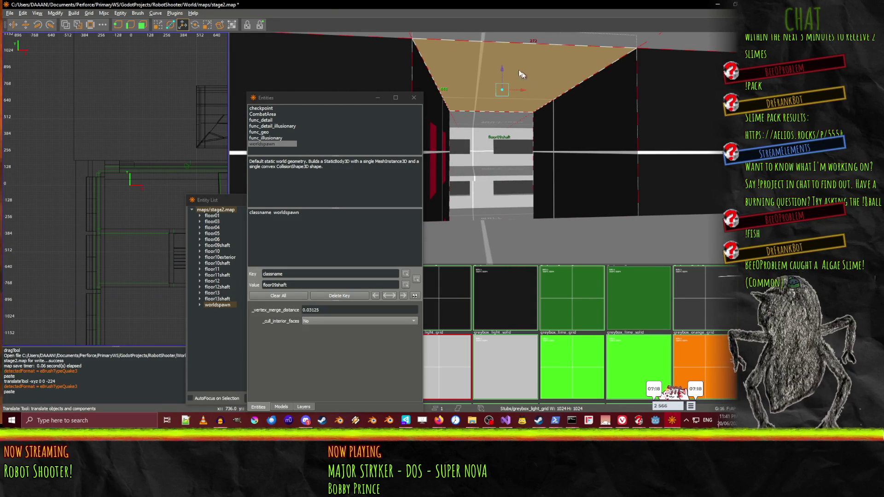
pyautogui.moveTo(504, 69); pyautogui.dragTo(538, 176)
pyautogui.hotkey('shift', 'space')
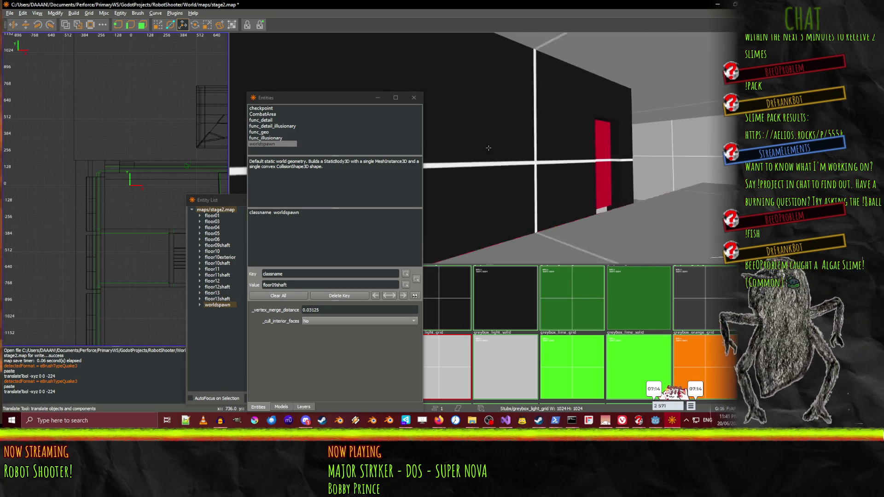
pyautogui.hotkey('shift', 'space')
pyautogui.click(525, 112)
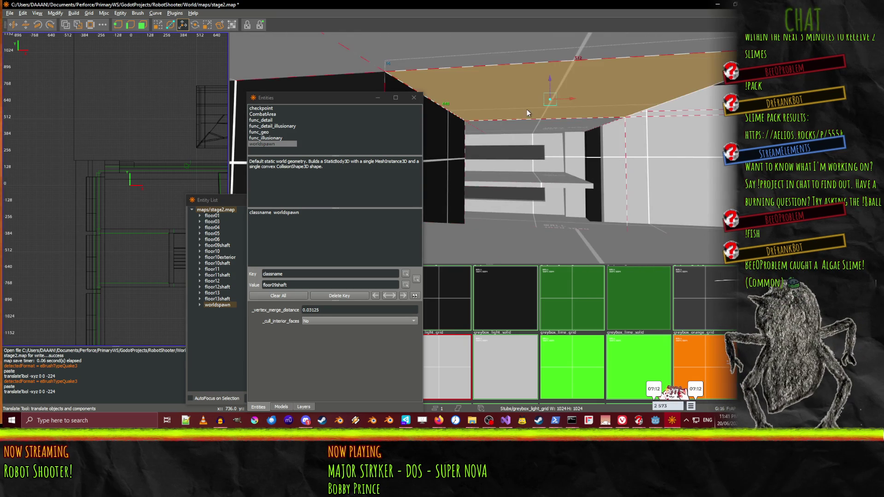
pyautogui.hotkey('ctrl', 'v')
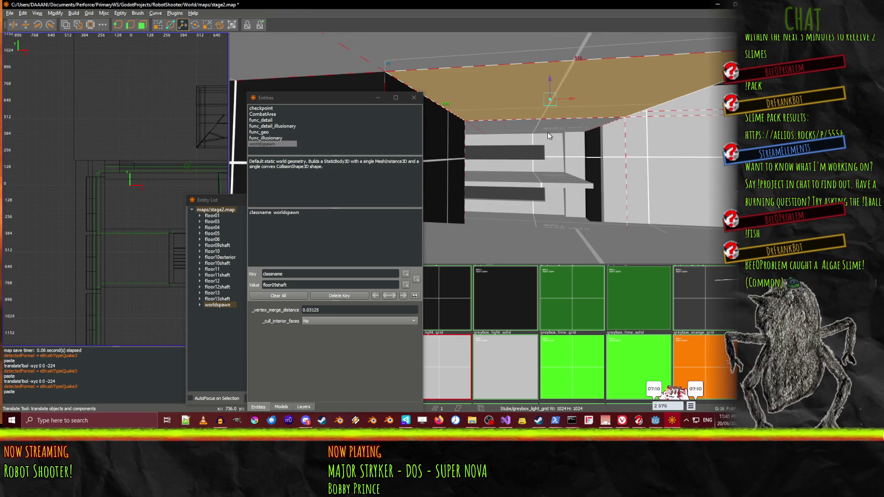
pyautogui.moveTo(549, 87); pyautogui.dragTo(552, 219)
pyautogui.hotkey('shift', 'space')
pyautogui.press('w')
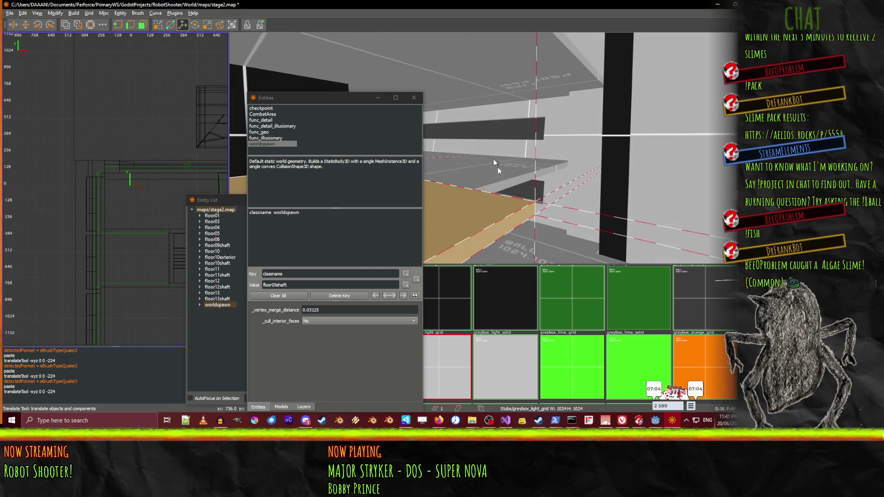
# Select the tan slab with the drag tool, undo an accidental change, and look toward the shelf
pyautogui.rightClick(491, 153)
pyautogui.press('q')
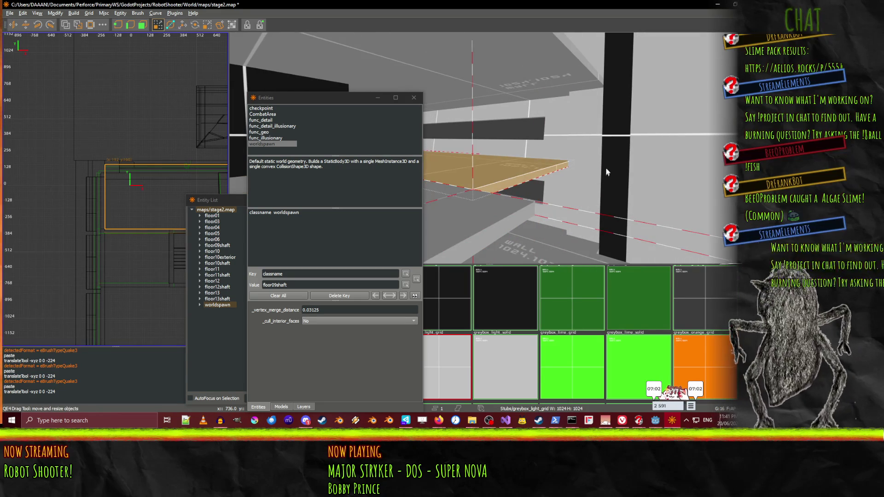
pyautogui.click(622, 172)
pyautogui.hotkey('ctrl', 'z')
pyautogui.click(654, 178)
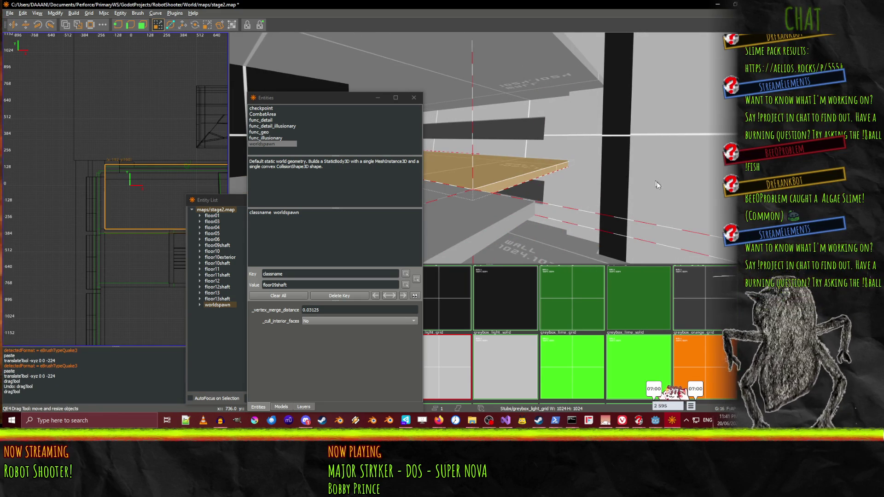
pyautogui.click(690, 206)
pyautogui.rightClick(690, 205)
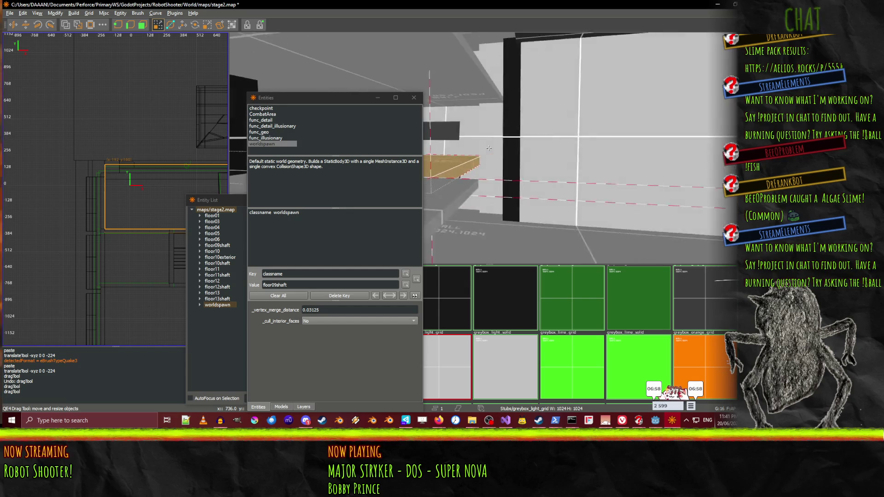
pyautogui.rightClick(445, 158)
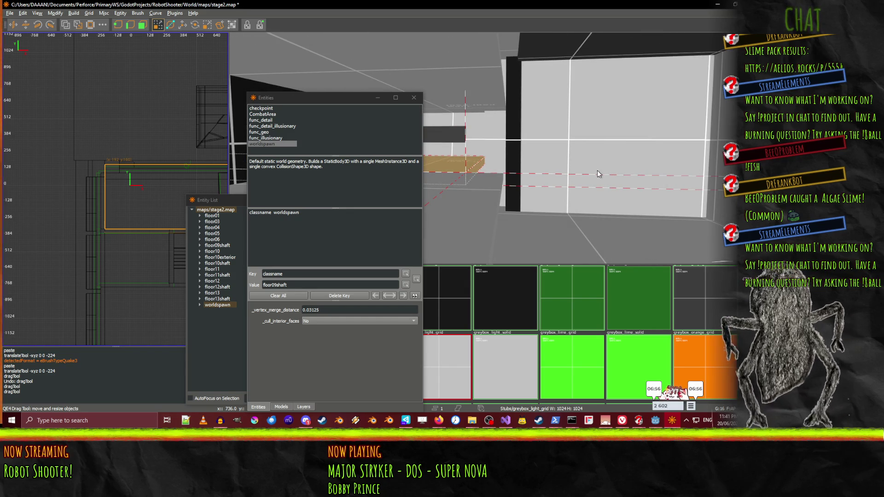
pyautogui.rightClick(575, 175)
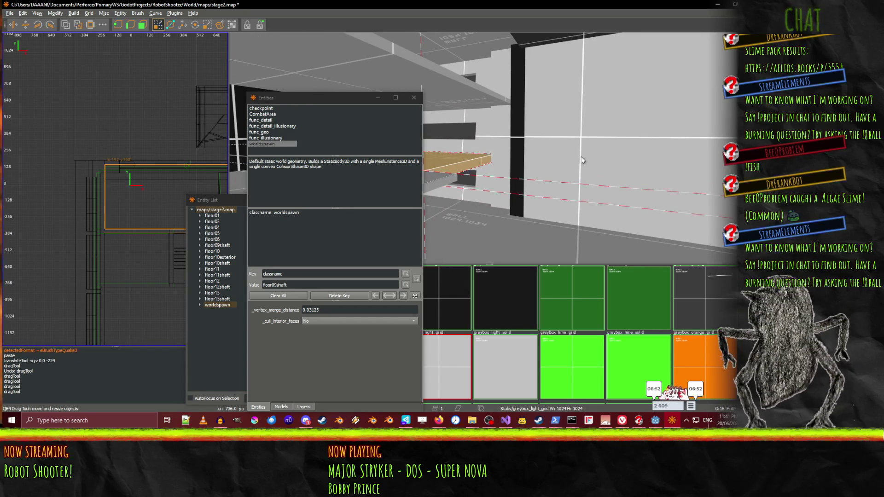
pyautogui.rightClick(588, 157)
pyautogui.rightClick(486, 148)
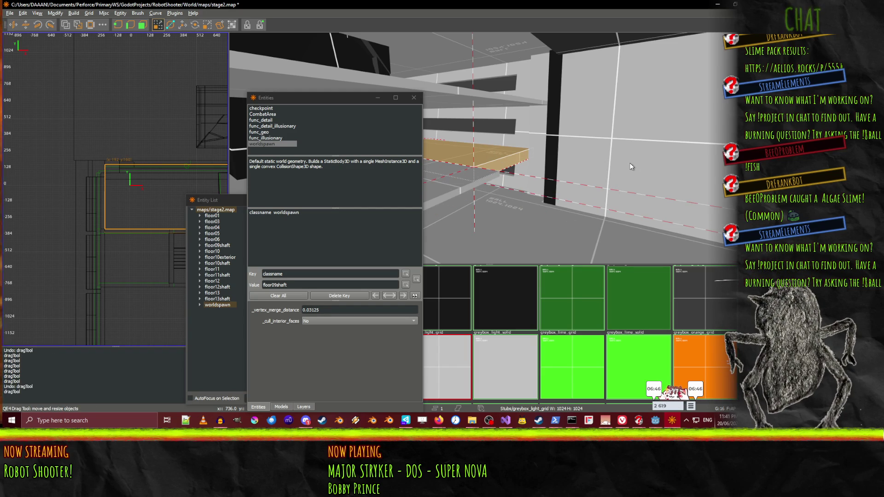
# Shrink the shelf brush into a thin slab and inspect it from several angles
pyautogui.moveTo(523, 164); pyautogui.dragTo(489, 161)
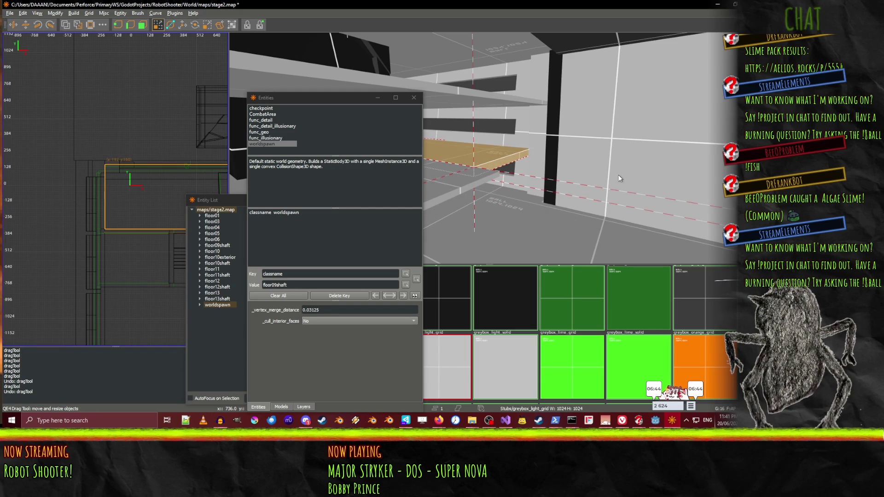
pyautogui.rightClick(489, 148)
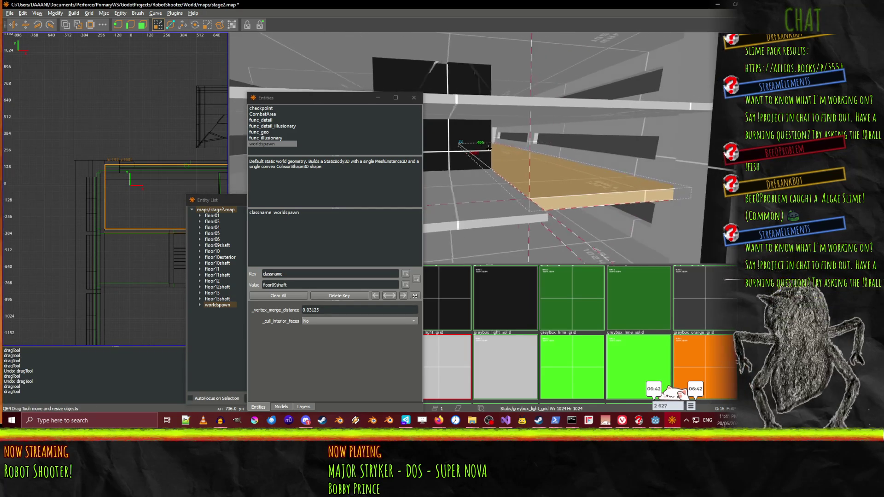
pyautogui.moveTo(488, 148); pyautogui.dragTo(489, 148)
pyautogui.rightClick(489, 148)
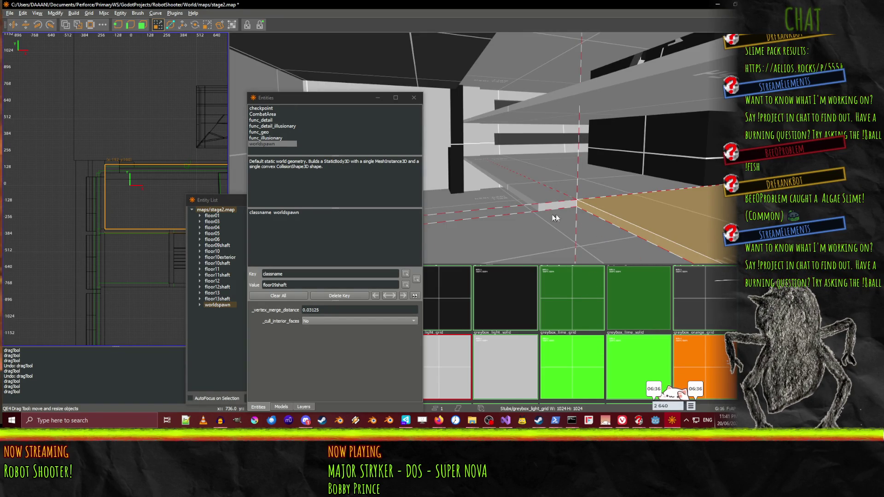
pyautogui.rightClick(548, 214)
pyautogui.moveTo(488, 148); pyautogui.dragTo(488, 148)
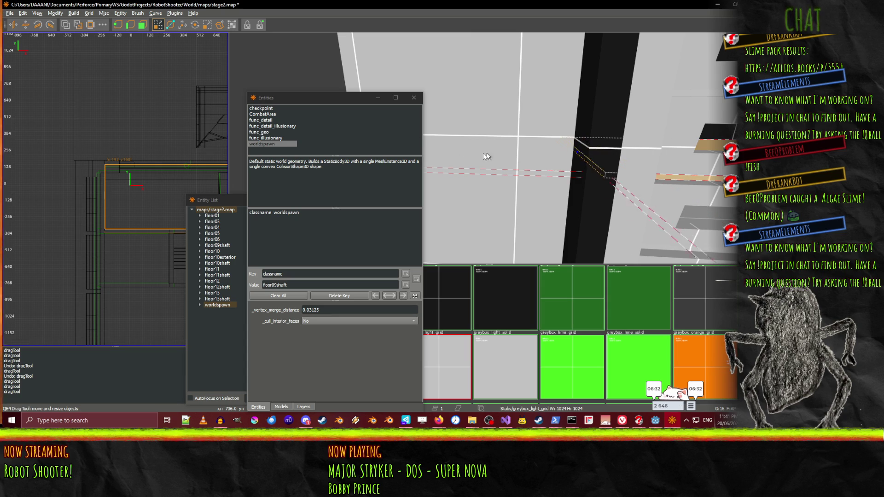
pyautogui.rightClick(473, 156)
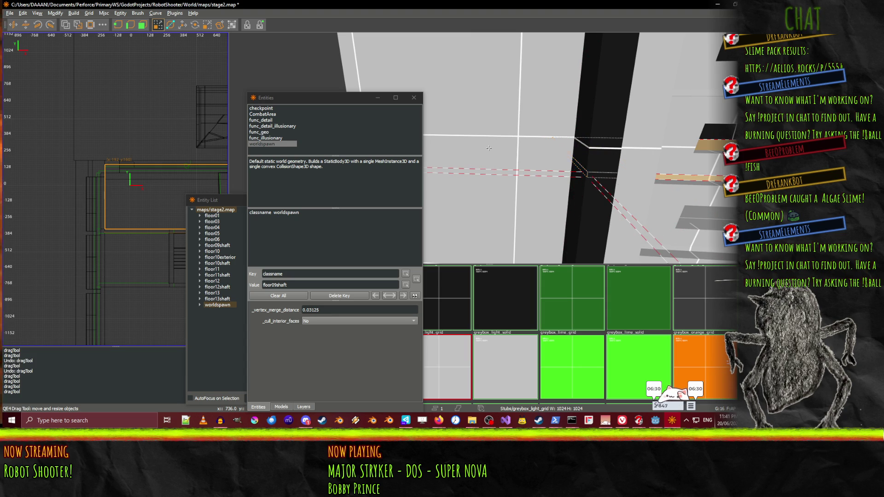
pyautogui.moveTo(489, 148)
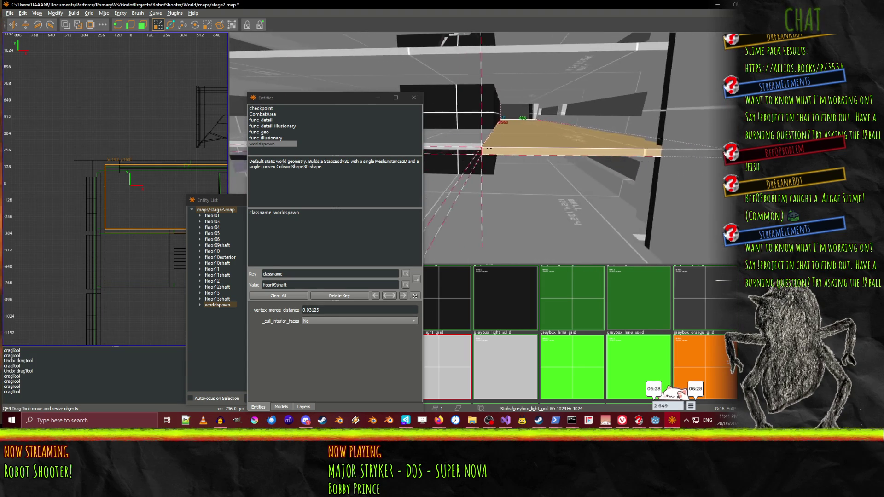
pyautogui.rightClick(632, 188)
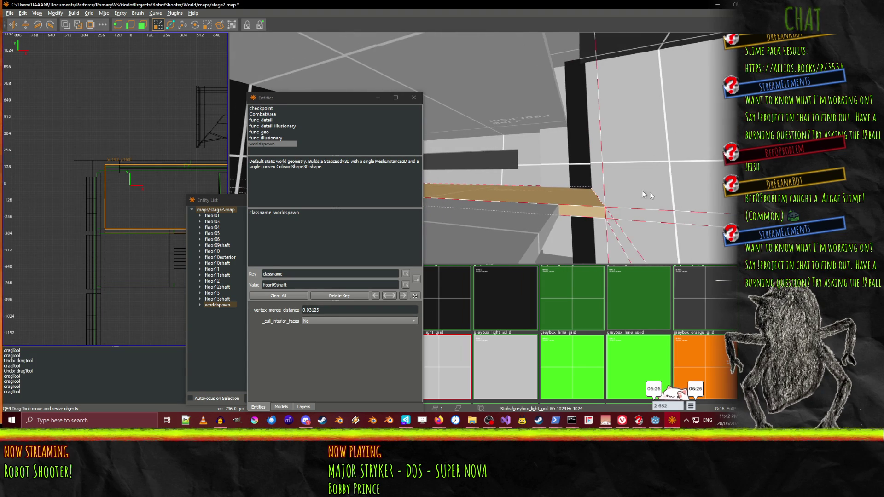
pyautogui.rightClick(684, 198)
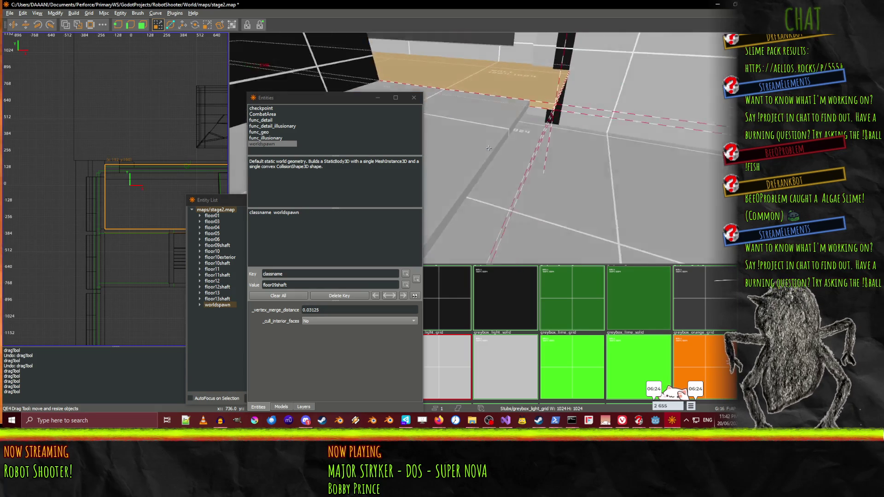
pyautogui.rightClick(657, 148)
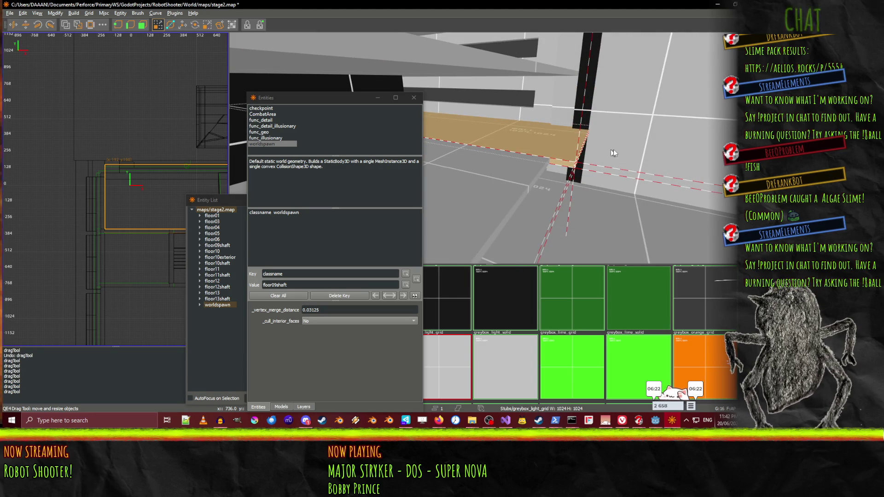
pyautogui.rightClick(632, 148)
pyautogui.rightClick(556, 149)
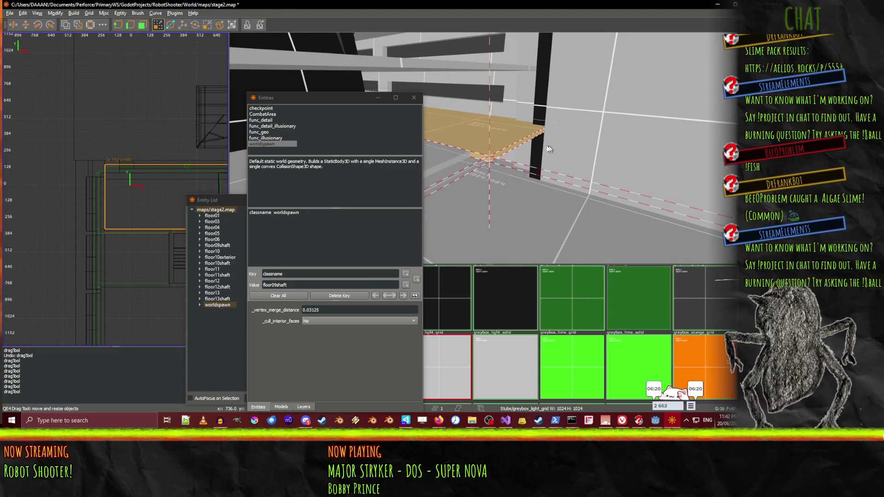
# Undo the stray slab moves and resizes, then pull the slab's right edge in to fit
pyautogui.moveTo(556, 149); pyautogui.dragTo(515, 138)
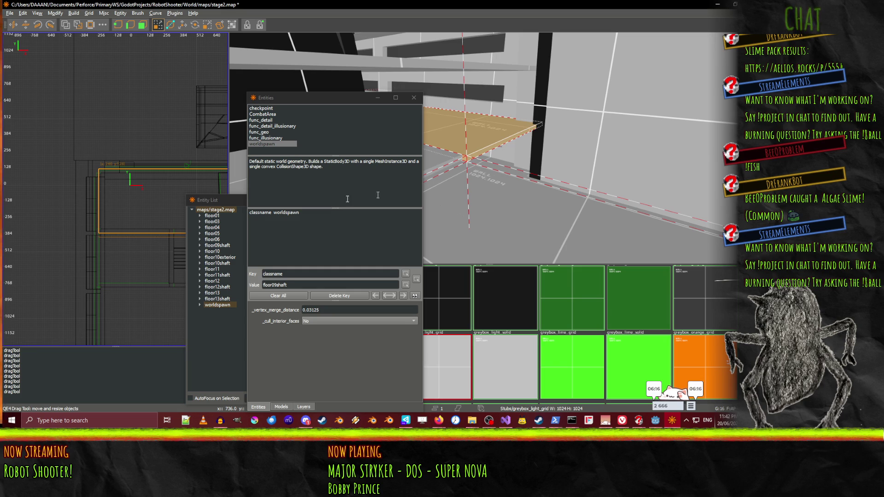
pyautogui.hotkey('ctrl', 'z')
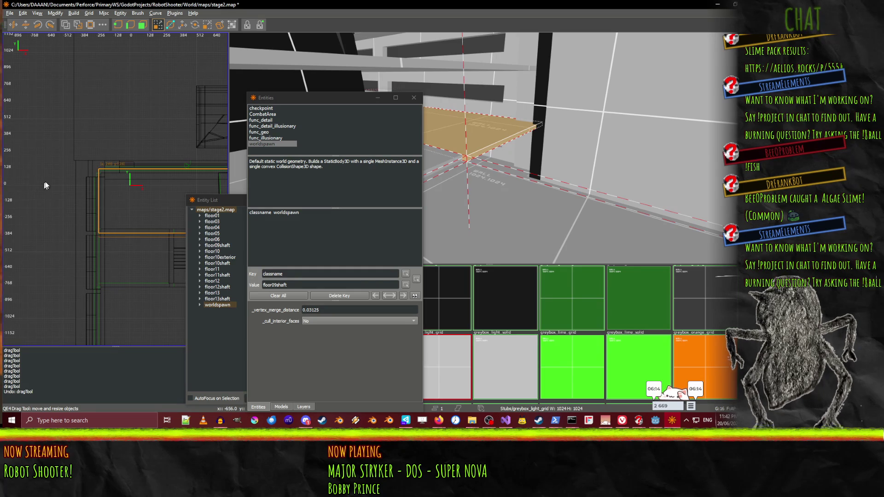
pyautogui.hotkey('ctrl', 'u')
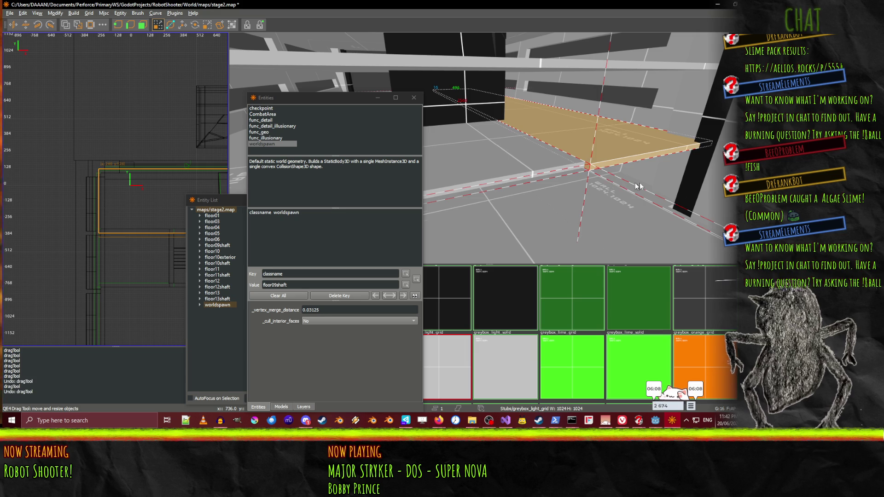
pyautogui.hotkey('ctrl', 'z')
pyautogui.hotkey('ctrl', 'z')
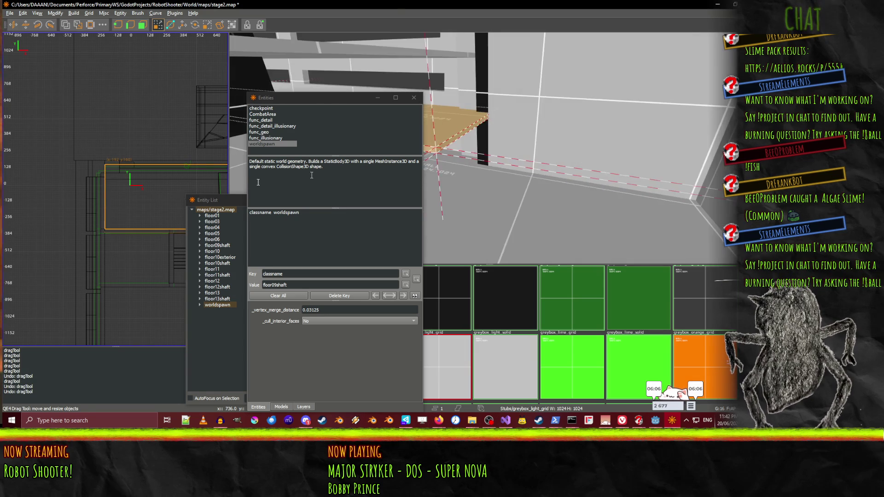
pyautogui.rightClick(489, 148)
pyautogui.press('d')
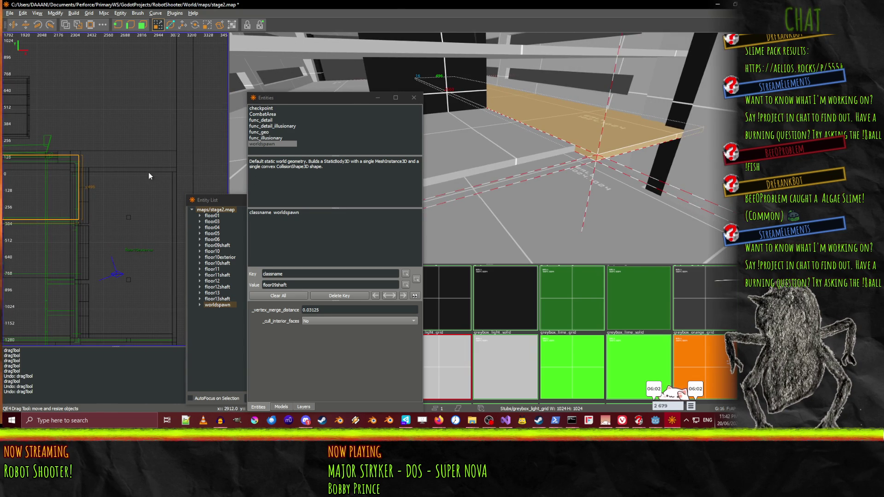
pyautogui.moveTo(150, 173); pyautogui.dragTo(143, 171)
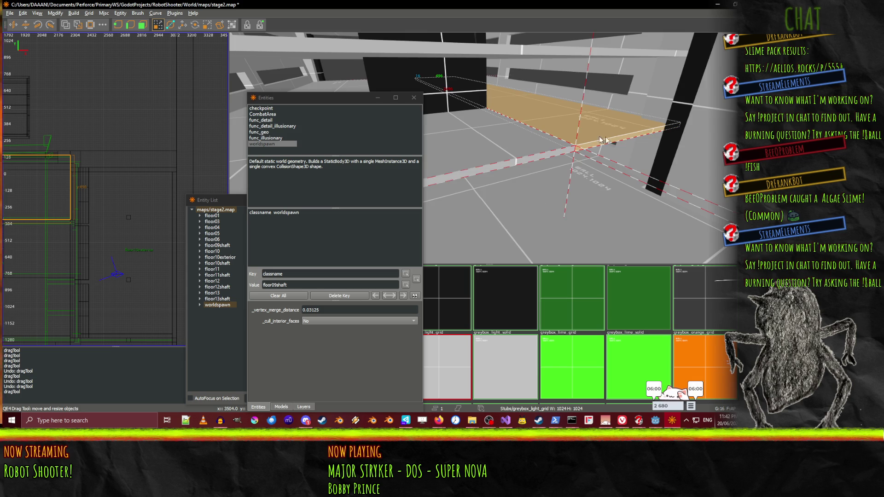
# Fly forward to check the slab's fit and save stage2.map
pyautogui.press('w')
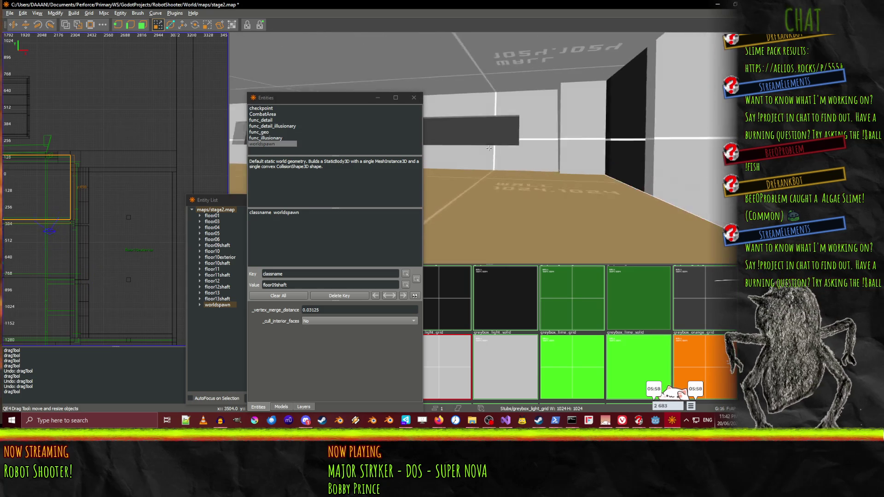
pyautogui.press('w')
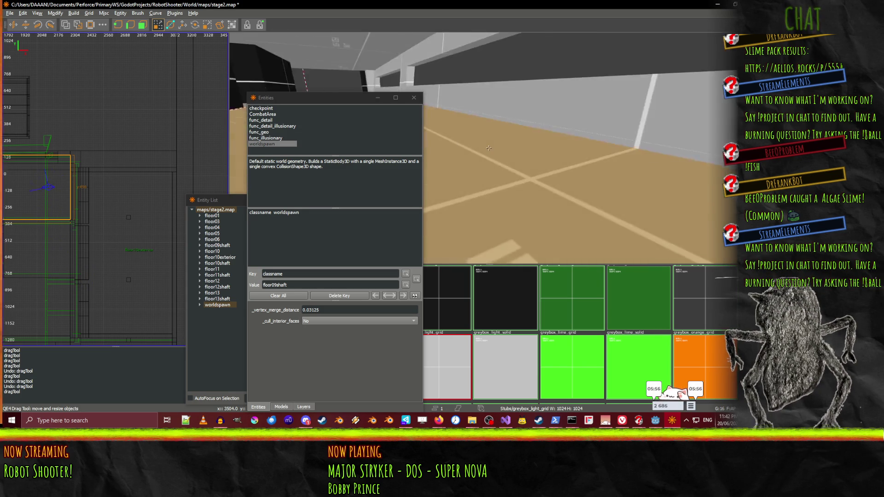
pyautogui.hotkey('ctrl', 's')
pyautogui.rightClick(521, 150)
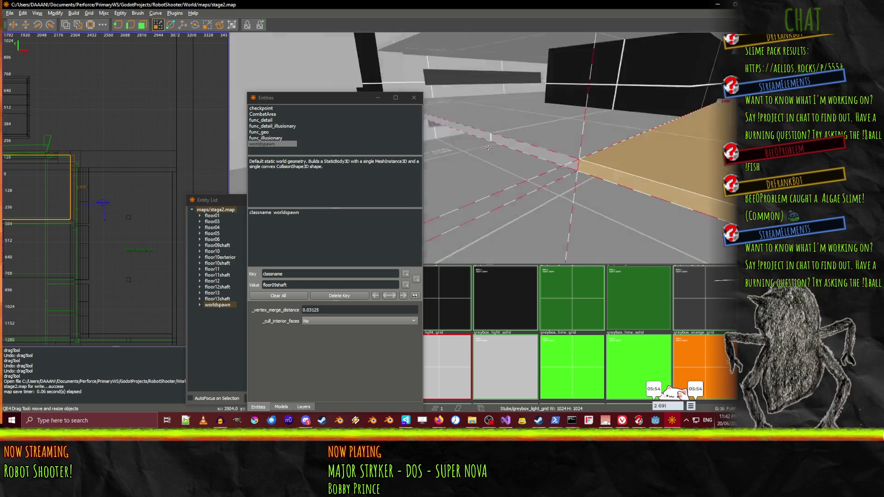
# Select the floor brush plus the adjacent strip, paste a copy, and raise it 240 units along Z
pyautogui.press('s')
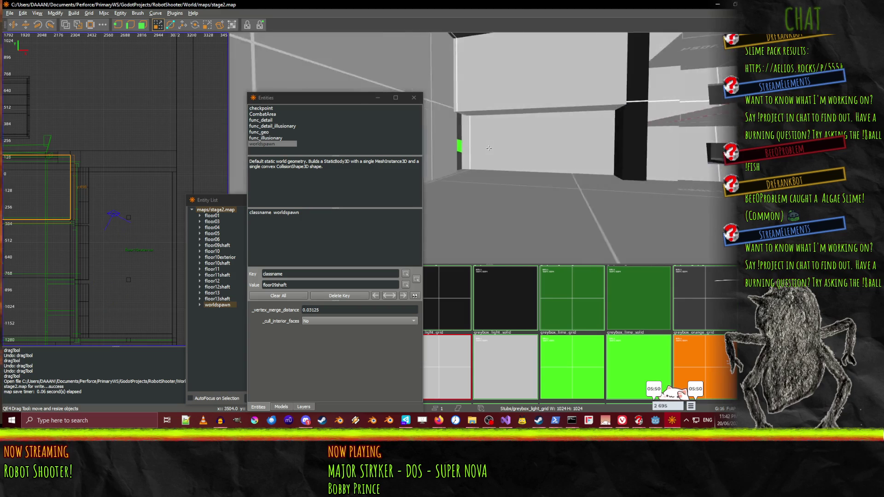
pyautogui.rightClick(509, 230)
pyautogui.click(471, 224)
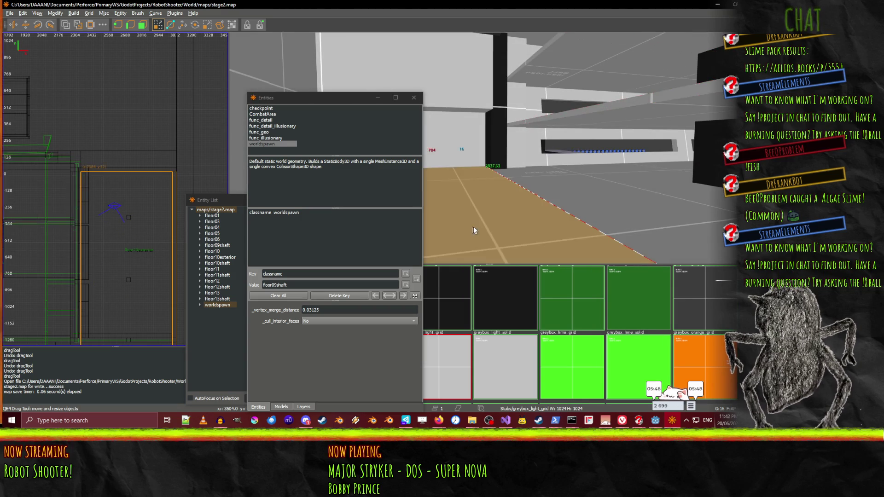
pyautogui.rightClick(472, 225)
pyautogui.keyDown('shift'); pyautogui.click(559, 186); pyautogui.keyUp('shift')
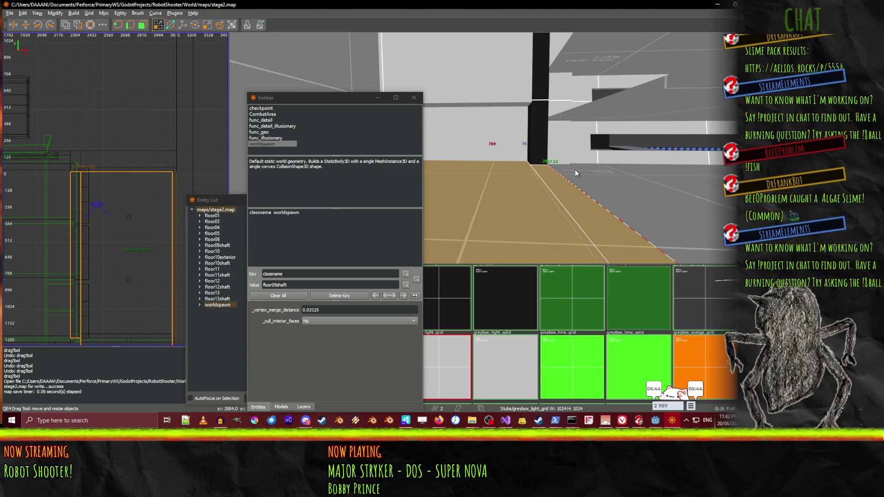
pyautogui.hotkey('ctrl', 'v')
pyautogui.press('w')
pyautogui.moveTo(473, 144); pyautogui.dragTo(477, 95)
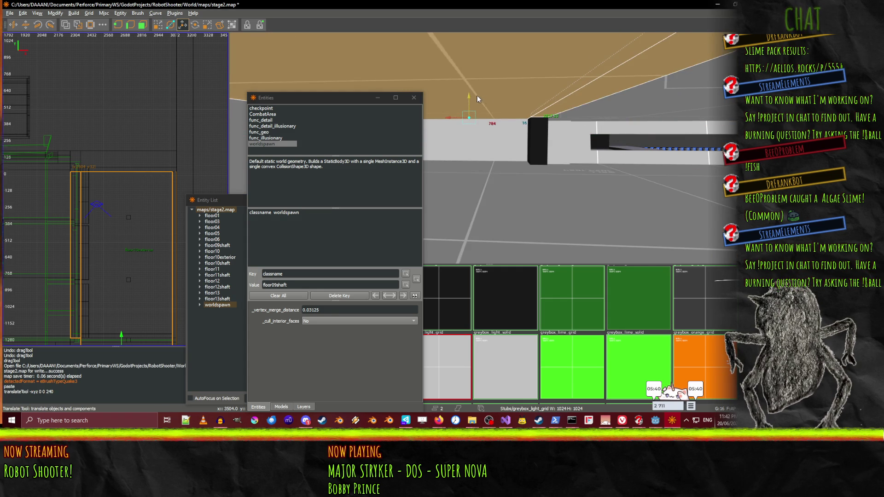
pyautogui.hotkey('shift', 'space')
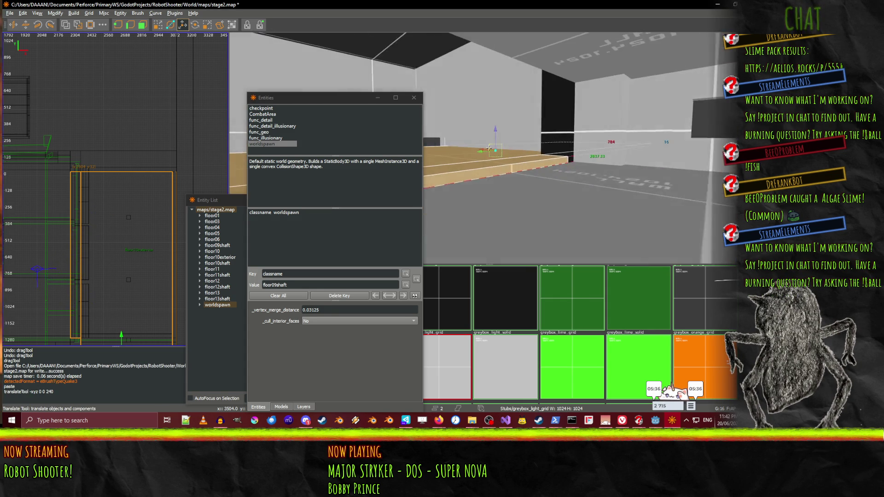
pyautogui.hotkey('shift', 'space')
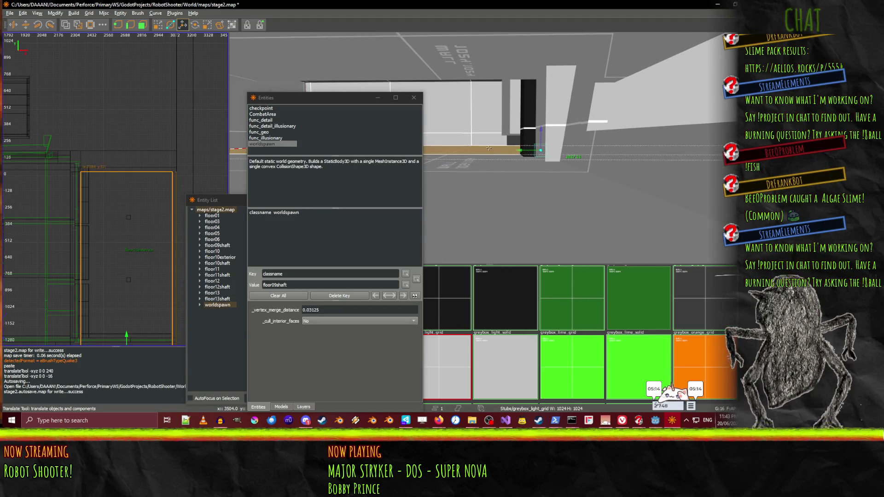
# Fly and look around the shaft to view the floor slab from a new angle
pyautogui.press('s')
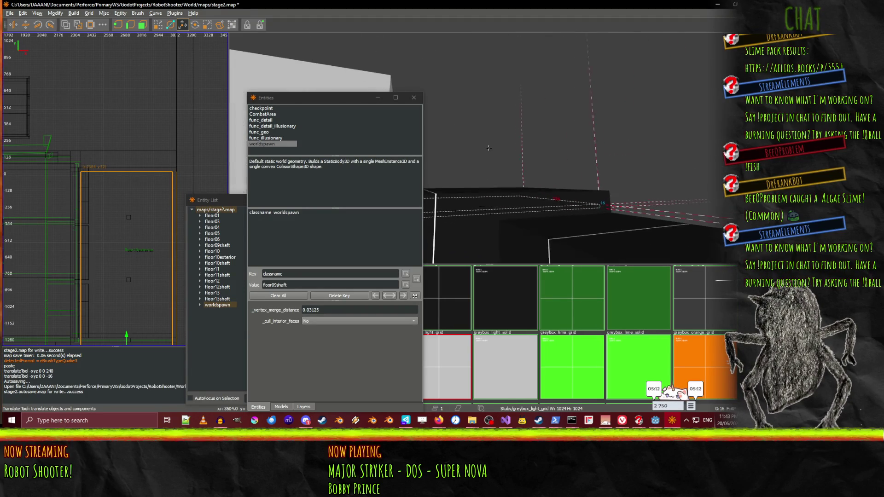
pyautogui.press('s')
pyautogui.rightClick(535, 146)
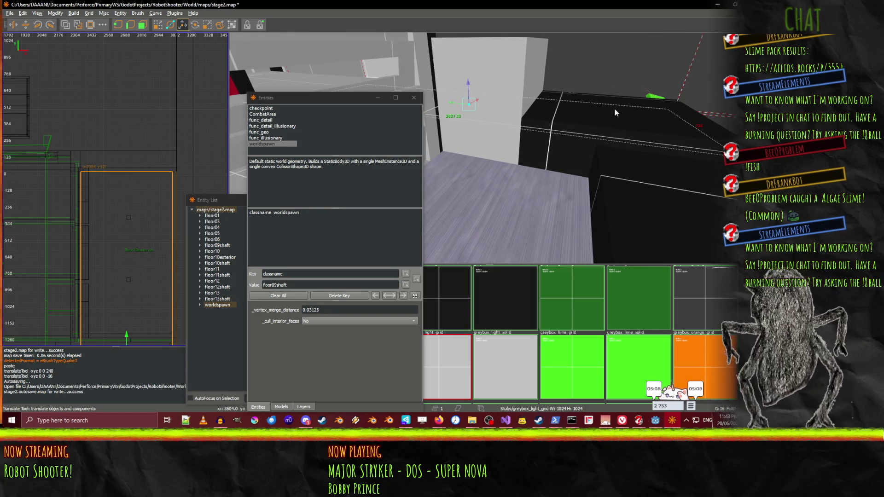
pyautogui.rightClick(619, 113)
pyautogui.rightClick(657, 119)
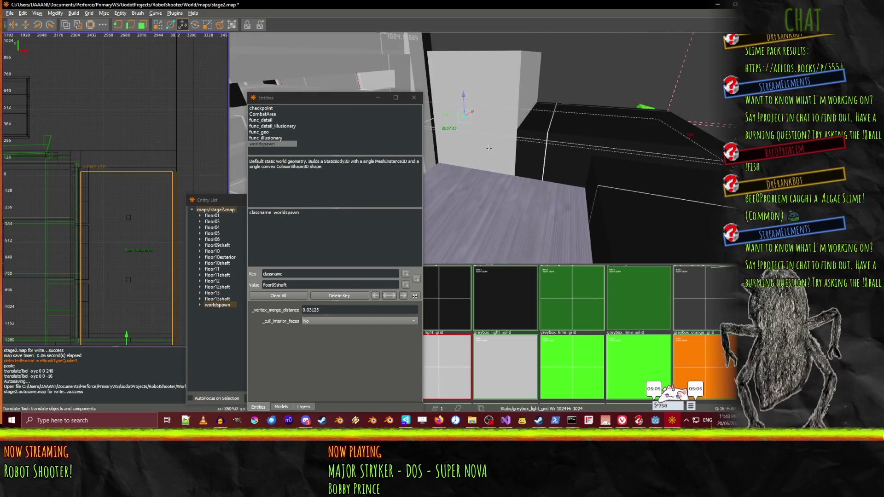
pyautogui.rightClick(488, 147)
pyautogui.rightClick(598, 215)
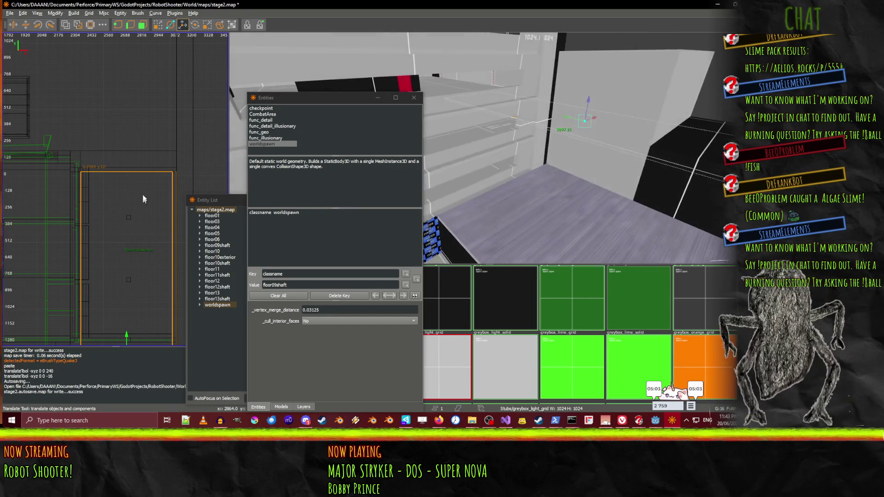
pyautogui.rightClick(599, 215)
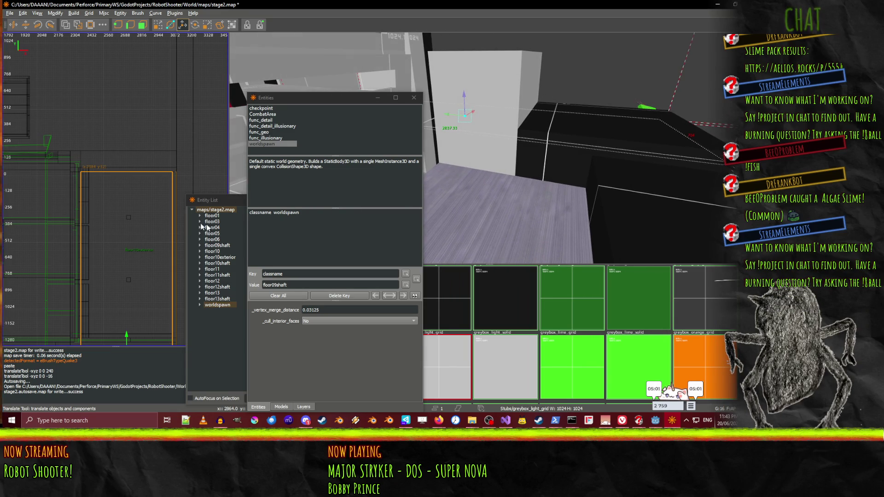
pyautogui.scroll(-5, 148, 184)
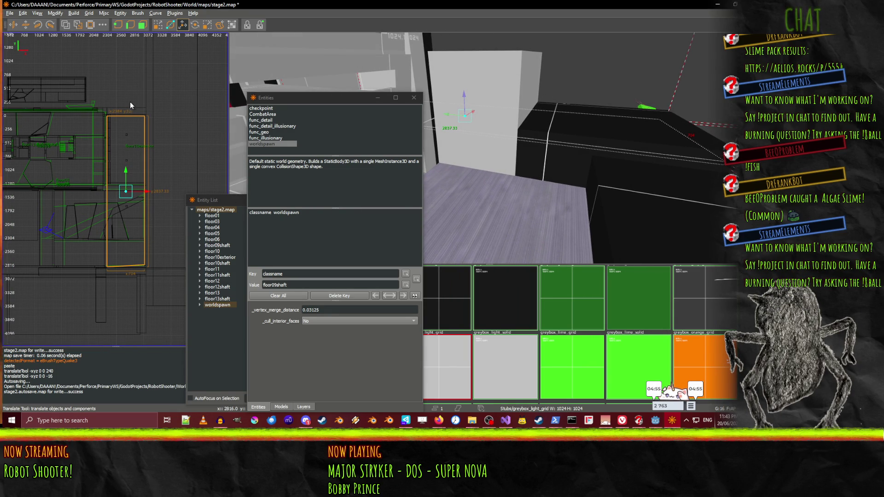
# Drag the floor brush's bottom face upward in the 2D view and check it in 3D
pyautogui.press('q')
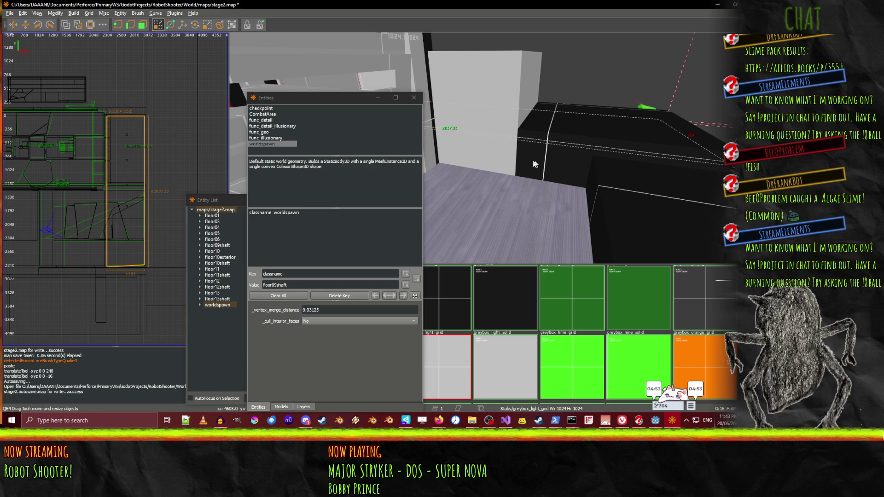
pyautogui.moveTo(140, 311); pyautogui.dragTo(126, 263)
pyautogui.rightClick(549, 186)
pyautogui.press('w')
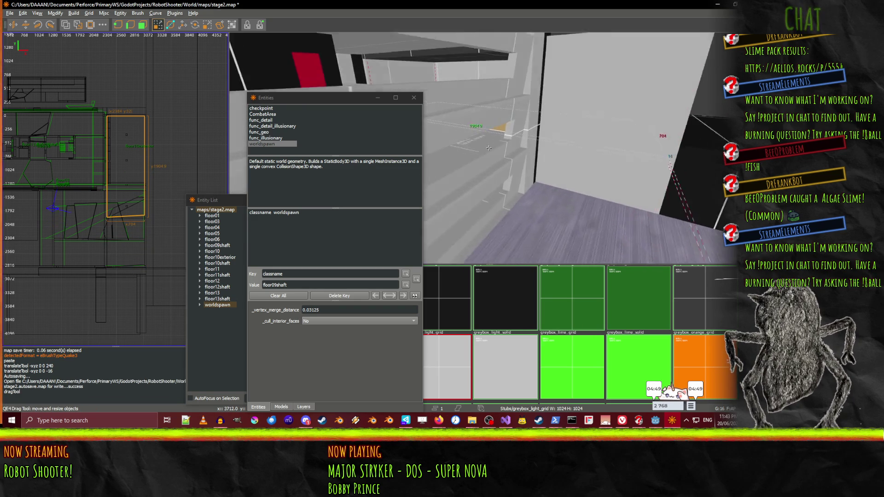
pyautogui.press('w')
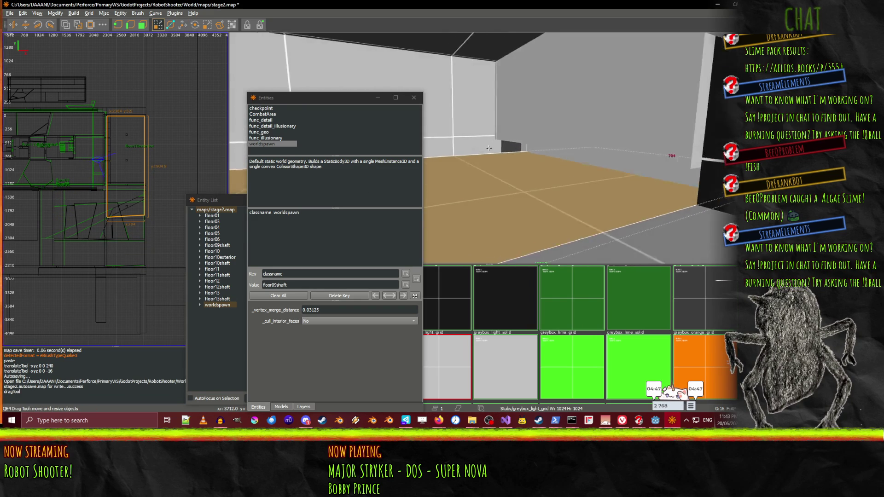
pyautogui.rightClick(489, 149)
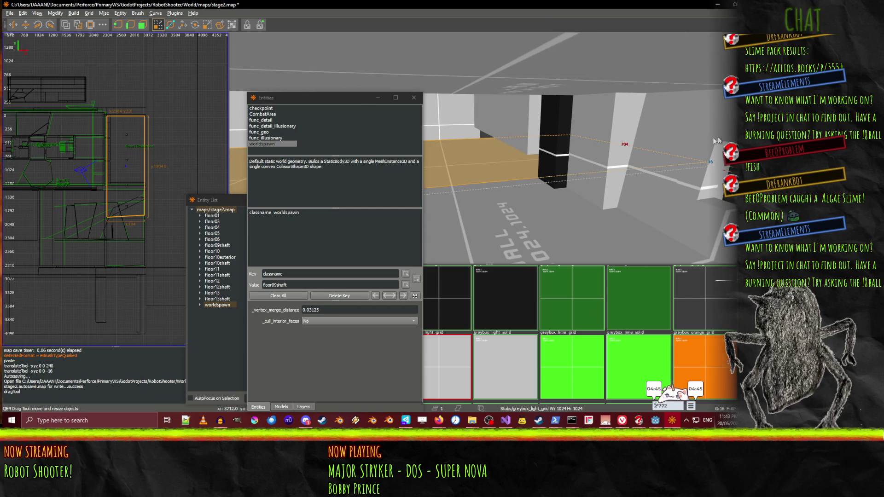
pyautogui.click(665, 158)
pyautogui.scroll(3, 109, 172)
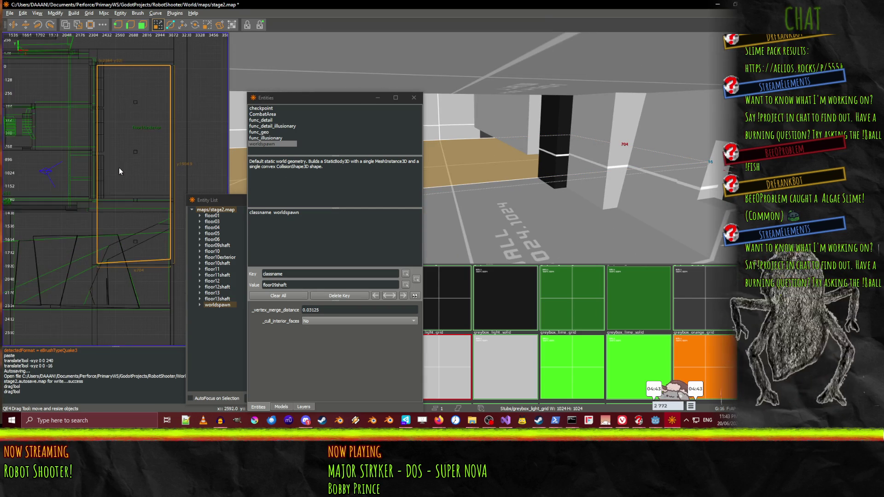
pyautogui.scroll(2, 83, 244)
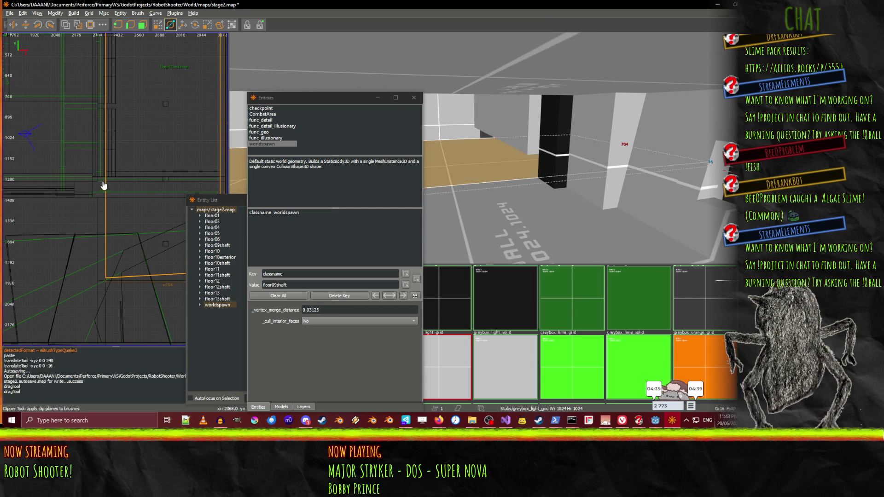
# Clip the tan floor slab along the new plane, then reselect it with the resize tool
pyautogui.scroll(5, 109, 185)
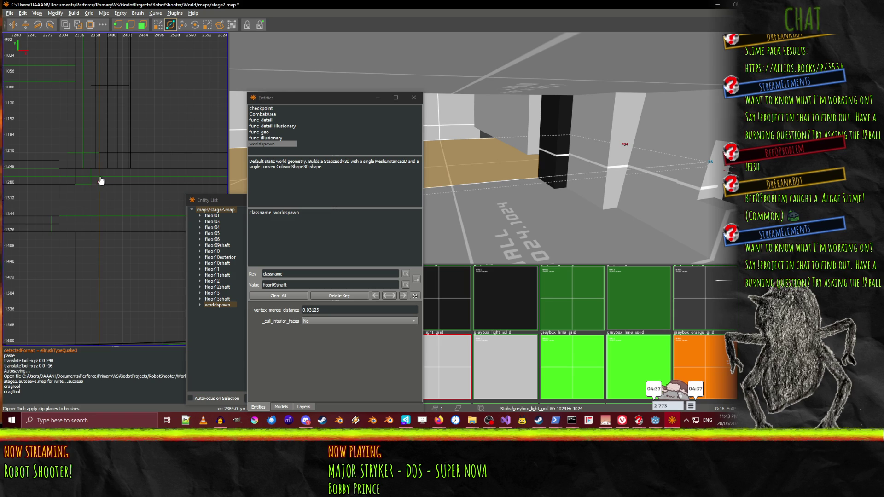
pyautogui.scroll(-4, 102, 181)
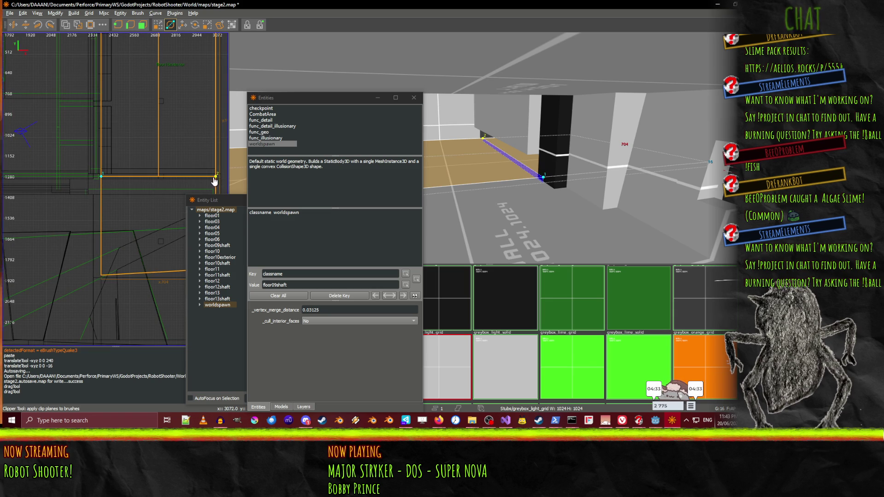
pyautogui.press('Return')
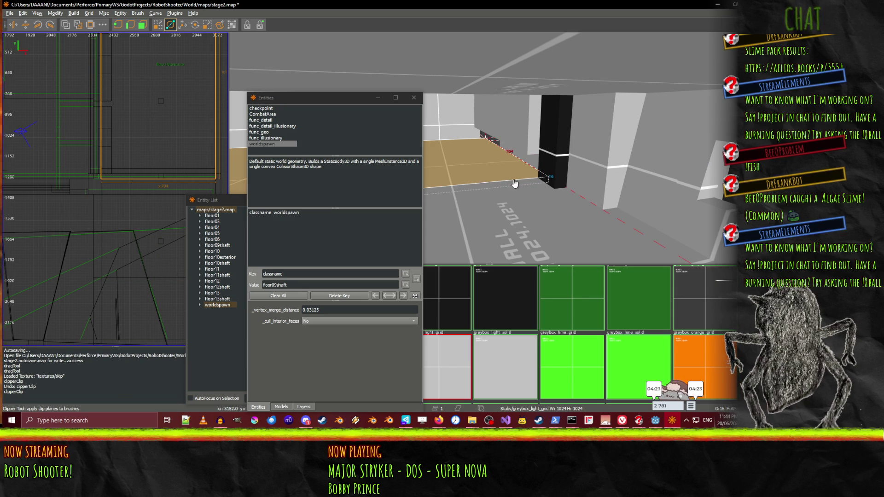
pyautogui.press('Escape')
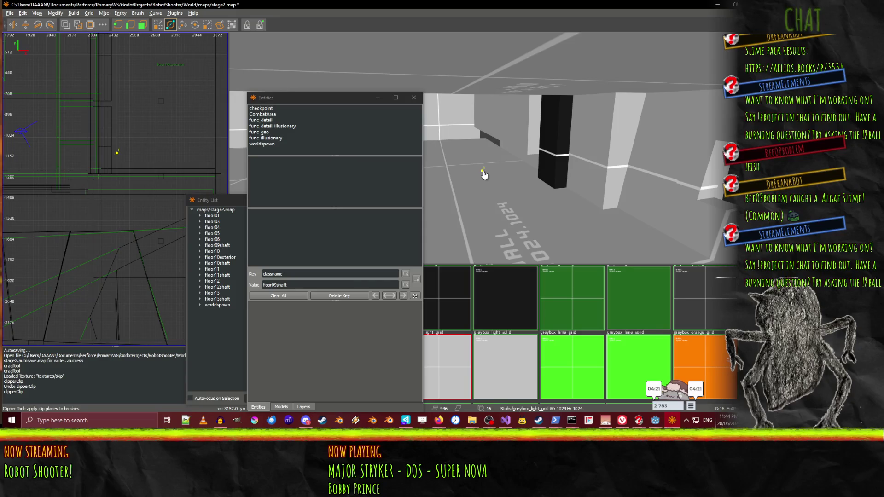
pyautogui.click(162, 25)
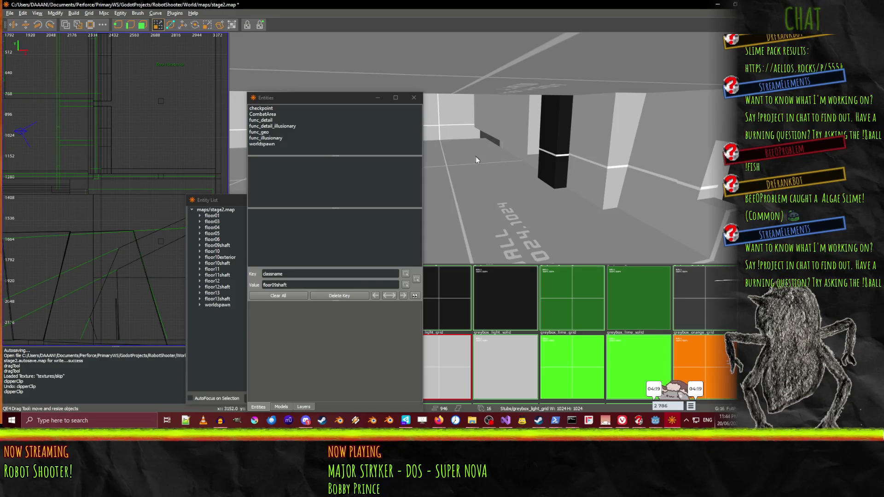
pyautogui.click(477, 160)
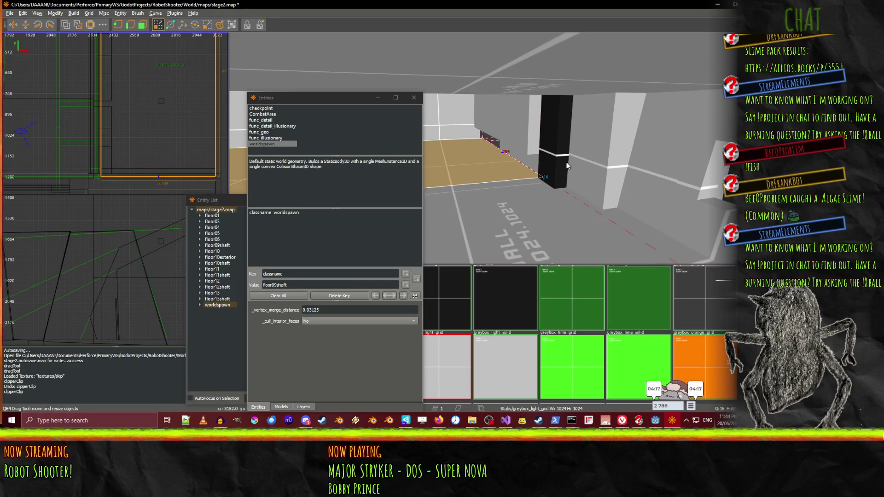
pyautogui.rightClick(565, 161)
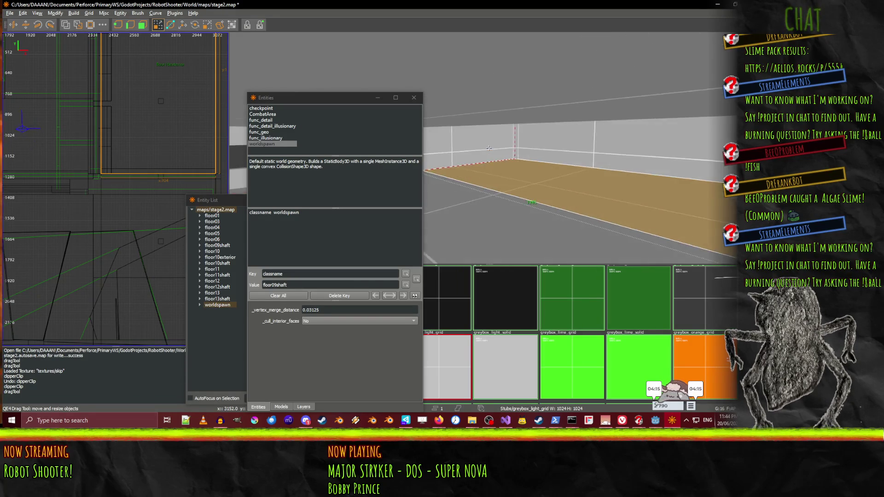
# Fly the 3D camera to the unwanted tan brush and delete it
pyautogui.press('w')
pyautogui.rightClick(678, 150)
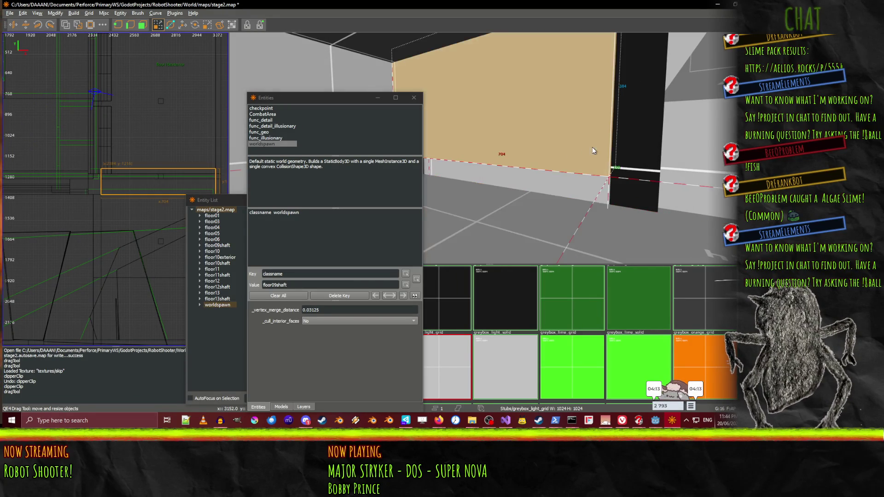
pyautogui.press('w')
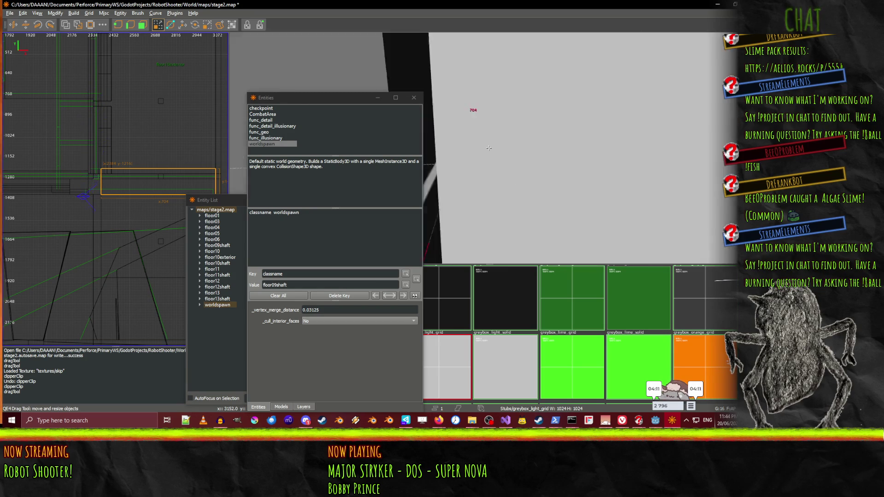
pyautogui.press('s')
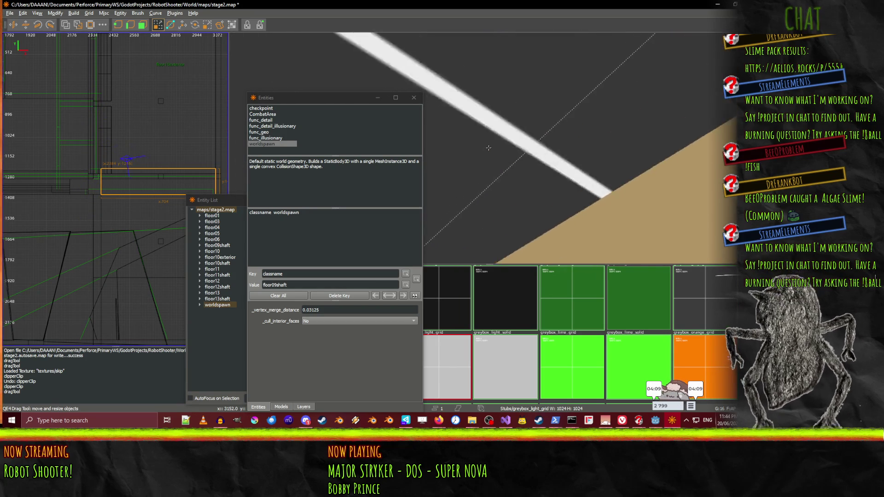
pyautogui.press('w')
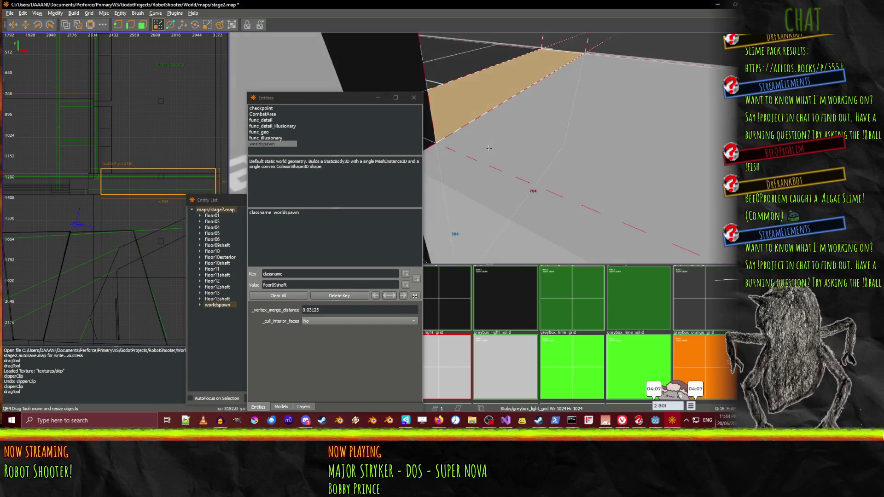
pyautogui.press('w')
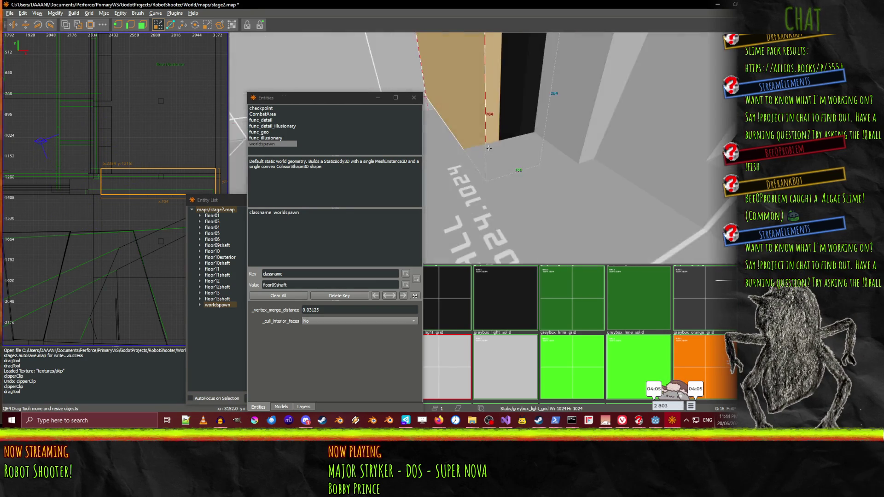
pyautogui.press('a')
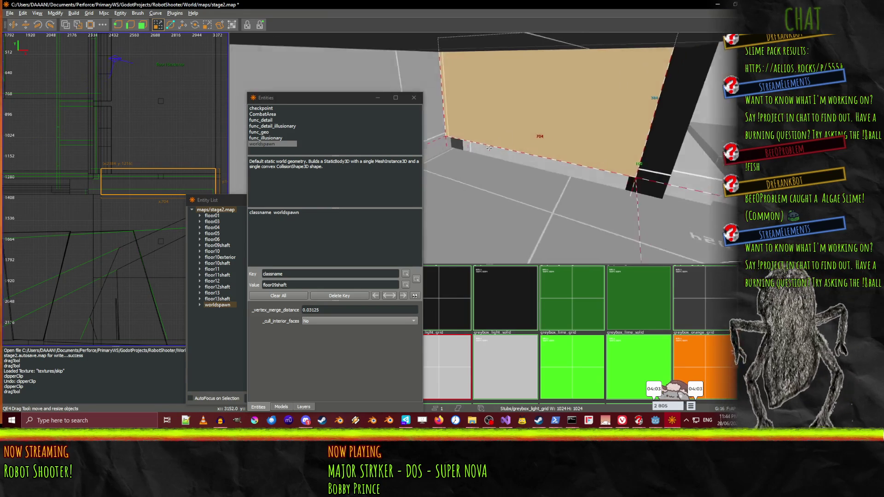
pyautogui.press('d')
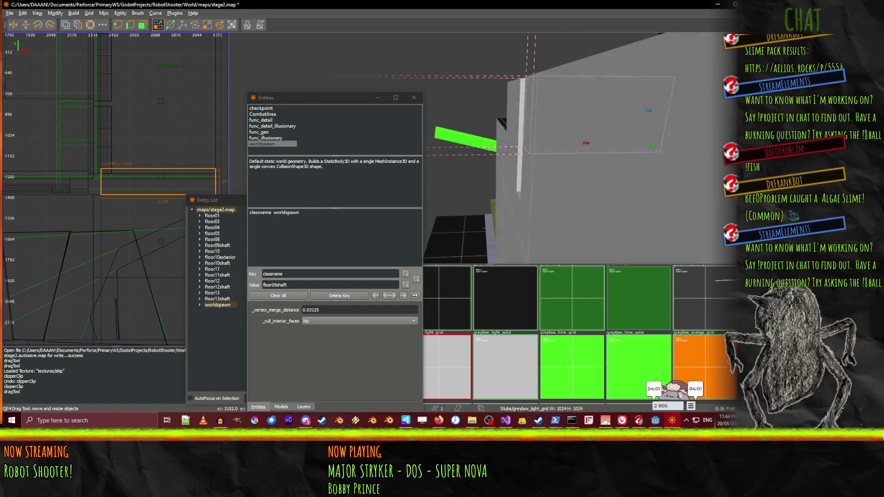
pyautogui.press('d')
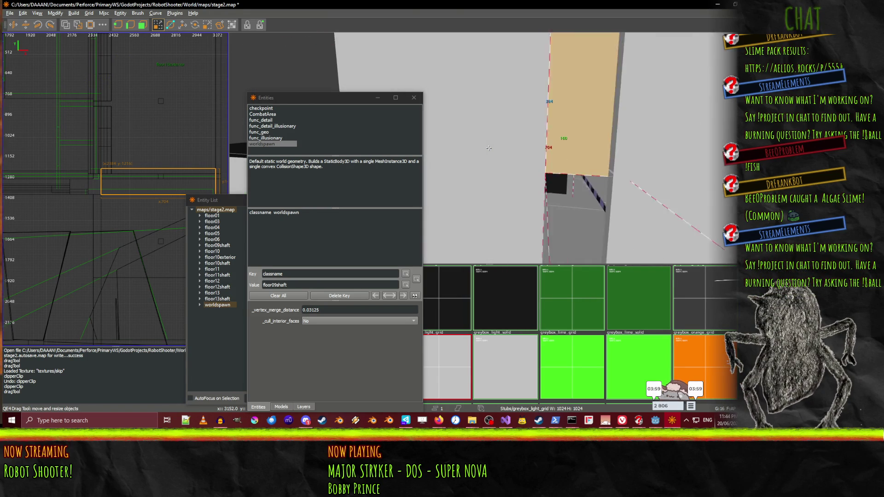
pyautogui.press('d')
pyautogui.press('d')
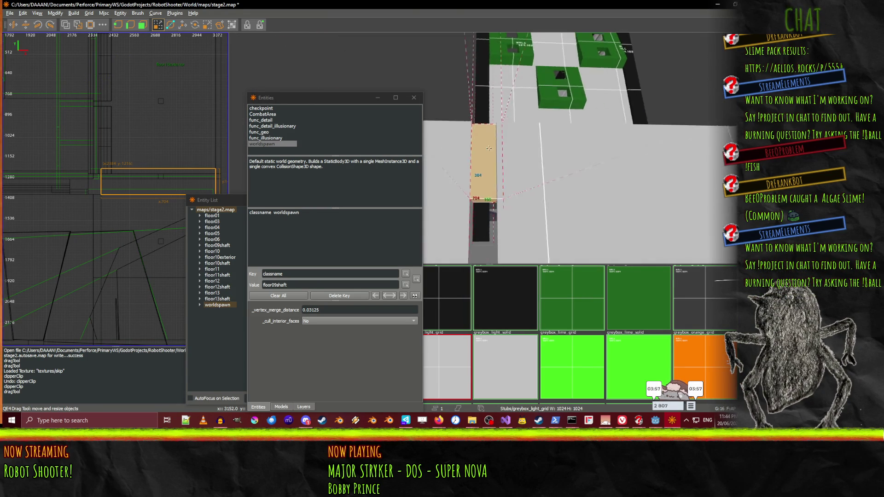
pyautogui.press('d')
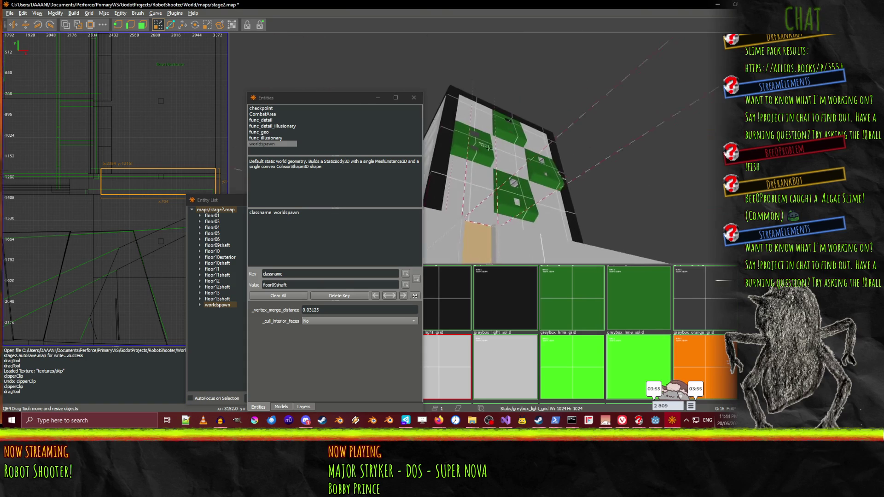
pyautogui.press('s')
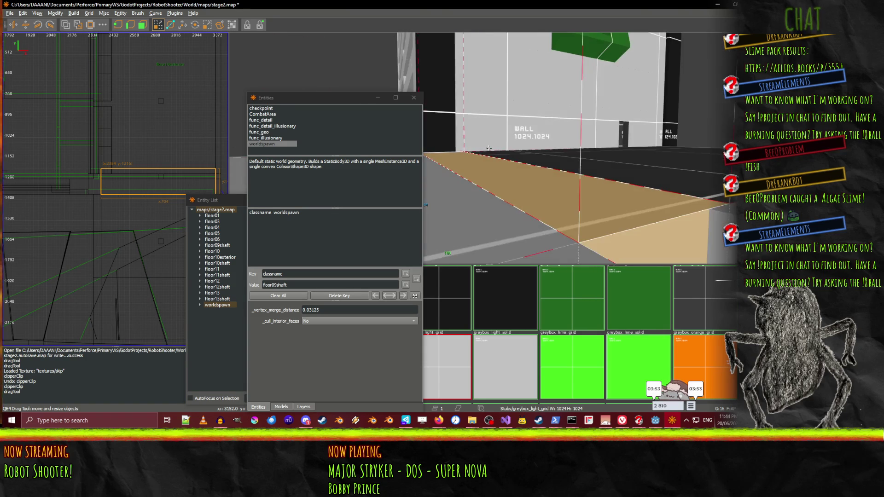
pyautogui.press('a')
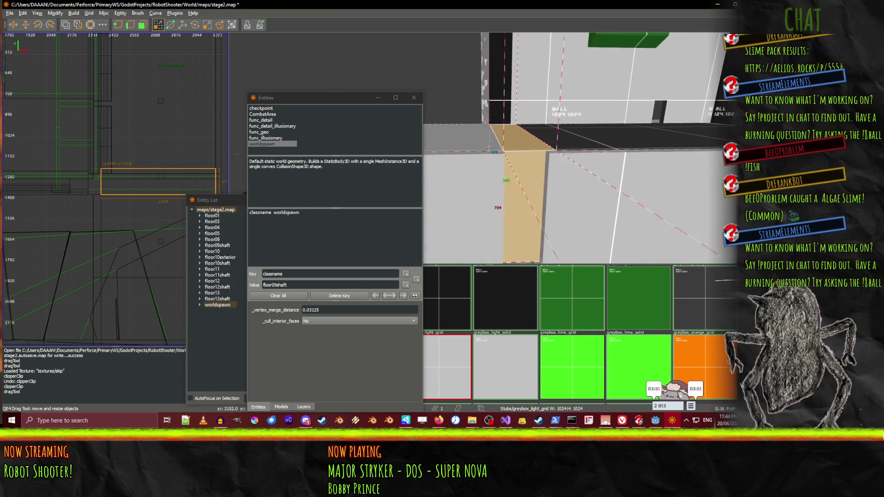
pyautogui.press('x')
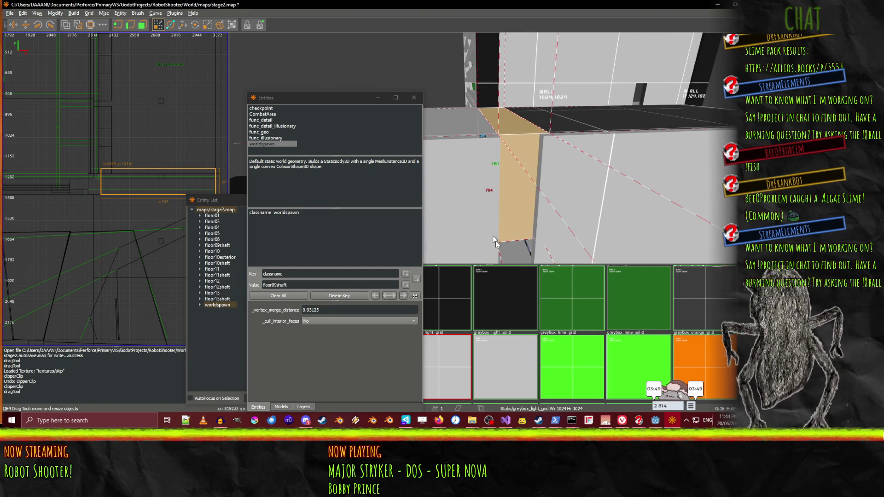
pyautogui.press('Delete')
# Stretch the floor10exterior slab from 1360 to 1408
pyautogui.click(533, 145)
pyautogui.rightClick(534, 144)
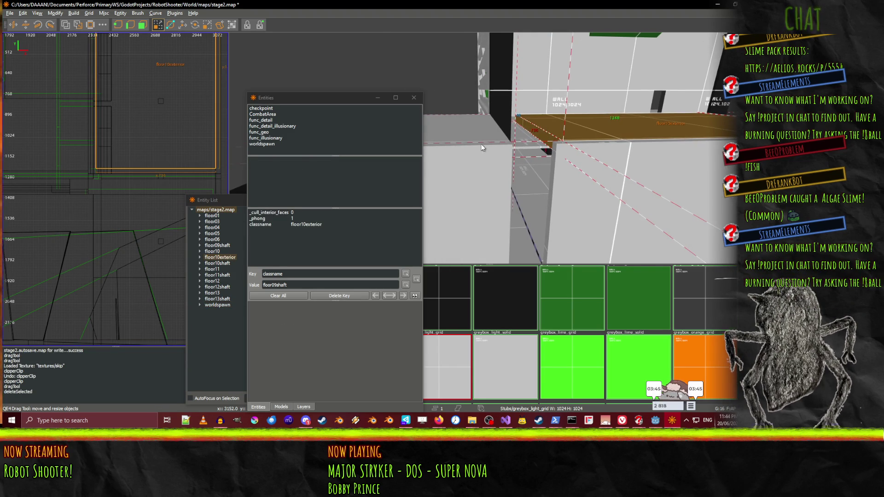
pyautogui.moveTo(473, 136); pyautogui.dragTo(466, 137)
pyautogui.rightClick(465, 137)
# Extend the floor01 slab's edge to the right to meet the shaft wall
pyautogui.press('w')
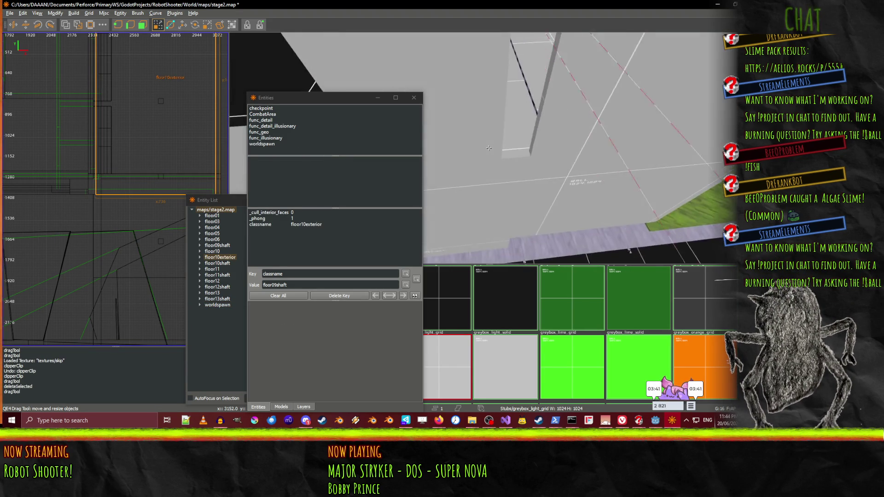
pyautogui.press('w')
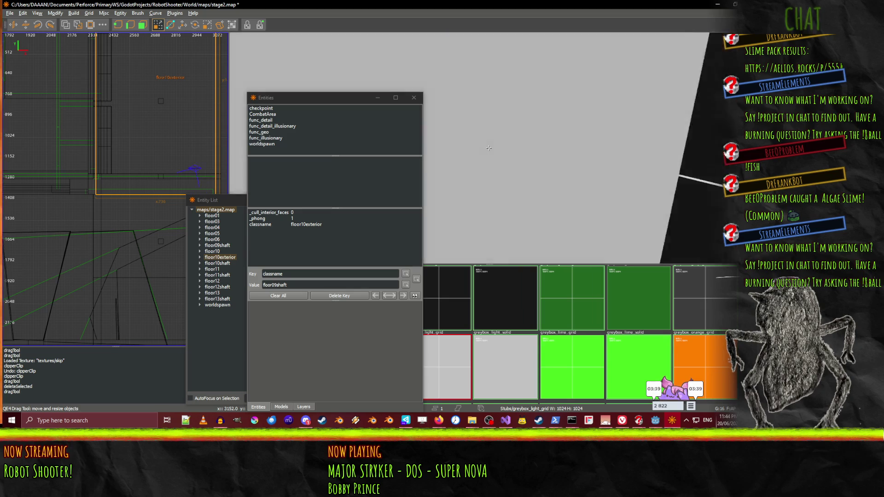
pyautogui.press('w')
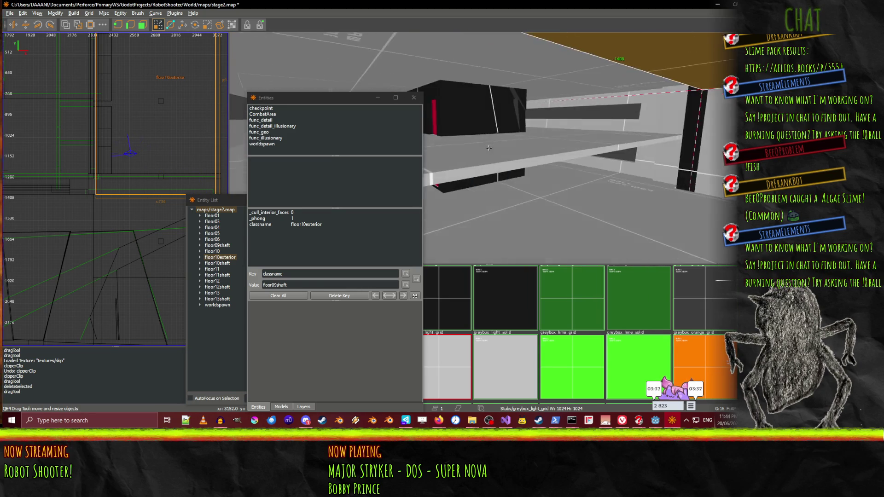
pyautogui.rightClick(491, 148)
pyautogui.keyDown('shift'); pyautogui.click(528, 152); pyautogui.keyUp('shift')
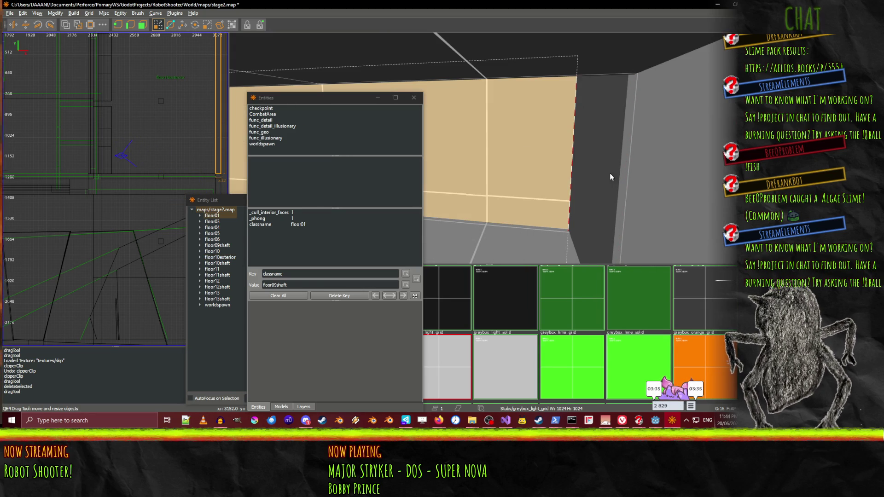
pyautogui.moveTo(618, 179); pyautogui.dragTo(650, 180)
pyautogui.rightClick(649, 182)
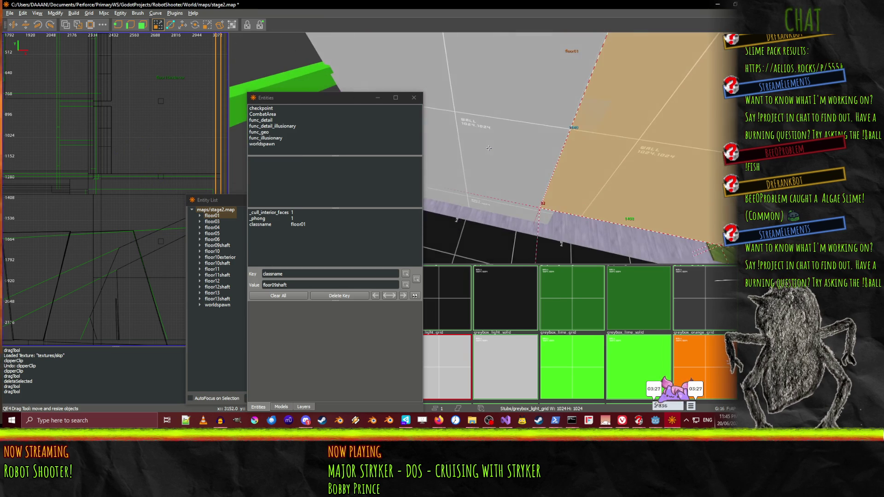
pyautogui.click(502, 126)
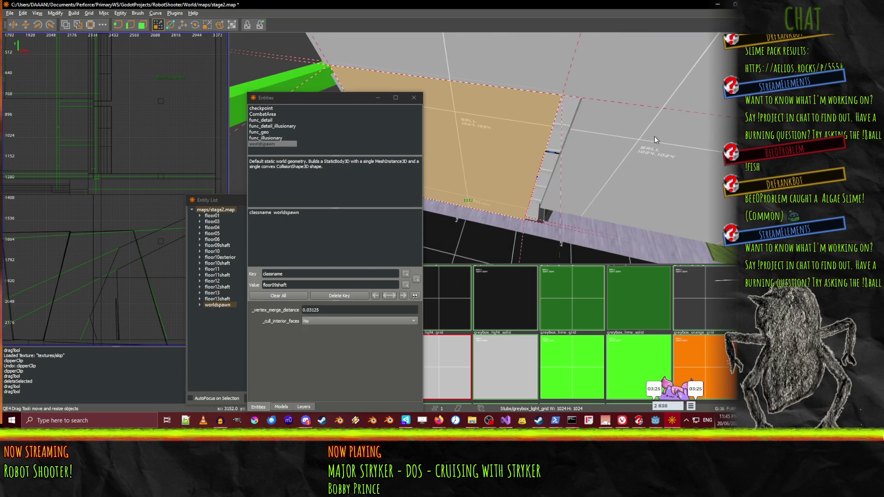
# Fly the camera past the black pillar and wall corner to the white wall
pyautogui.rightClick(668, 136)
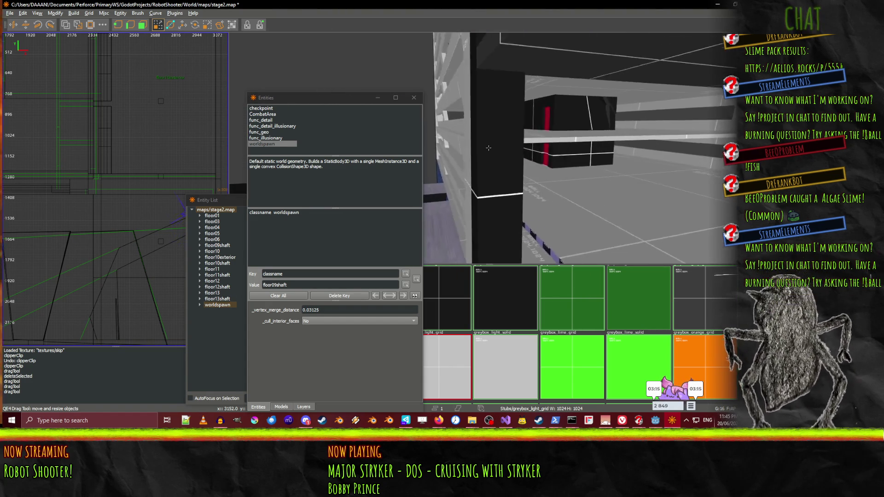
pyautogui.press('w')
pyautogui.press('s')
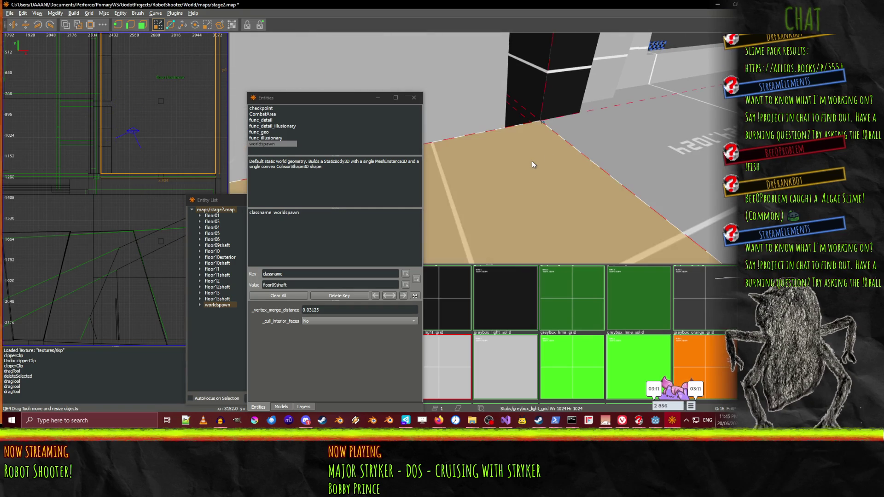
pyautogui.rightClick(518, 128)
pyautogui.press('w')
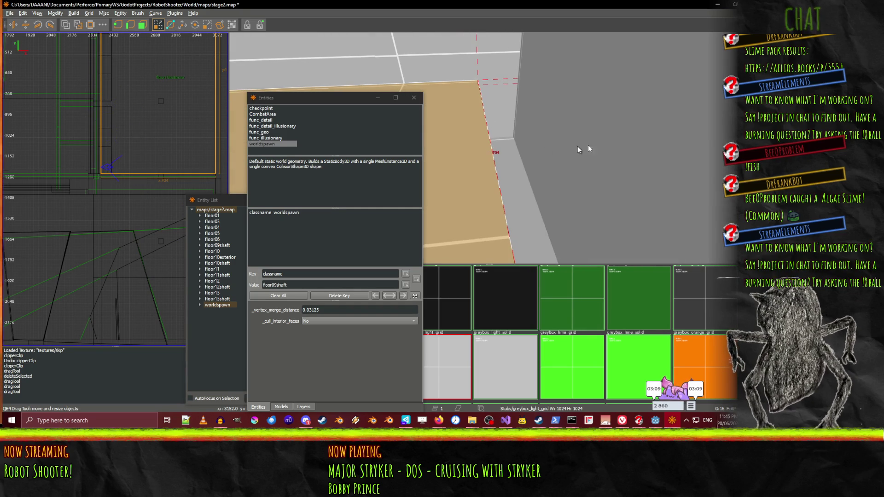
pyautogui.rightClick(626, 137)
pyautogui.press('w')
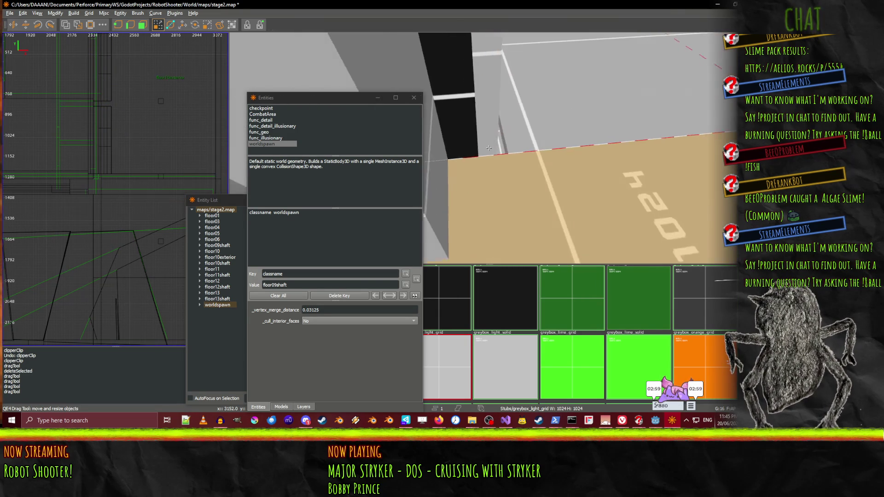
# Select the tan floor strip by the wall and look over it beside the dark block
pyautogui.rightClick(488, 148)
pyautogui.keyDown('shift'); pyautogui.click(486, 150); pyautogui.keyUp('shift')
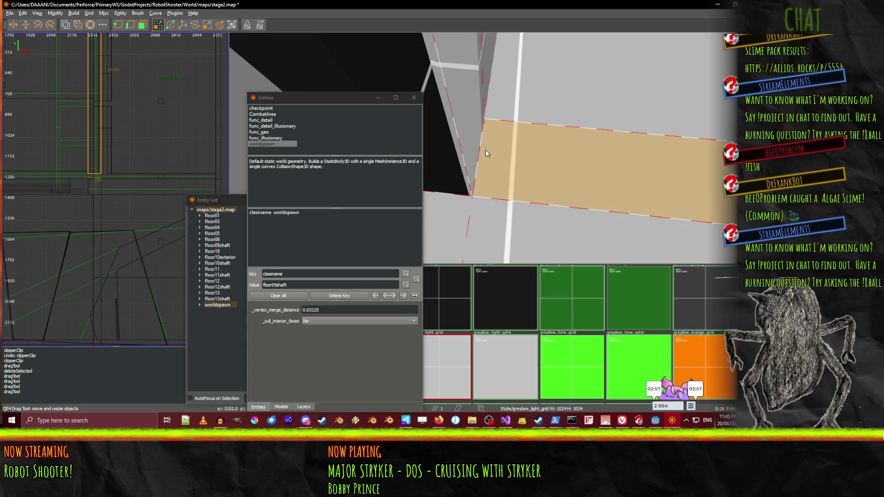
pyautogui.rightClick(607, 79)
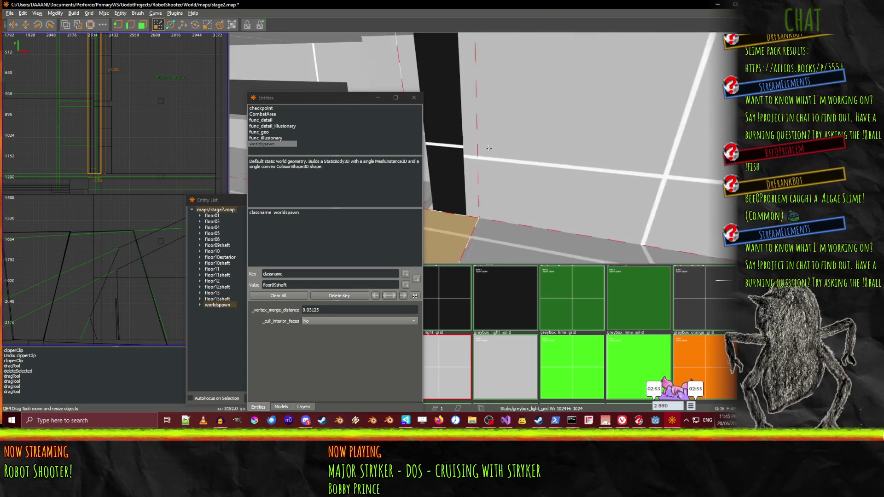
pyautogui.rightClick(515, 133)
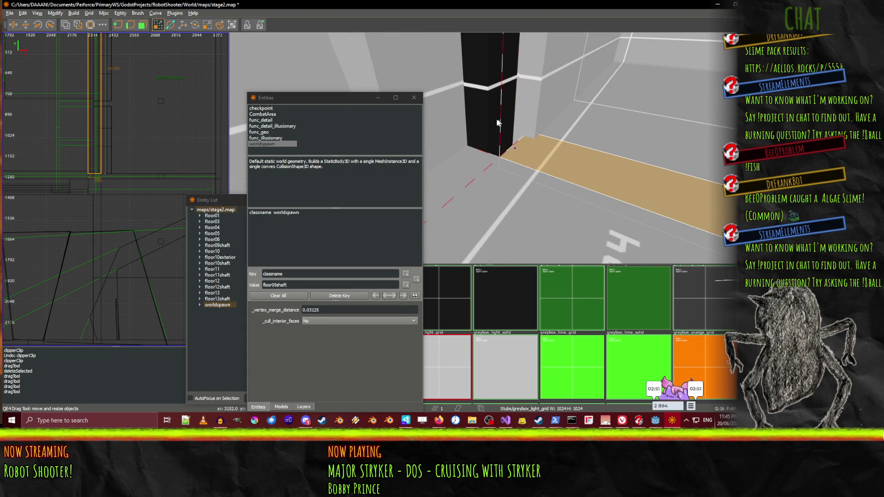
pyautogui.rightClick(481, 113)
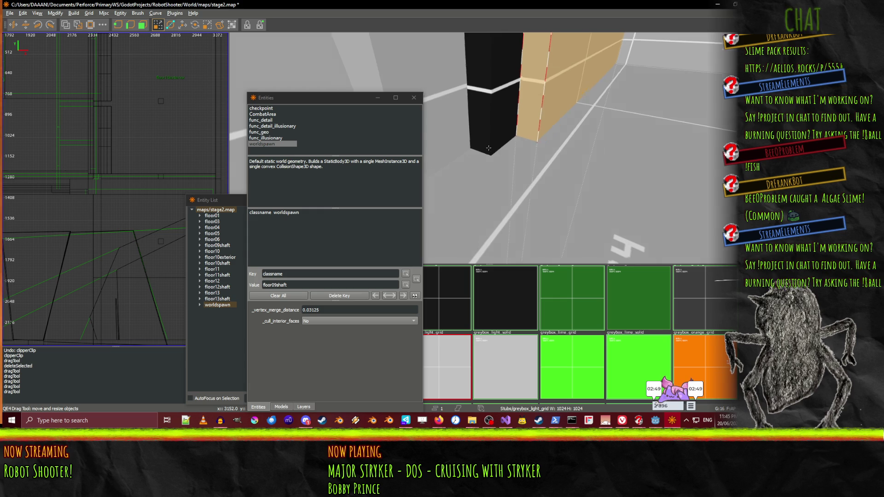
pyautogui.rightClick(488, 148)
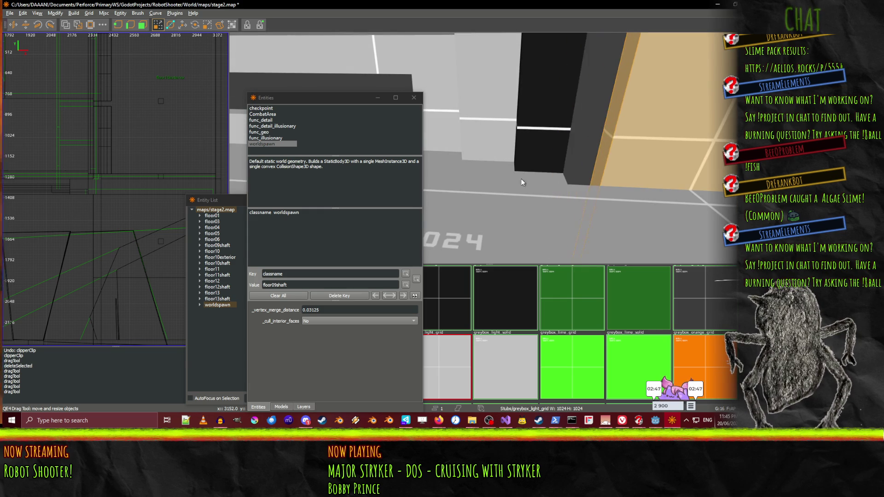
pyautogui.rightClick(506, 178)
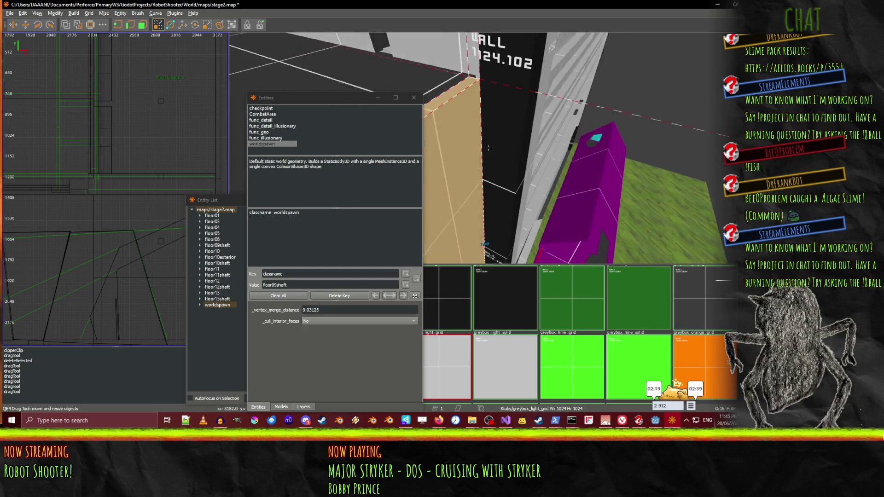
pyautogui.scroll(-5, 489, 148)
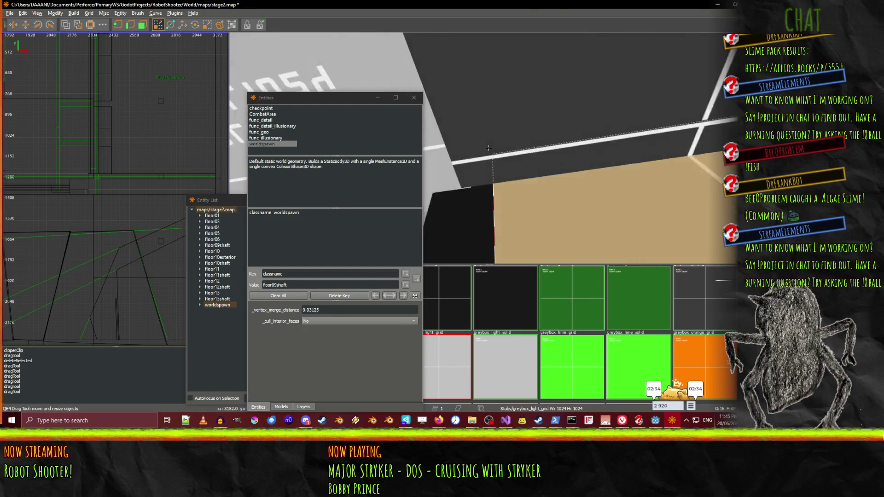
pyautogui.scroll(-5, 488, 148)
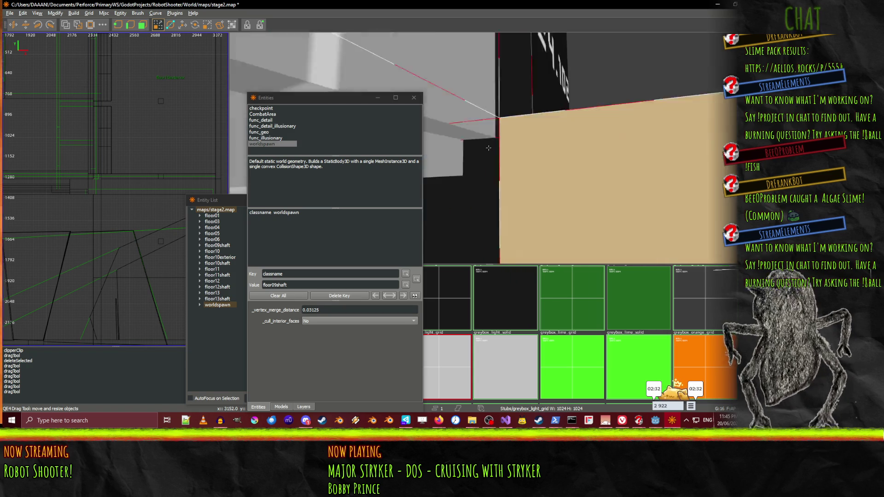
pyautogui.scroll(-3, 488, 148)
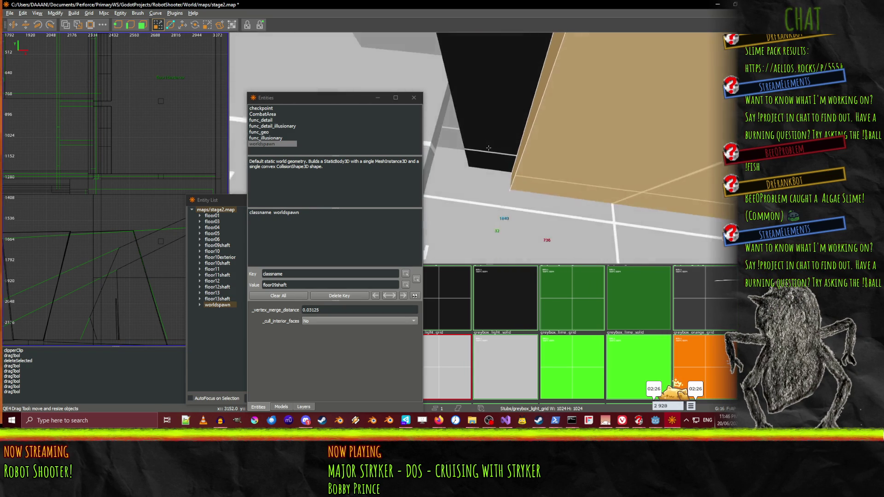
pyautogui.scroll(-8, 488, 148)
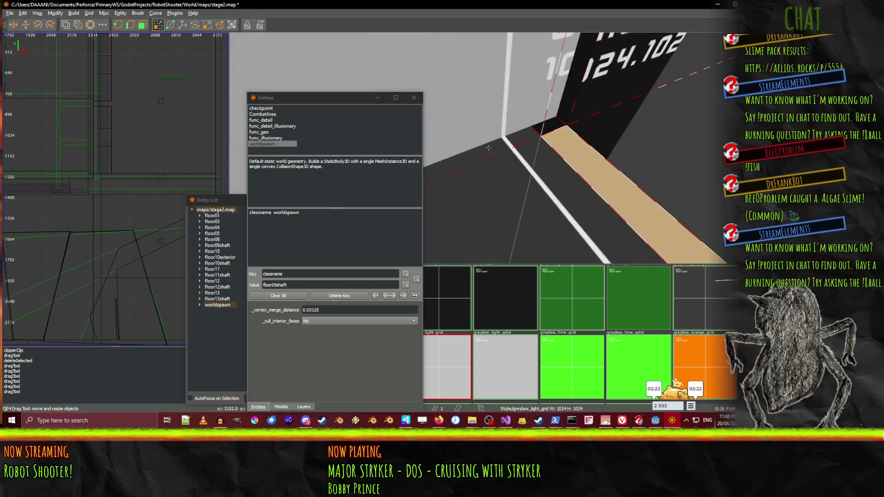
pyautogui.scroll(3, 489, 148)
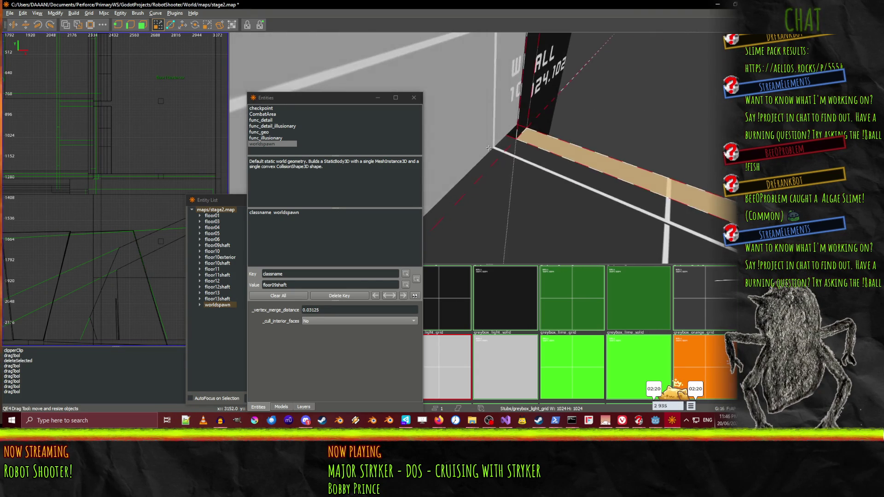
pyautogui.scroll(-10, 489, 148)
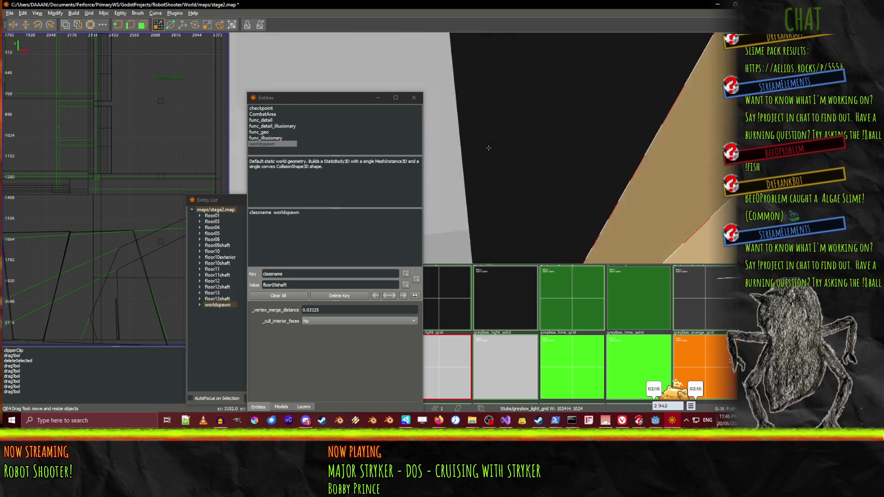
pyautogui.scroll(-10, 489, 148)
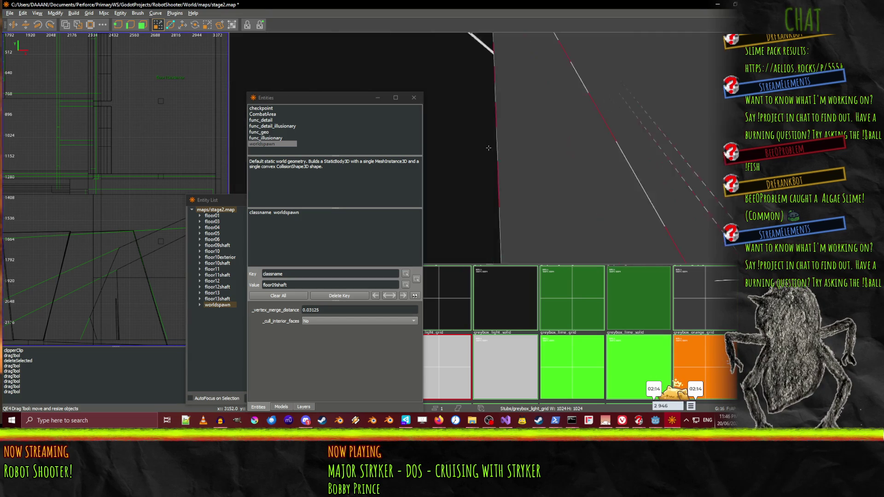
pyautogui.scroll(10, 489, 147)
pyautogui.scroll(-10, 488, 148)
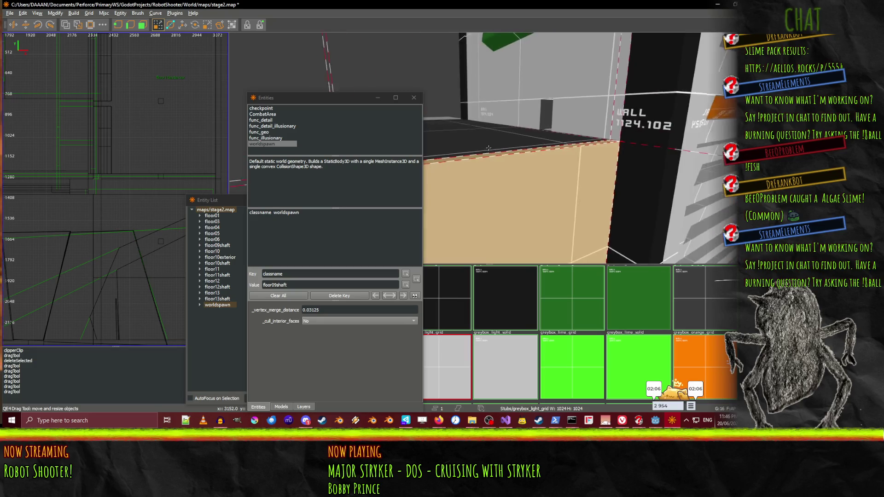
pyautogui.scroll(-3, 489, 148)
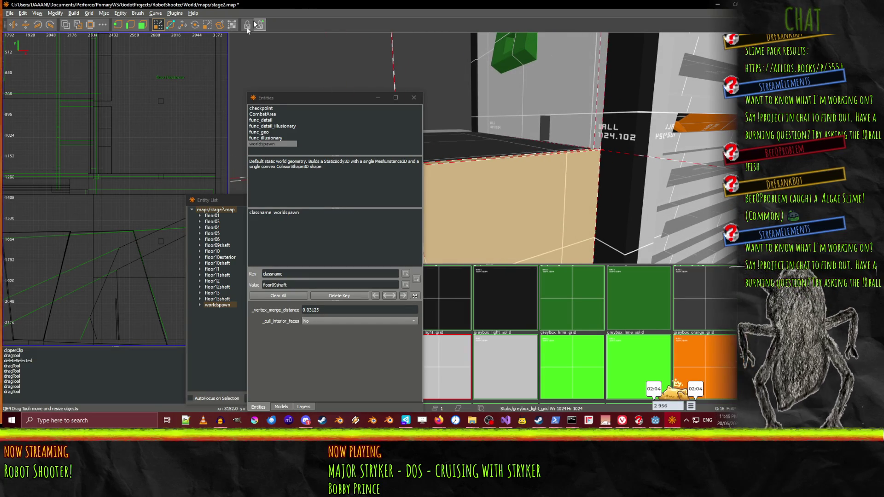
pyautogui.scroll(-3, 112, 143)
pyautogui.scroll(-2, 138, 140)
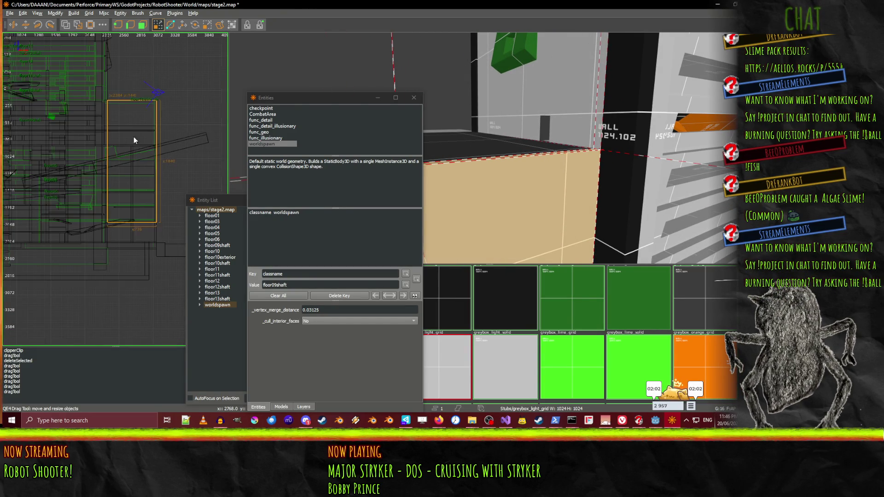
# Clip the wall brush at two points into upper and lower pieces, then select the tan upper piece
pyautogui.press('Up')
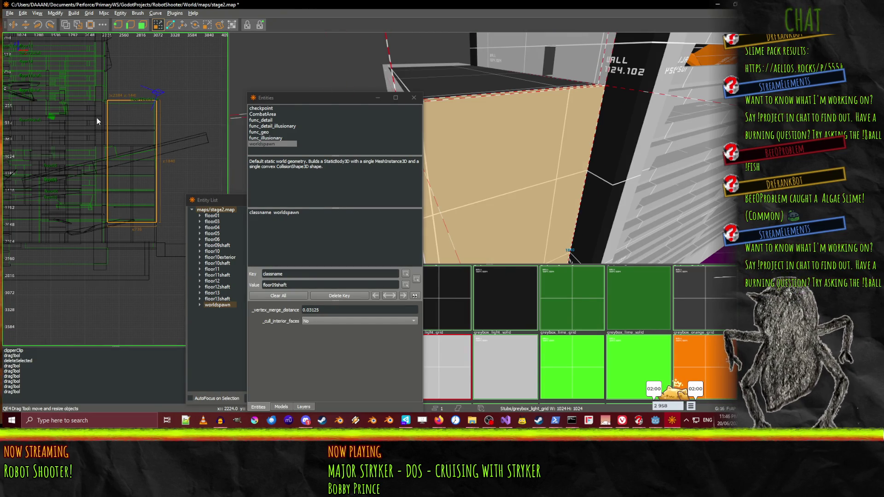
pyautogui.scroll(5, 97, 121)
pyautogui.moveTo(139, 149); pyautogui.dragTo(46, 133)
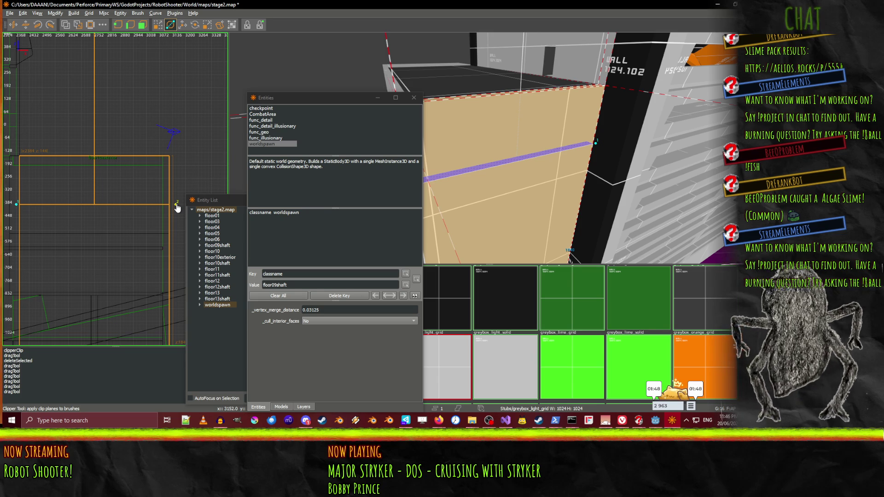
pyautogui.press('Return')
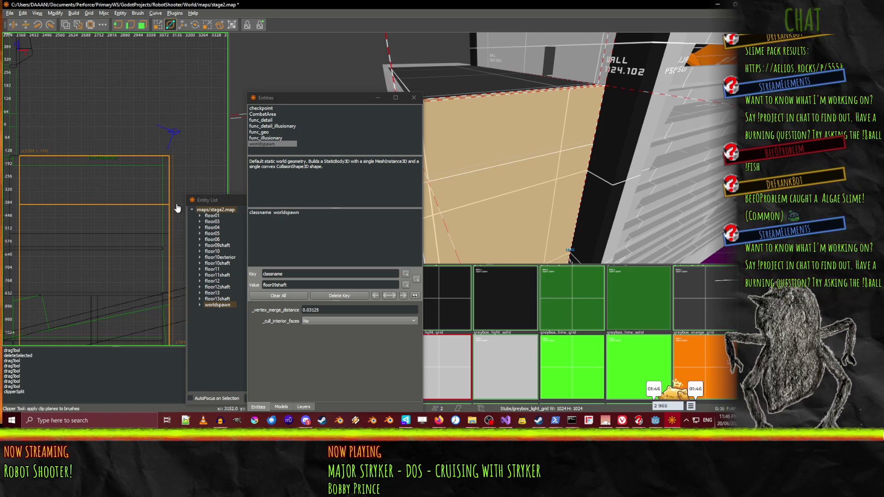
pyautogui.click(491, 126)
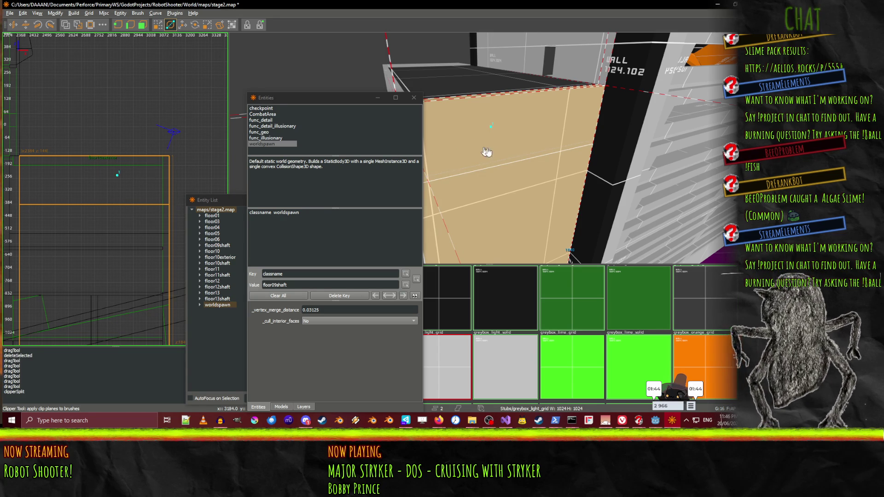
pyautogui.click(487, 146)
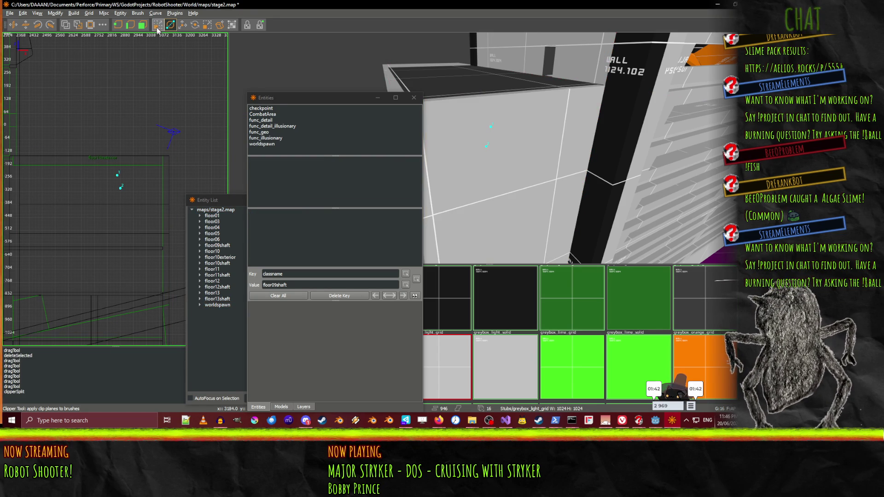
pyautogui.click(559, 157)
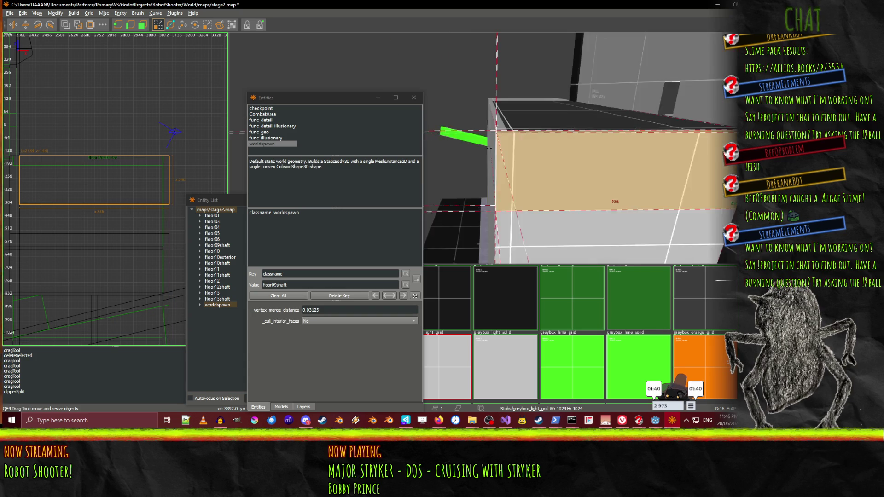
pyautogui.press('d')
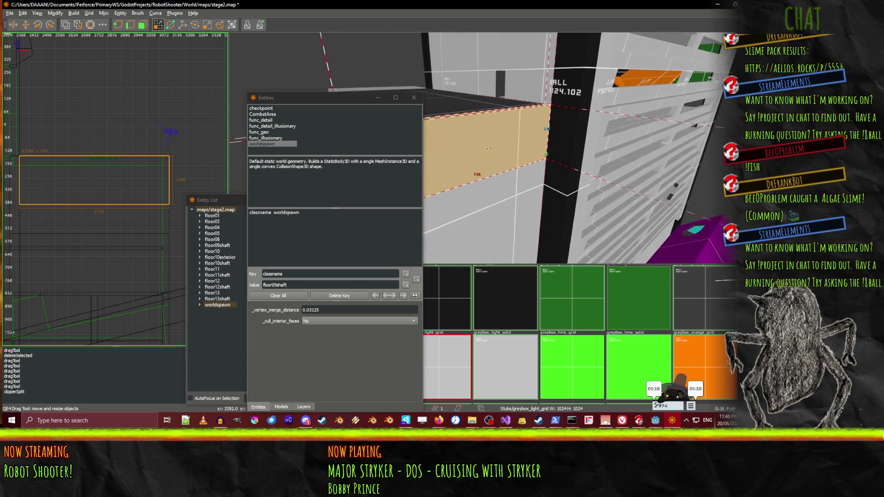
pyautogui.press('a')
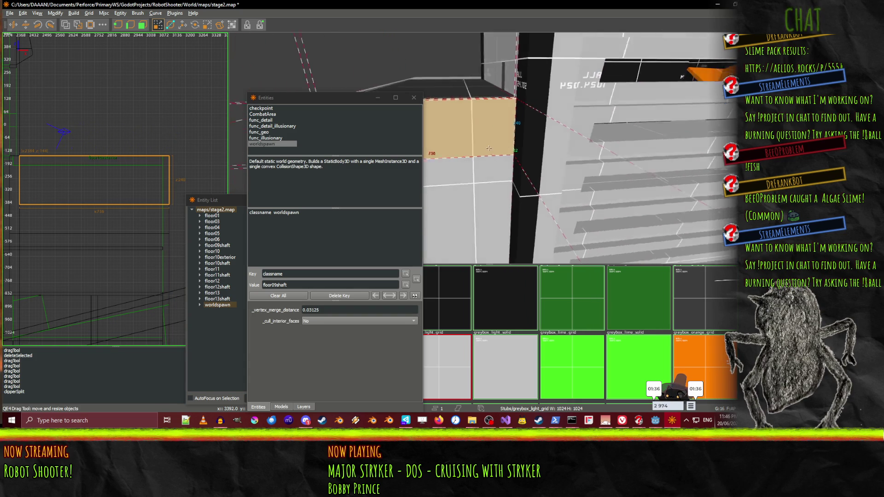
pyautogui.moveTo(489, 148); pyautogui.dragTo(489, 148)
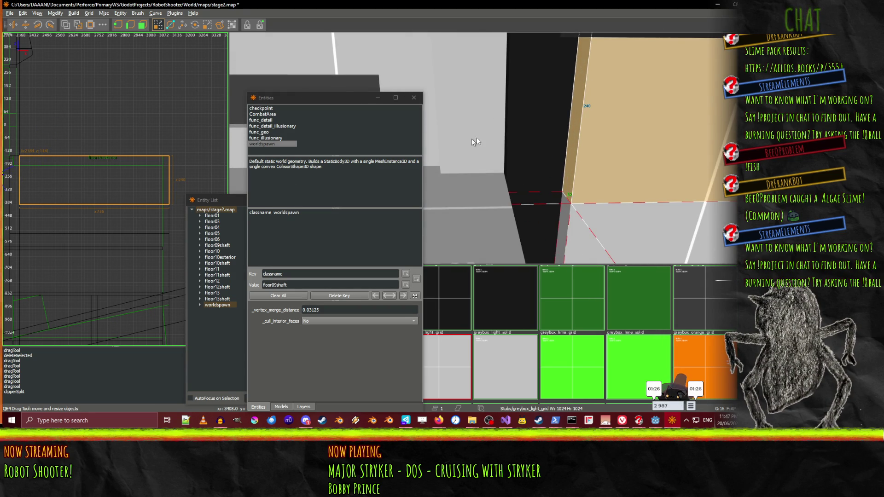
pyautogui.moveTo(496, 142); pyautogui.dragTo(488, 148)
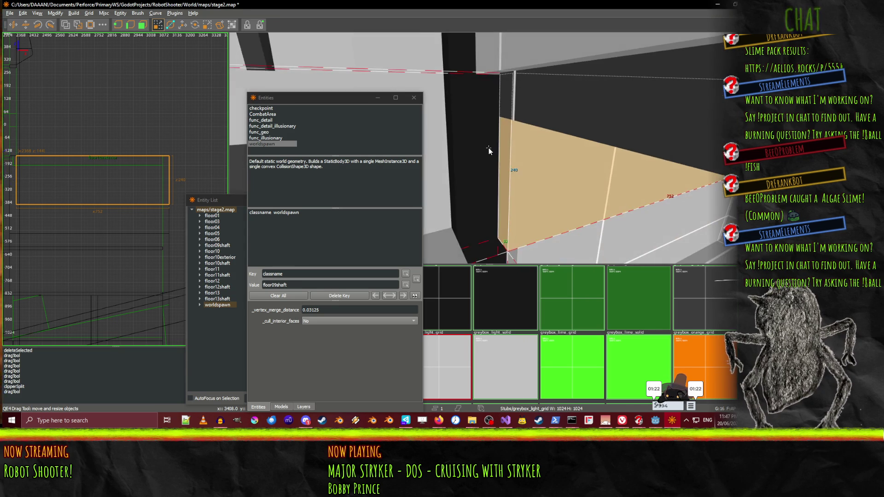
pyautogui.moveTo(436, 175); pyautogui.dragTo(489, 148)
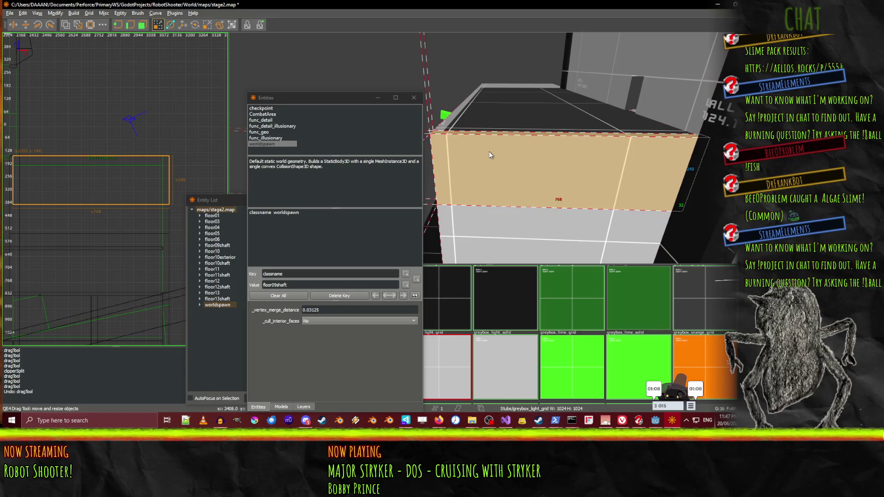
pyautogui.hotkey('ctrl', 'z')
pyautogui.hotkey('ctrl', 'z')
pyautogui.hotkey('ctrl', 'z')
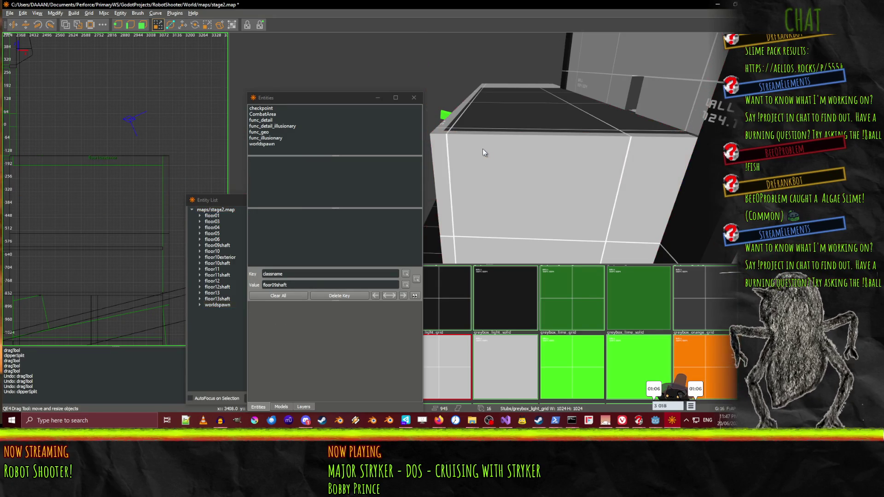
pyautogui.hotkey('ctrl', 'z')
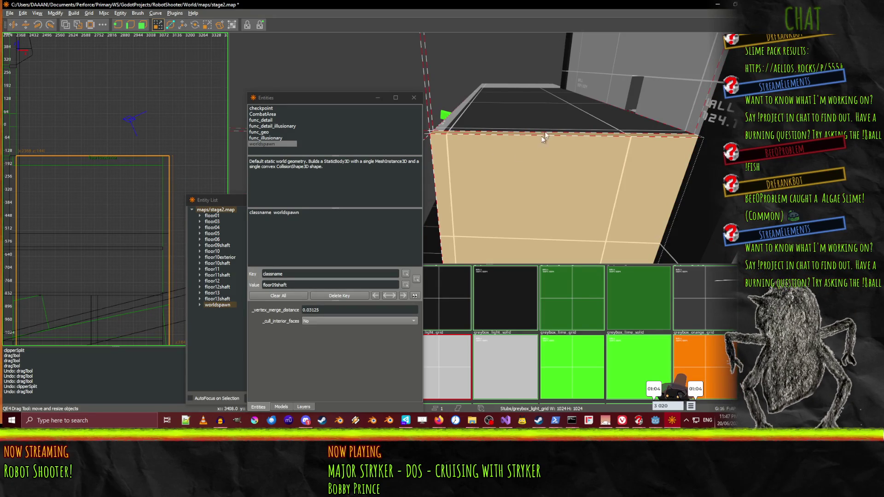
pyautogui.moveTo(529, 66); pyautogui.dragTo(527, 76)
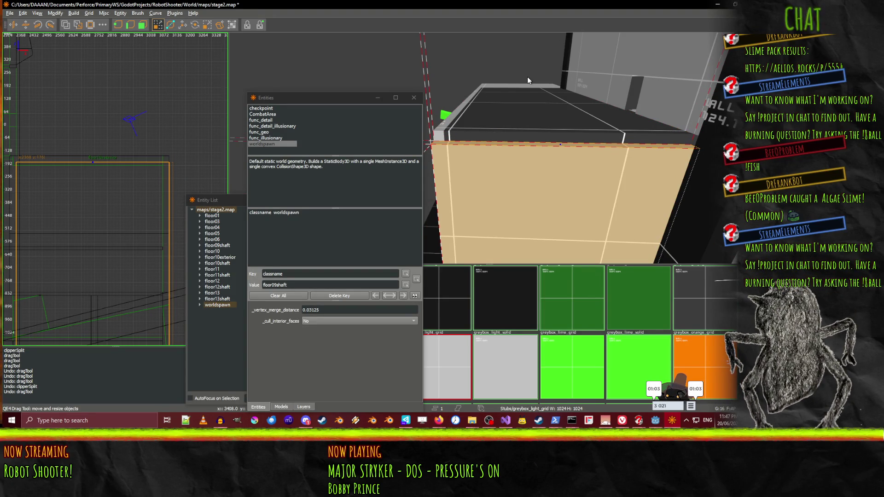
pyautogui.click(521, 122)
pyautogui.rightClick(556, 133)
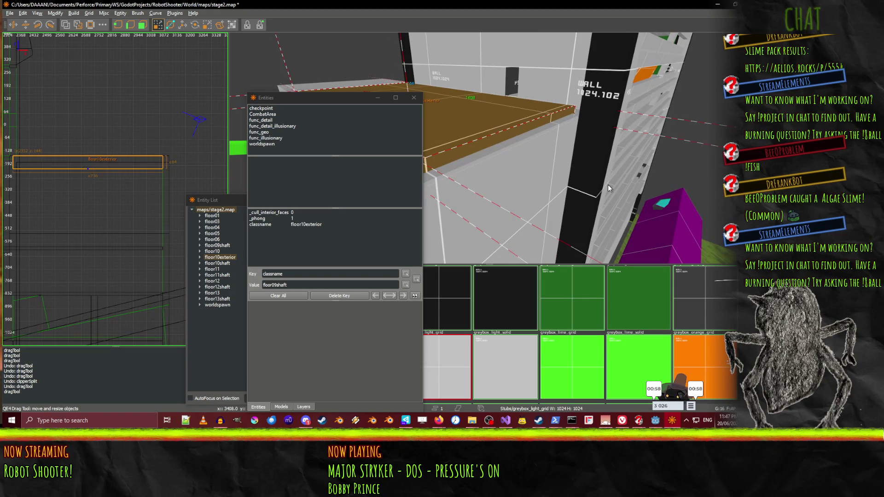
pyautogui.moveTo(607, 183); pyautogui.dragTo(605, 181)
pyautogui.rightClick(604, 120)
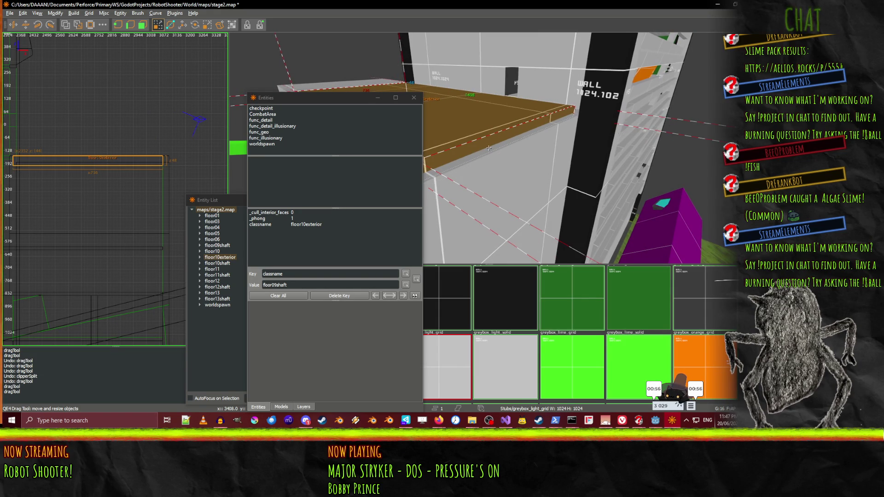
pyautogui.rightClick(573, 164)
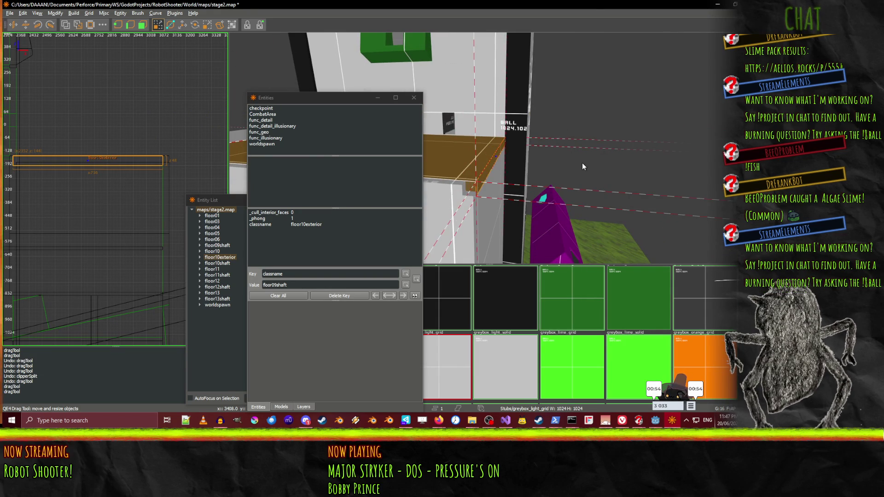
pyautogui.rightClick(582, 162)
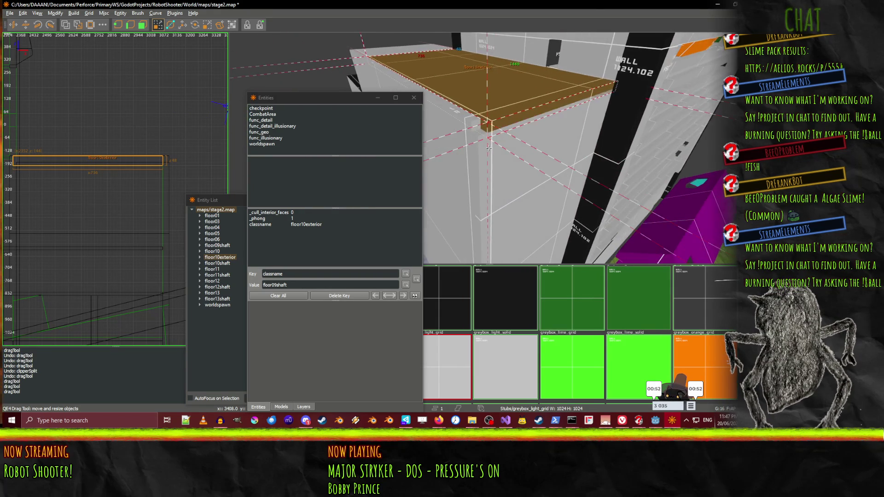
pyautogui.keyDown('shift'); pyautogui.click(489, 148); pyautogui.keyUp('shift')
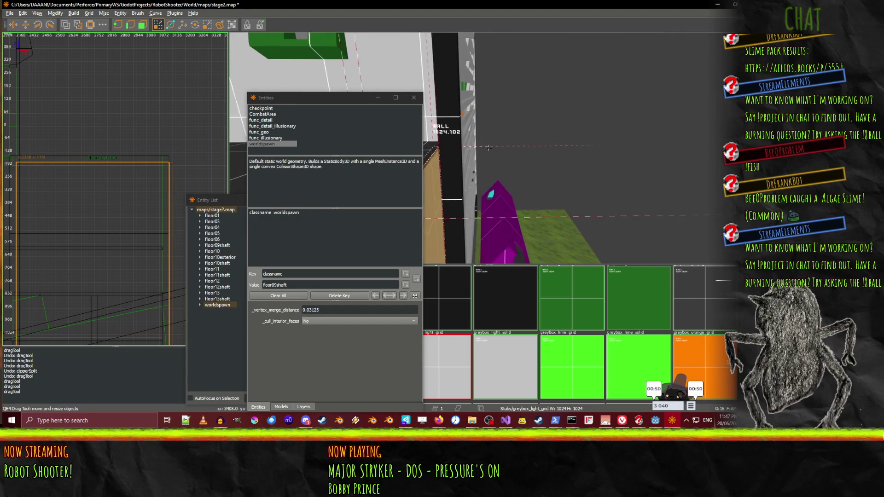
pyautogui.rightClick(489, 148)
pyautogui.moveTo(496, 80); pyautogui.dragTo(494, 80)
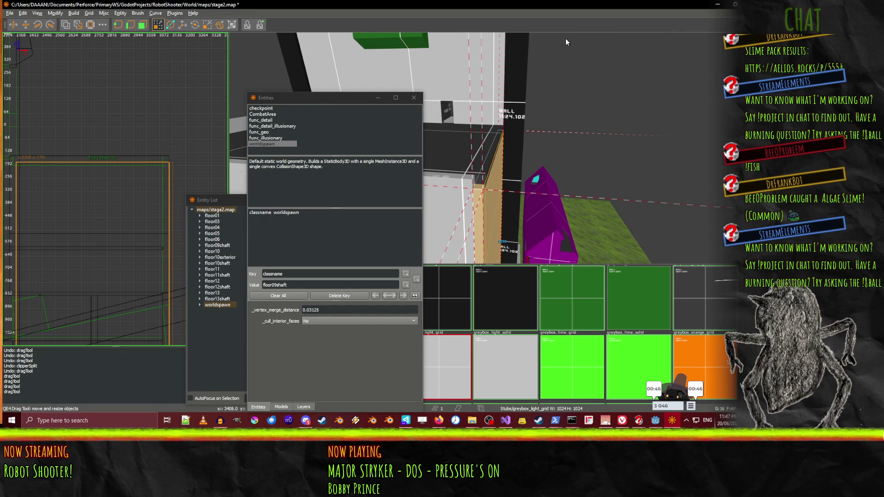
pyautogui.click(467, 179)
pyautogui.click(468, 182)
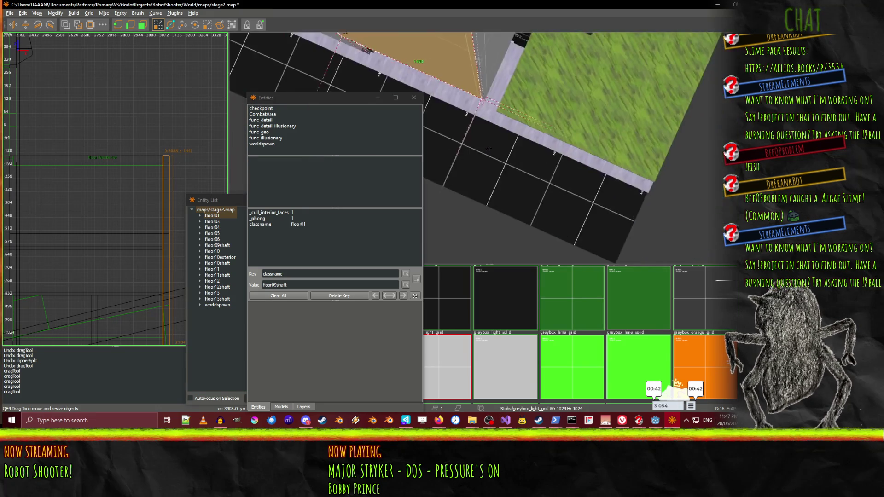
pyautogui.rightClick(518, 87)
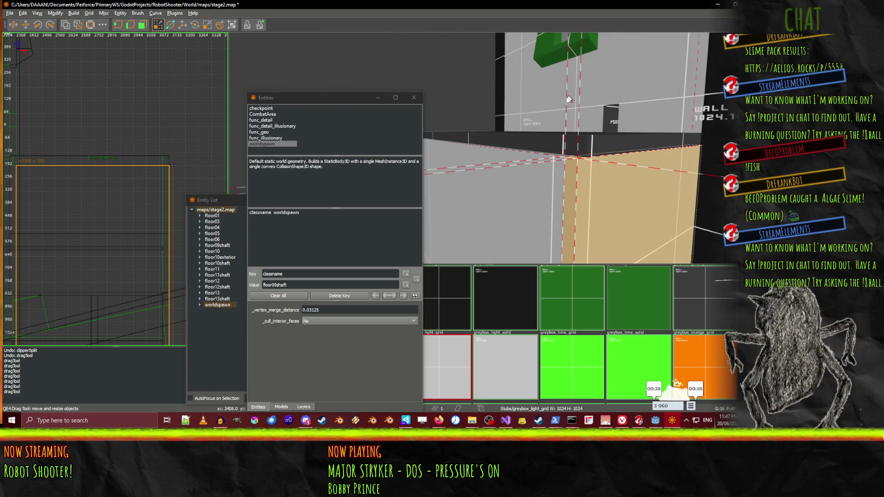
pyautogui.click(541, 137)
pyautogui.press('Up')
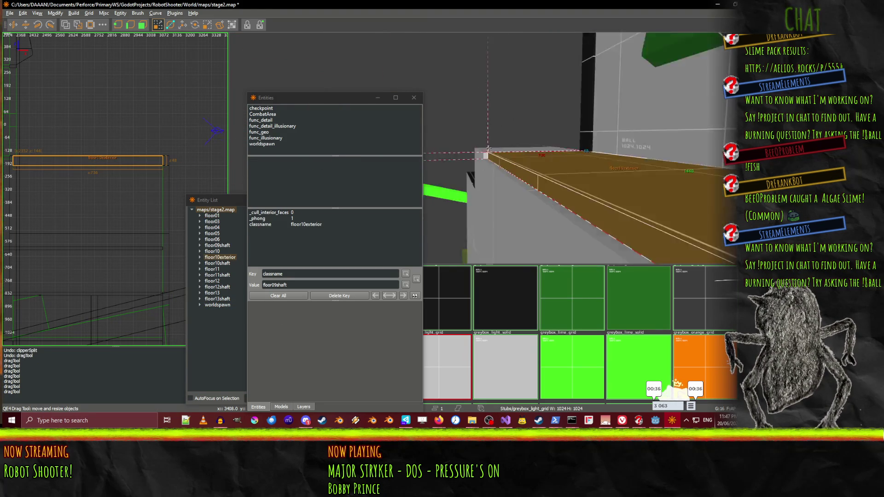
pyautogui.rightClick(488, 87)
pyautogui.moveTo(488, 87); pyautogui.dragTo(478, 87)
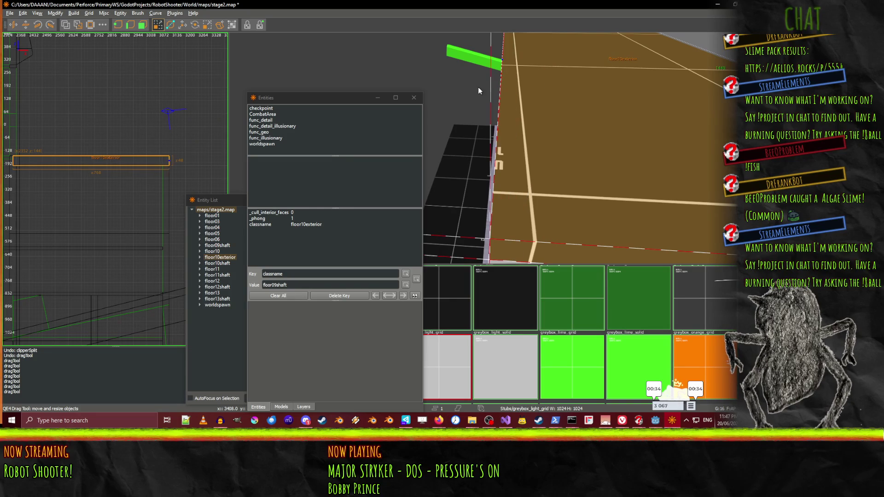
pyautogui.rightClick(478, 87)
pyautogui.press('Up')
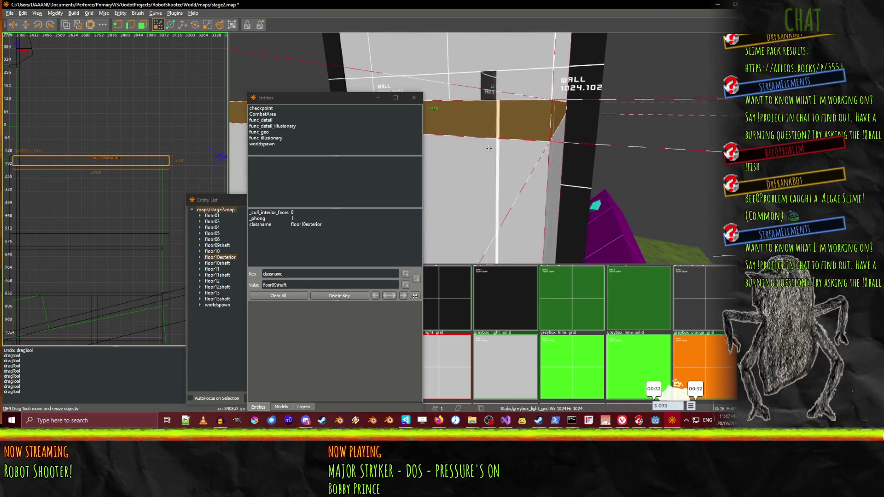
pyautogui.press('Up')
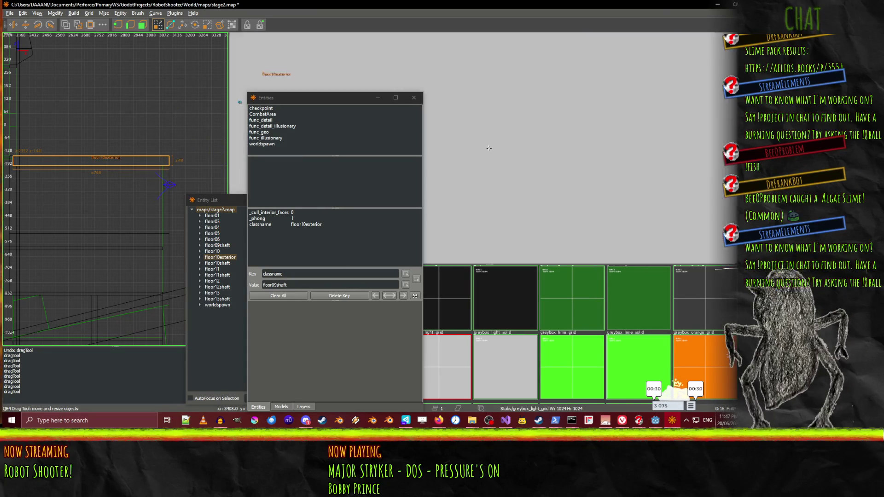
pyautogui.press('Up')
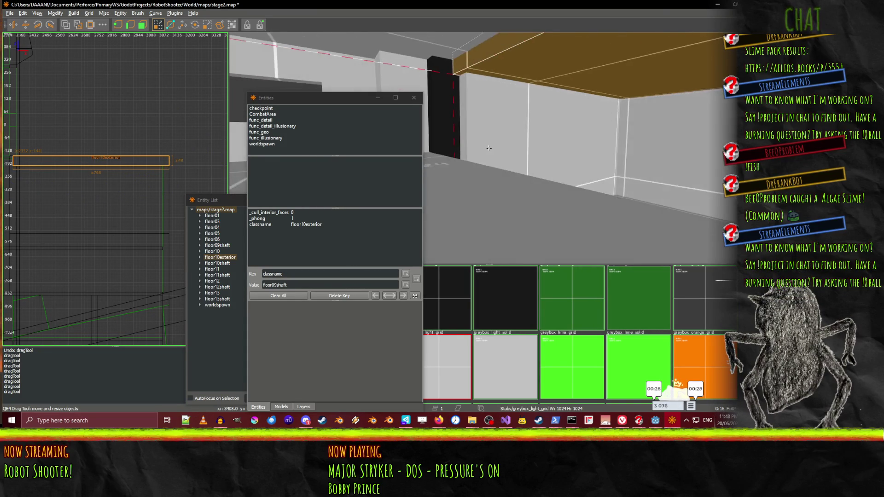
pyautogui.press('Up')
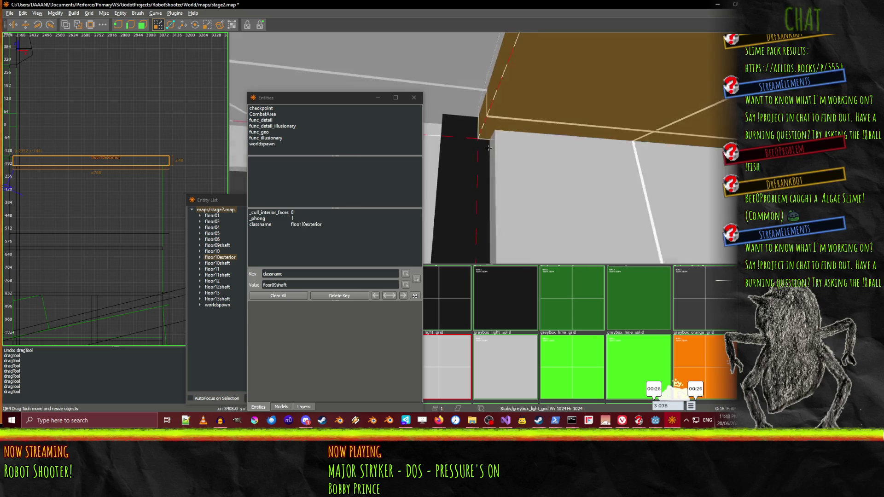
pyautogui.press('Up')
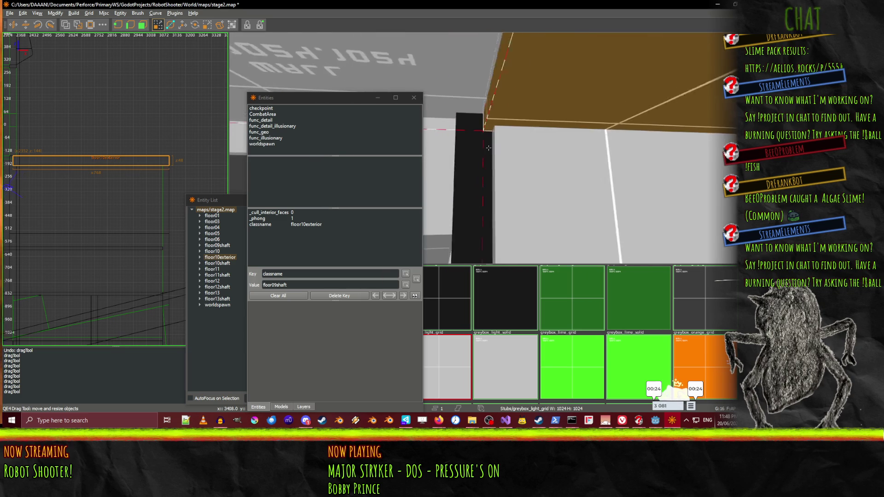
pyautogui.press('Up')
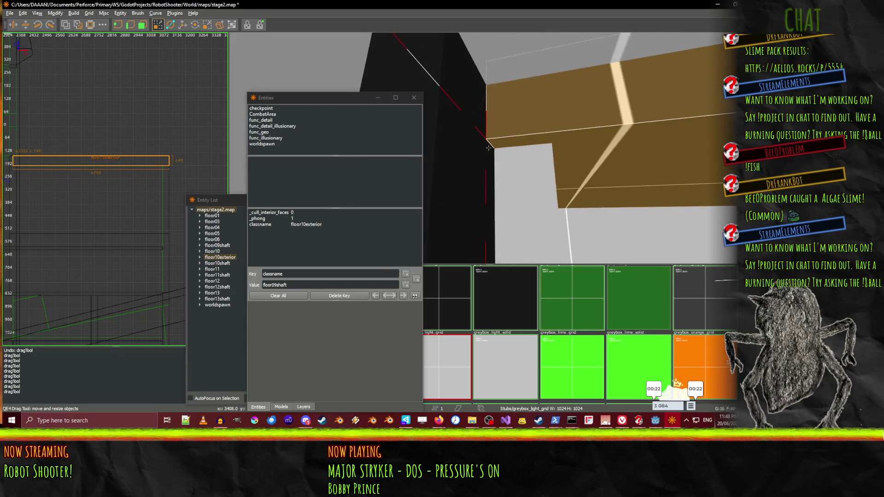
pyautogui.press('Up')
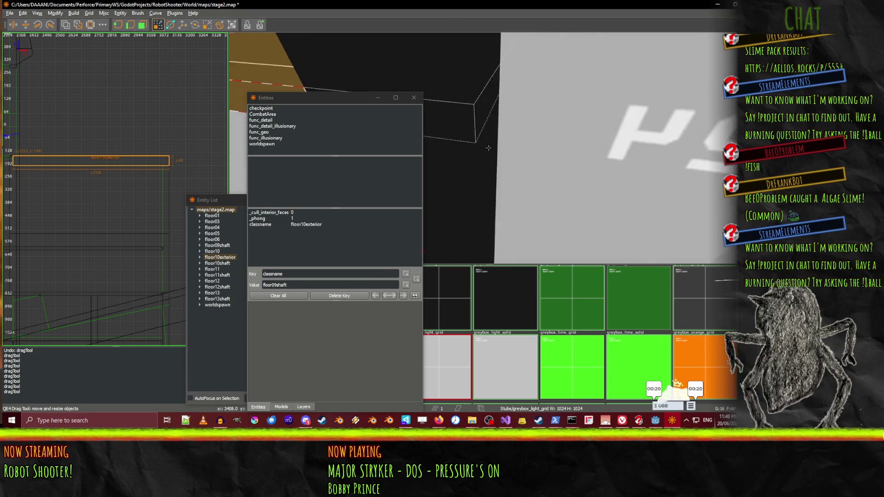
pyautogui.press('Up')
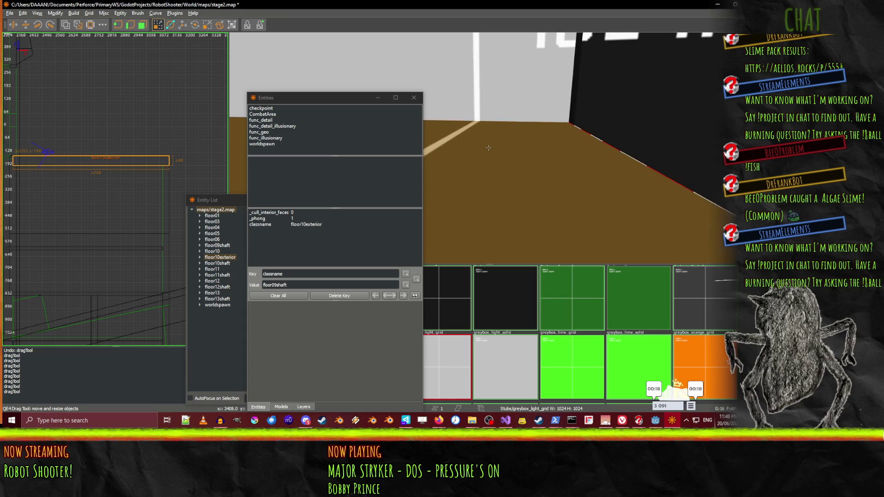
pyautogui.press('Up')
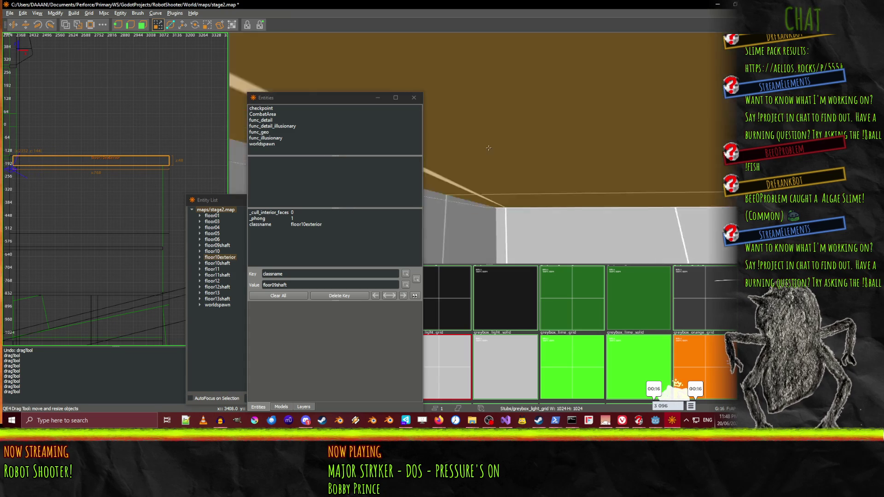
pyautogui.press('Up')
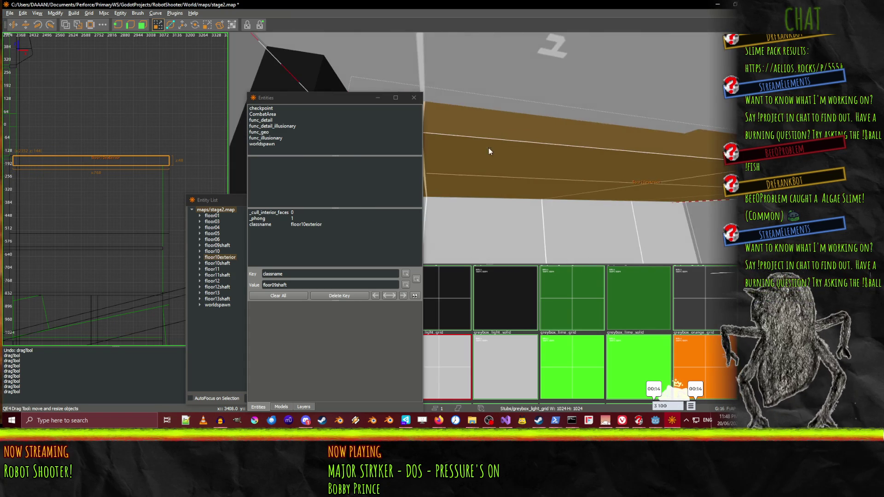
pyautogui.rightClick(489, 148)
pyautogui.keyDown('shift'); pyautogui.click(496, 101); pyautogui.keyUp('shift')
pyautogui.rightClick(495, 101)
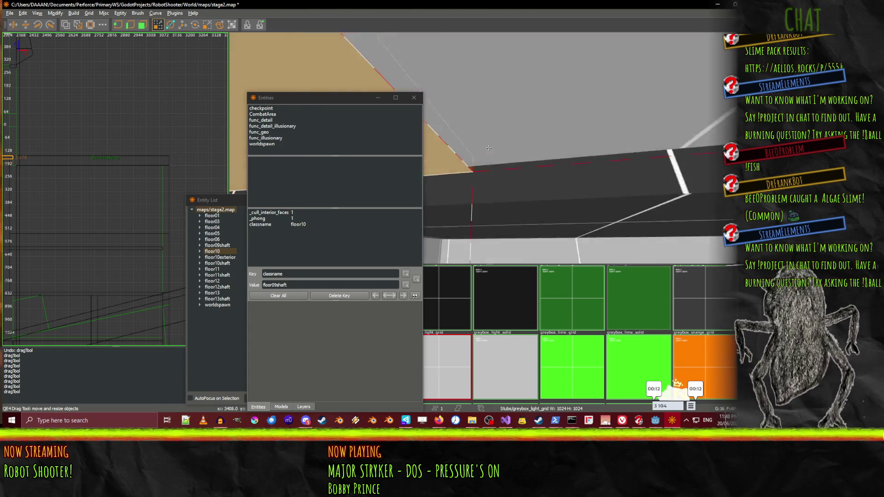
# Look around the tan slab and walls, then undo and redo the last slab resize
pyautogui.press('Up')
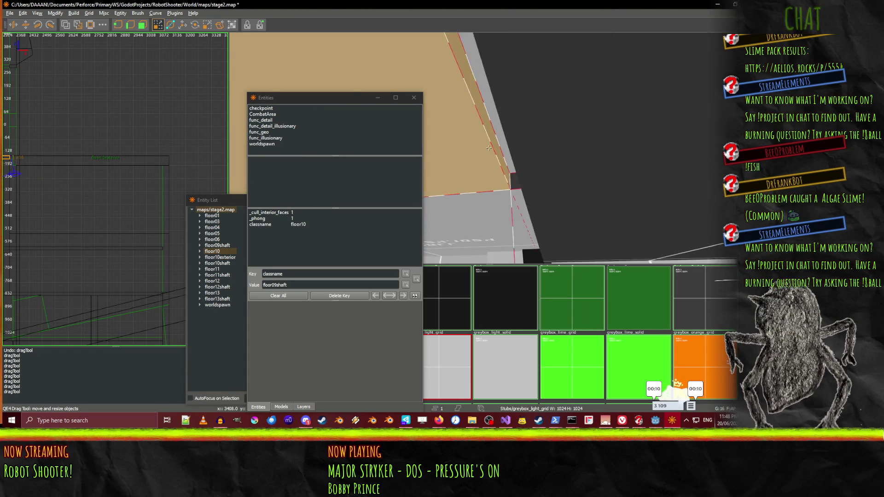
pyautogui.press('Up')
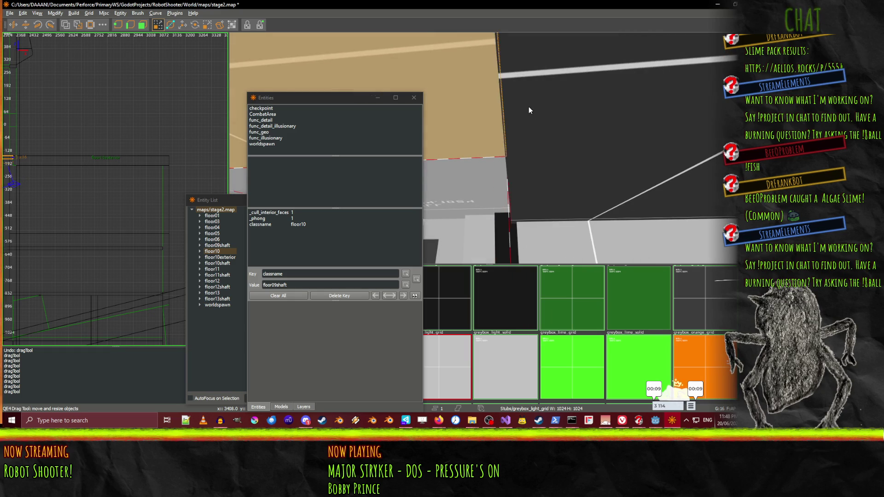
pyautogui.press('Up')
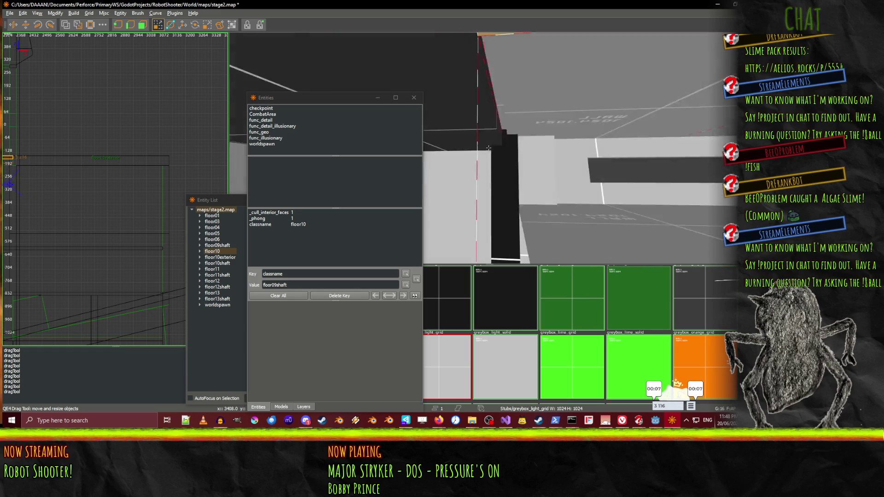
pyautogui.rightClick(489, 148)
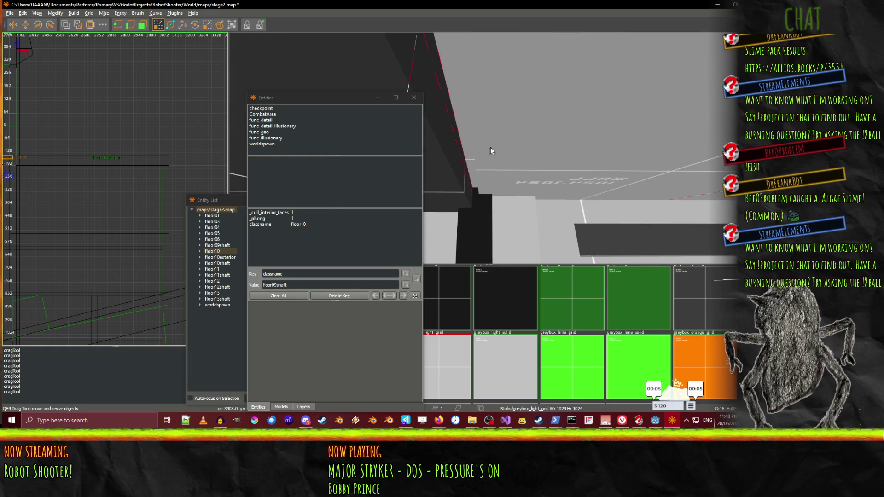
pyautogui.rightClick(438, 157)
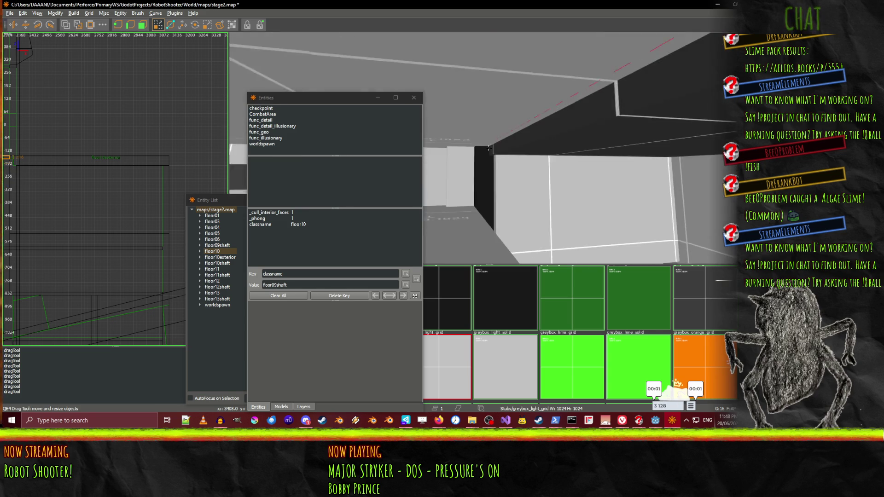
pyautogui.rightClick(522, 156)
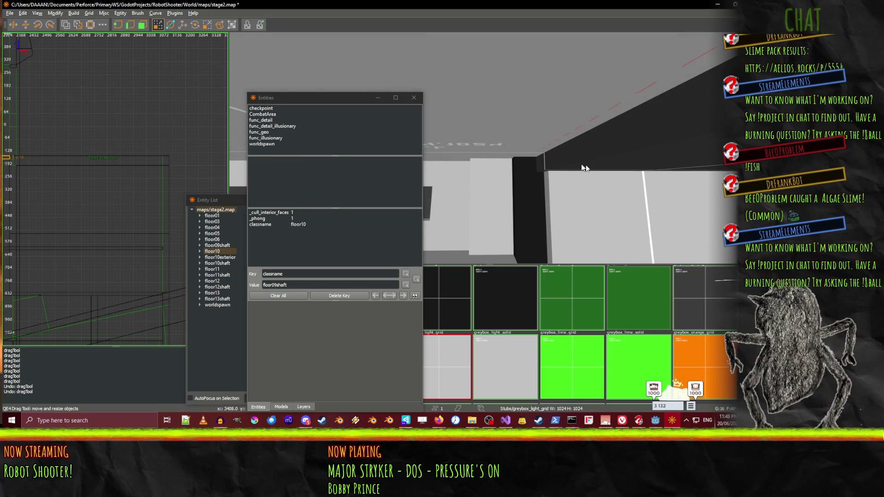
pyautogui.rightClick(520, 156)
pyautogui.hotkey('ctrl', 'z')
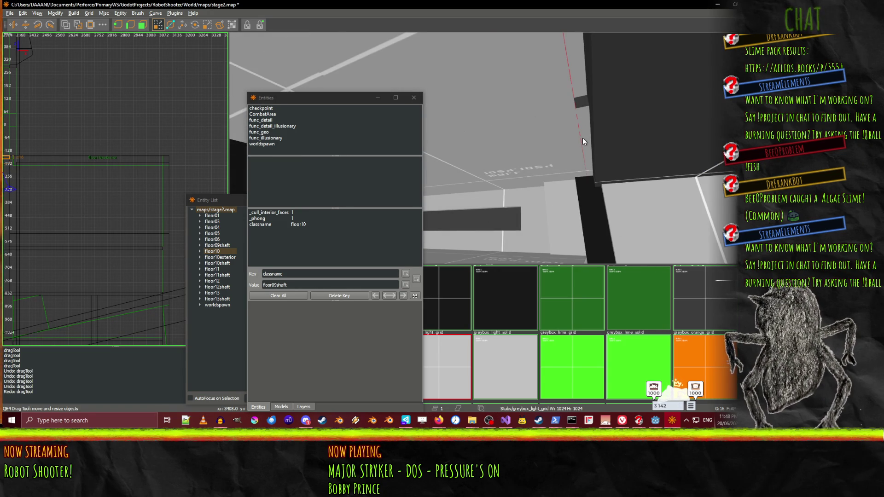
pyautogui.hotkey('ctrl', 'shift', 'z')
pyautogui.hotkey('ctrl', 'shift', 'z')
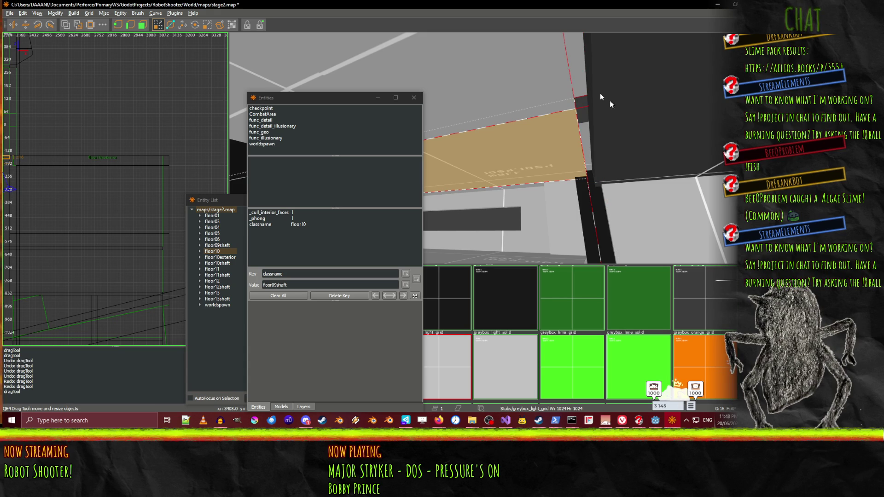
# Select the floor10exterior slab and raise its top slightly toward the ceiling
pyautogui.click(656, 71)
pyautogui.click(580, 64)
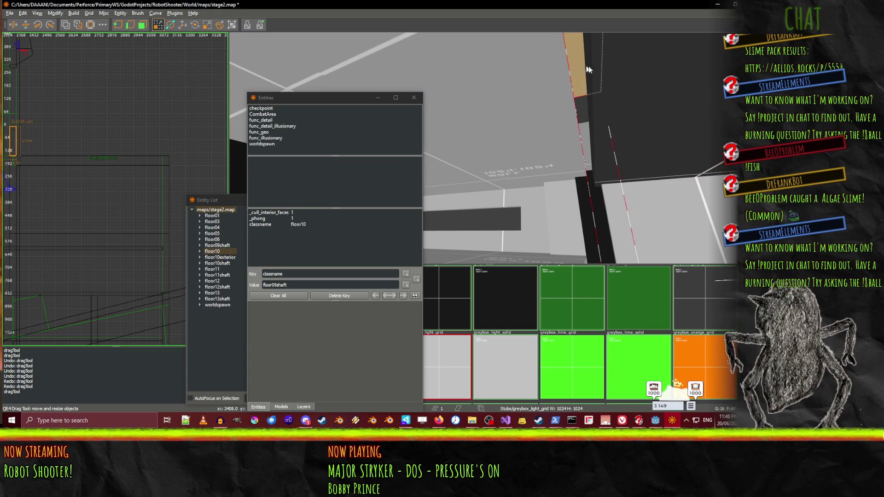
pyautogui.press('Up')
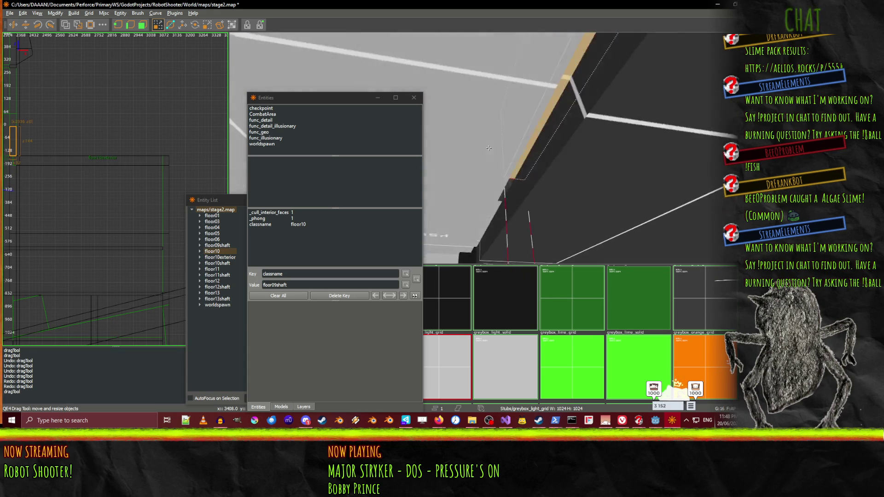
pyautogui.click(547, 176)
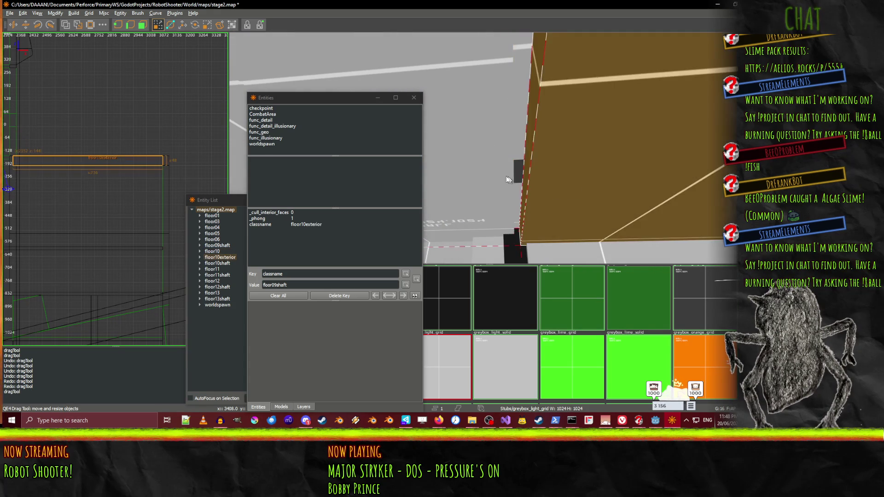
pyautogui.rightClick(480, 176)
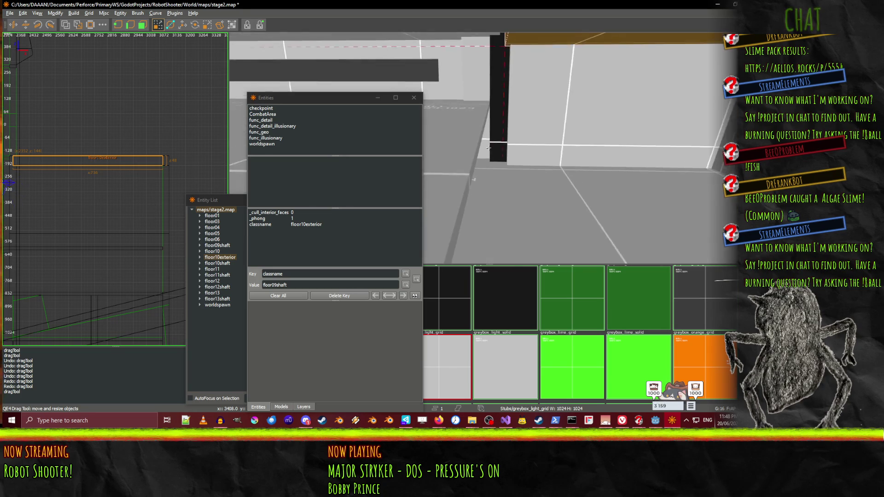
pyautogui.rightClick(489, 148)
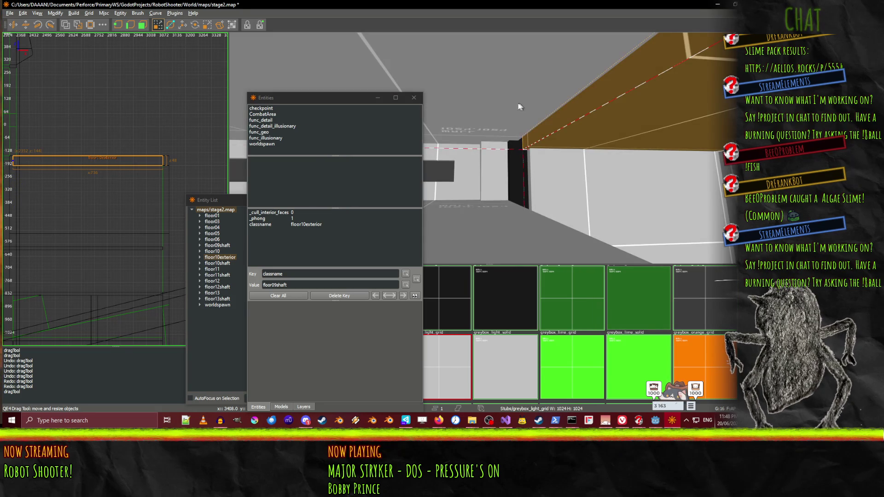
pyautogui.rightClick(535, 122)
pyautogui.press('Escape')
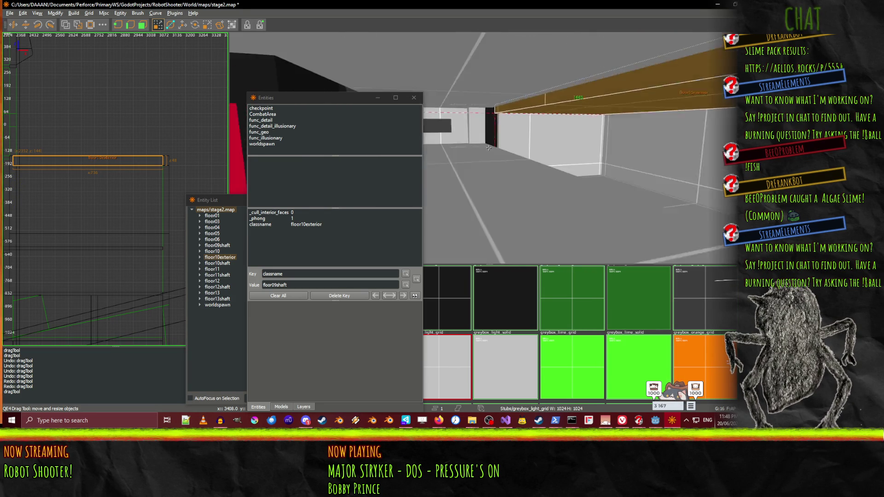
pyautogui.rightClick(489, 148)
pyautogui.click(542, 159)
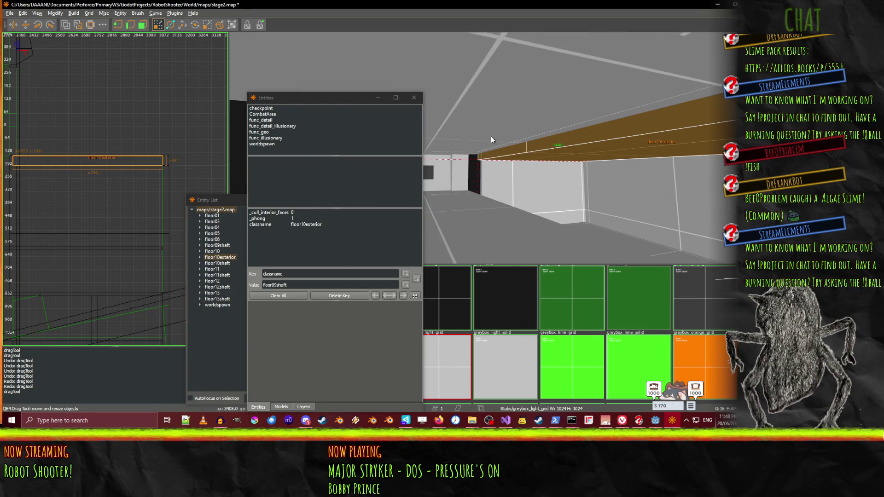
pyautogui.moveTo(471, 136); pyautogui.dragTo(471, 131)
pyautogui.rightClick(471, 132)
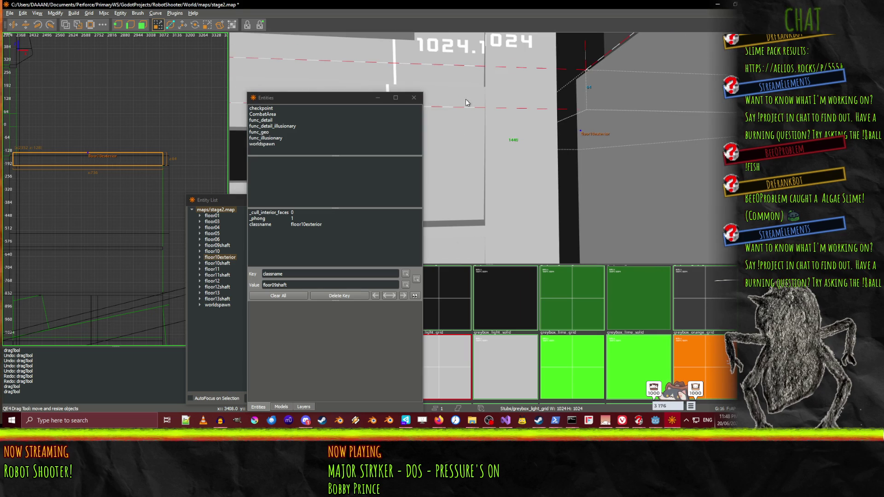
pyautogui.rightClick(489, 148)
# Extend floor10exterior's left edge slightly, from x736 to x752
pyautogui.press('a')
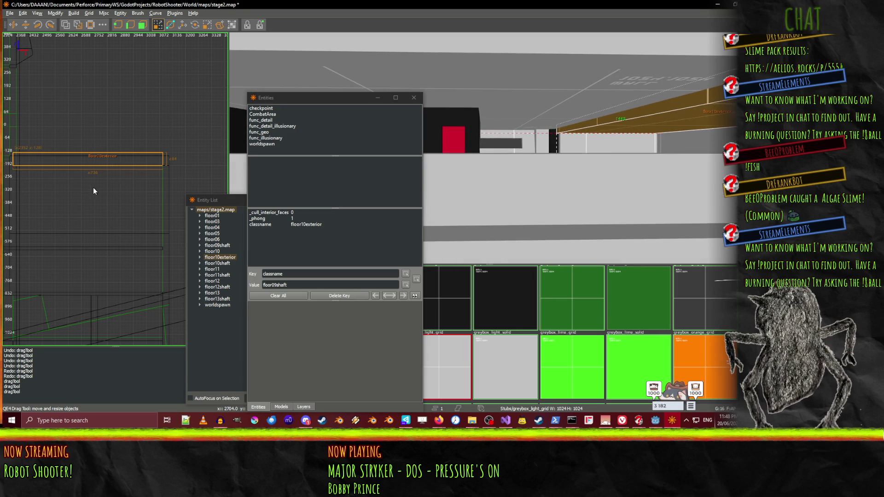
pyautogui.scroll(-3, 134, 164)
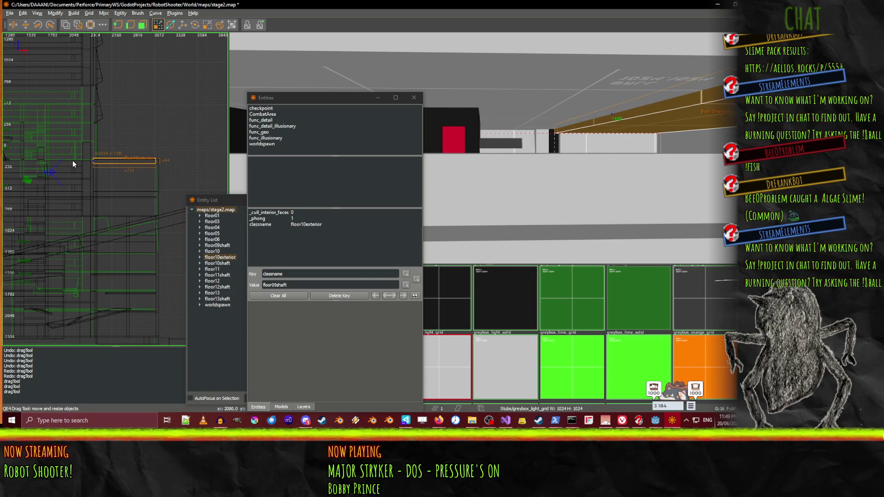
pyautogui.scroll(10, 551, 140)
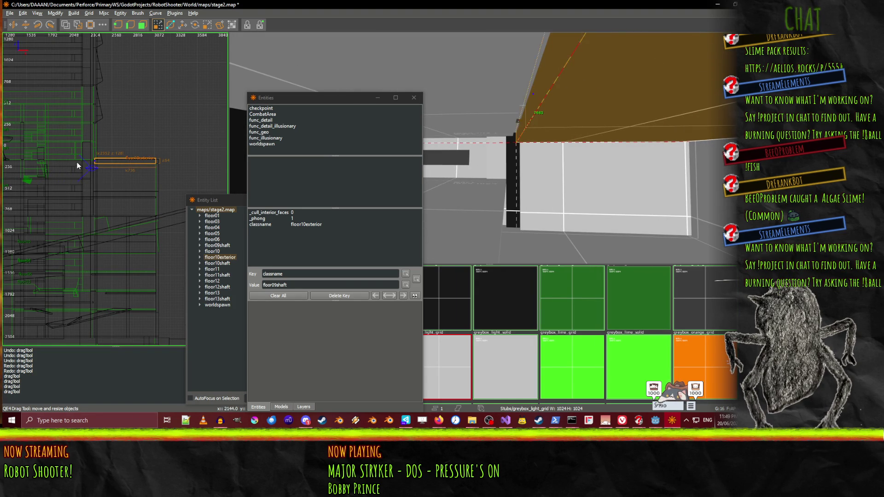
pyautogui.moveTo(78, 166); pyautogui.dragTo(73, 161)
# Thin floor10exterior from 64 to 32 units thick
pyautogui.press('Left')
pyautogui.moveTo(489, 148)
pyautogui.mouseDown()
pyautogui.moveTo(486, 159)
pyautogui.moveTo(489, 148)
pyautogui.mouseUp()
pyautogui.press('w')
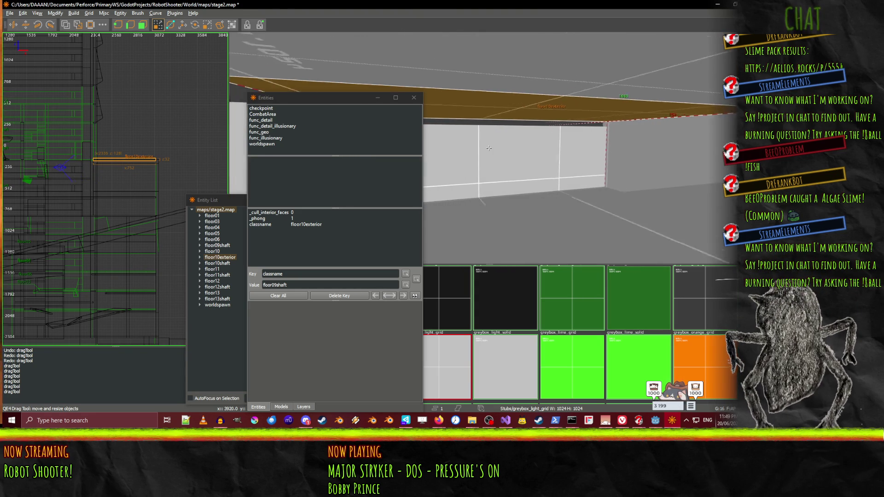
pyautogui.press('w')
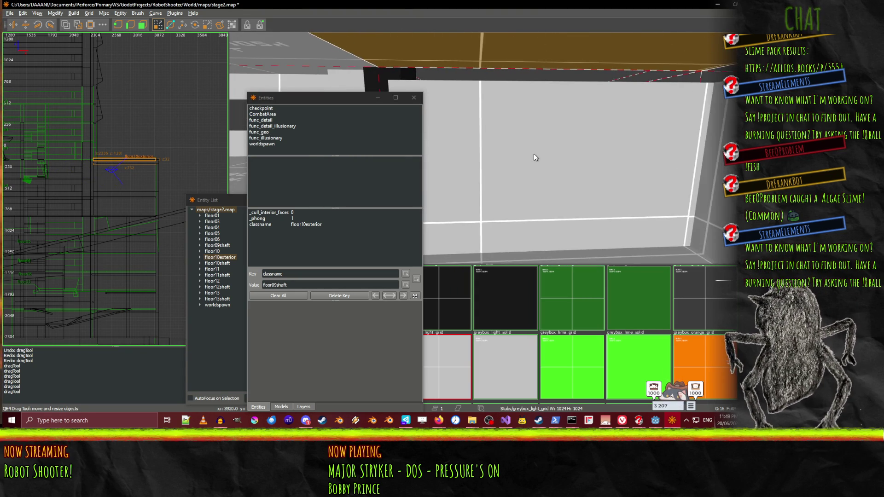
pyautogui.keyDown('shift'); pyautogui.click(535, 153); pyautogui.keyUp('shift')
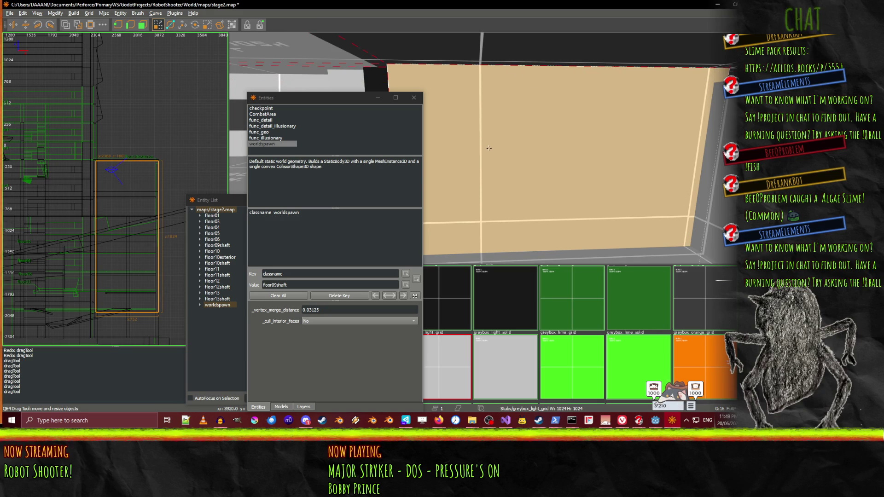
# Look around the tan wall ledge past the pillar and save stage2.map
pyautogui.moveTo(532, 91); pyautogui.dragTo(489, 148)
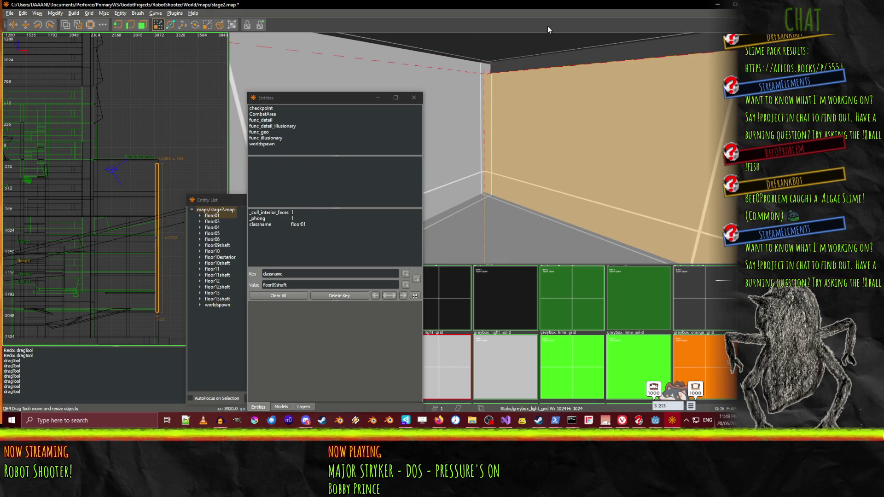
pyautogui.rightClick(548, 30)
pyautogui.rightClick(489, 148)
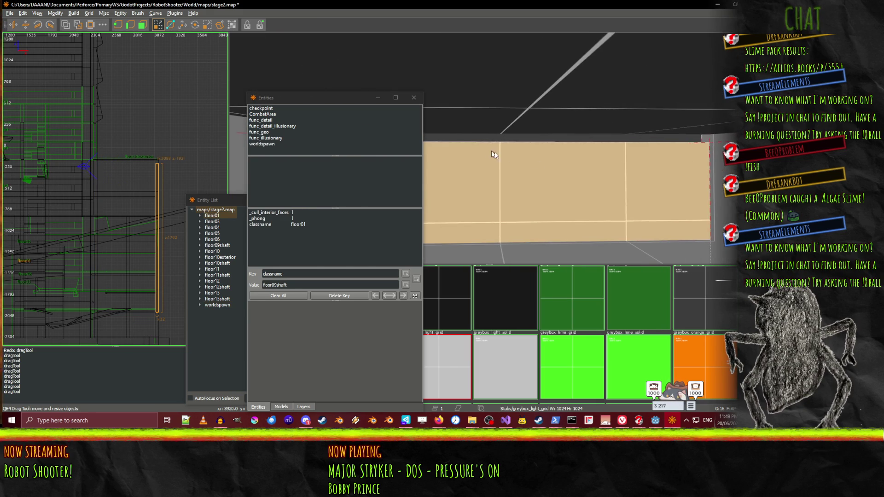
pyautogui.rightClick(547, 109)
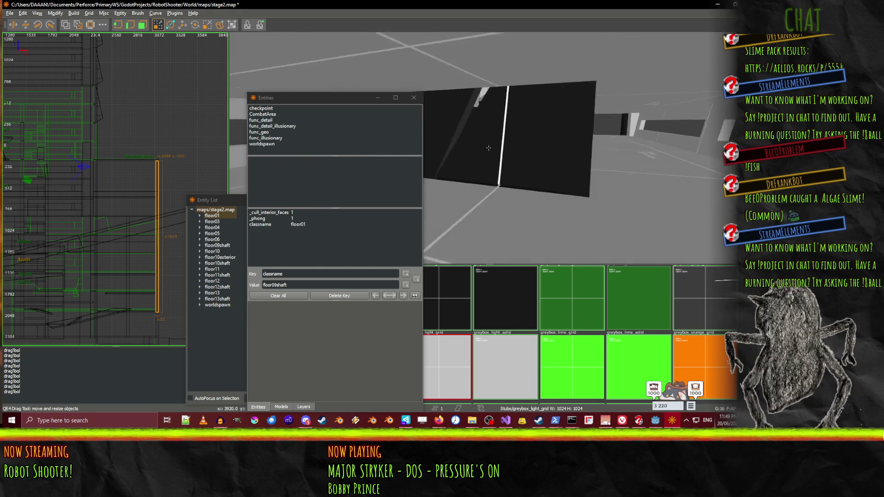
pyautogui.rightClick(489, 148)
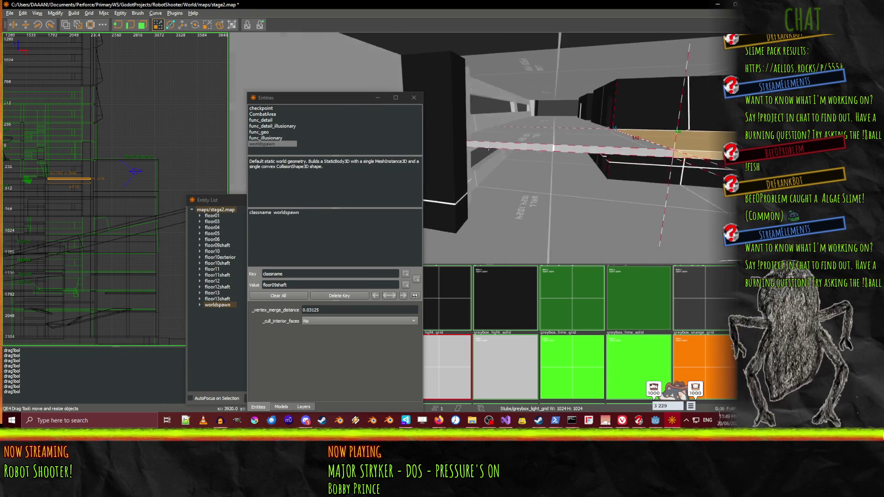
pyautogui.rightClick(489, 148)
pyautogui.rightClick(468, 151)
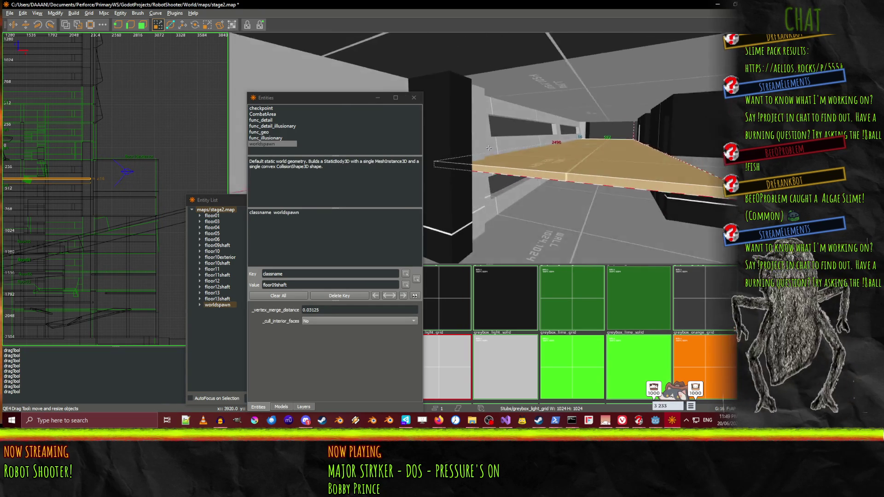
pyautogui.press('w')
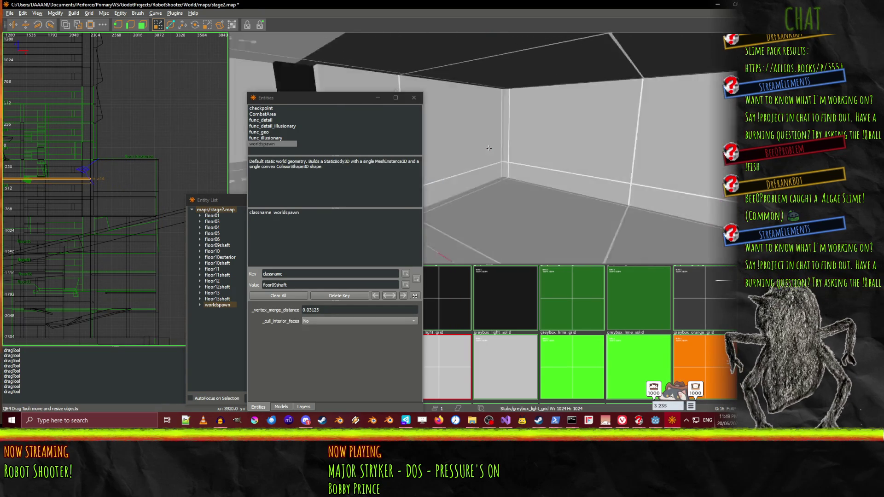
pyautogui.press('w')
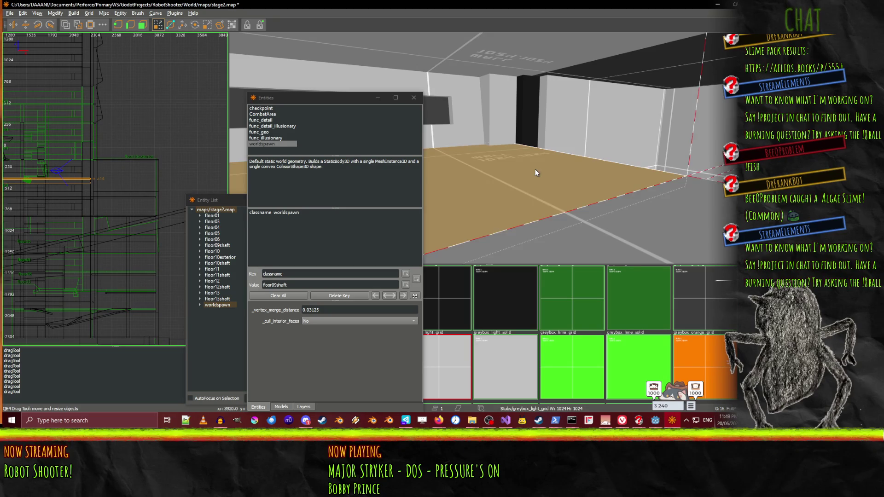
pyautogui.press('w')
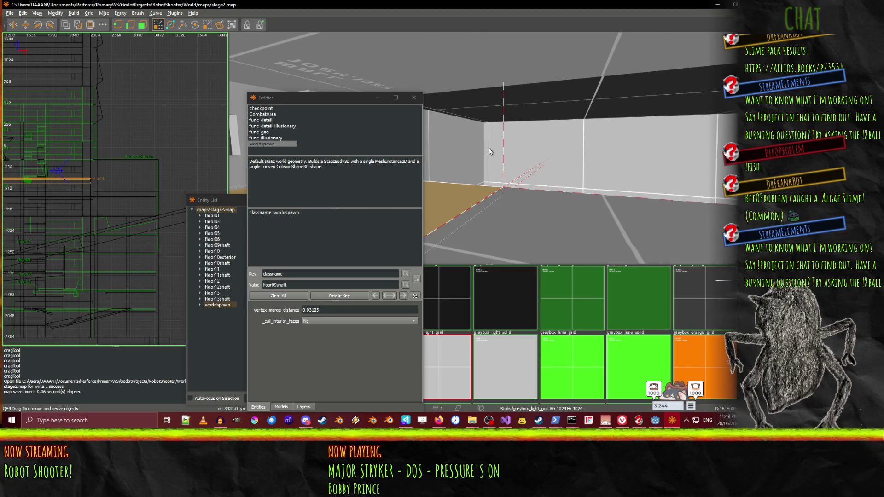
# Fly through the shaft toward the shelves wall and black pillar to check the slabs
pyautogui.rightClick(488, 148)
pyautogui.press('w')
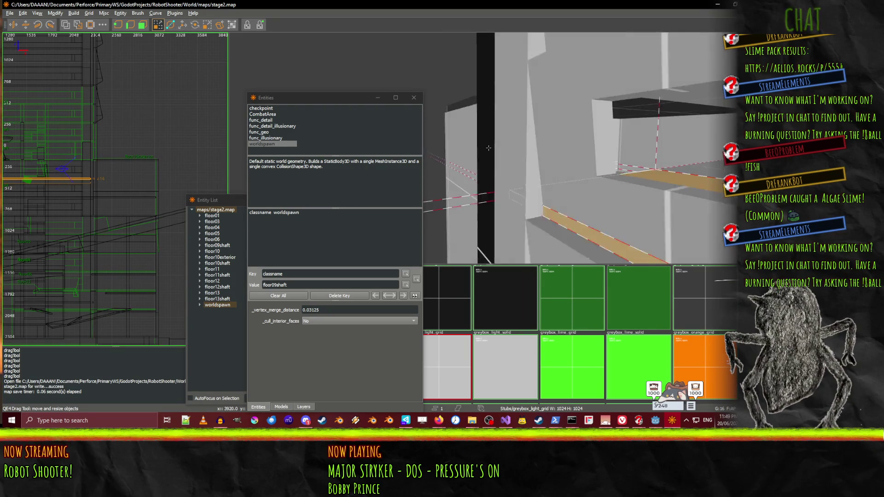
pyautogui.press('w')
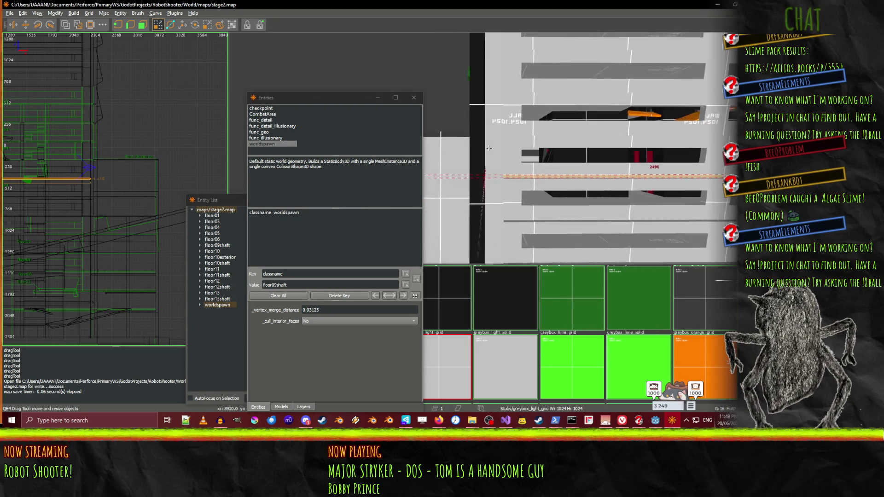
pyautogui.press('w')
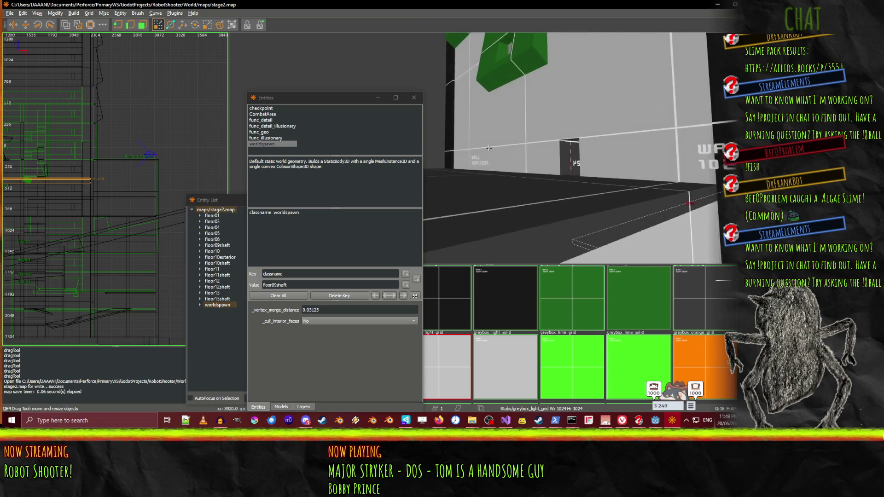
pyautogui.press('w')
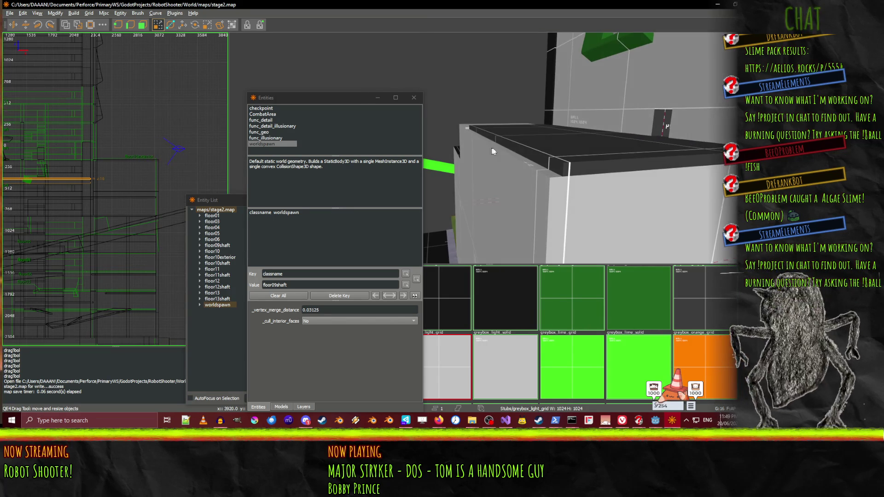
# Set floor01's top to 1808, then select floor10exterior and fly over to inspect it
pyautogui.click(488, 147)
pyautogui.moveTo(513, 143); pyautogui.dragTo(502, 117)
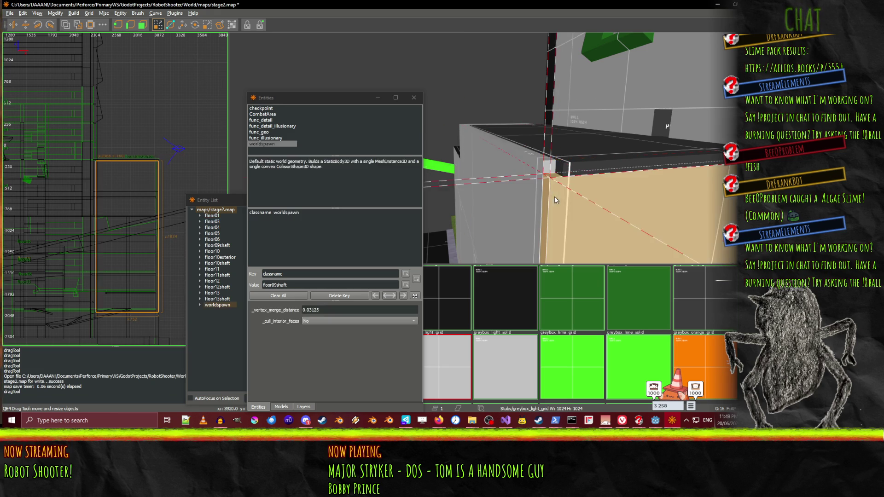
pyautogui.moveTo(535, 159); pyautogui.dragTo(518, 98)
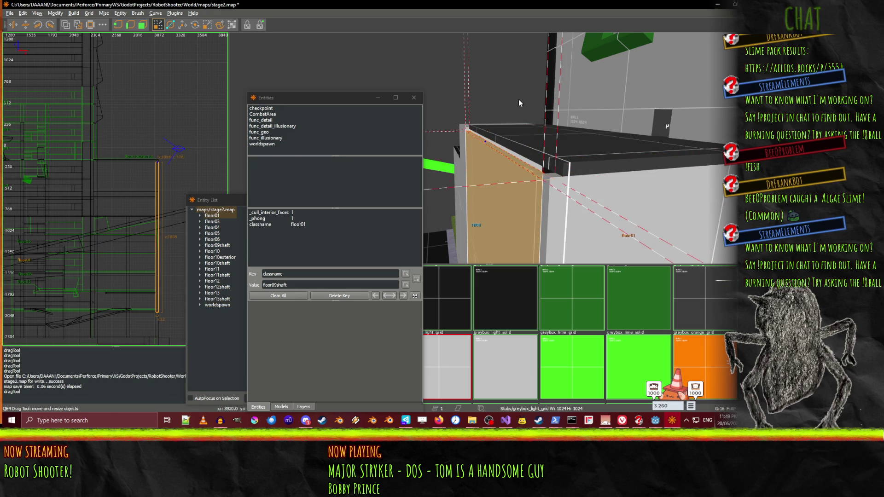
pyautogui.keyDown('shift'); pyautogui.click(506, 136); pyautogui.keyUp('shift')
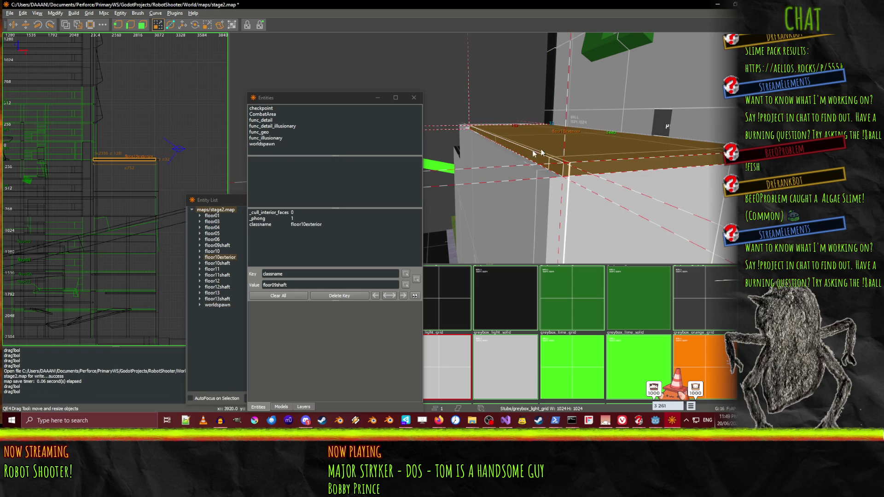
pyautogui.rightClick(482, 155)
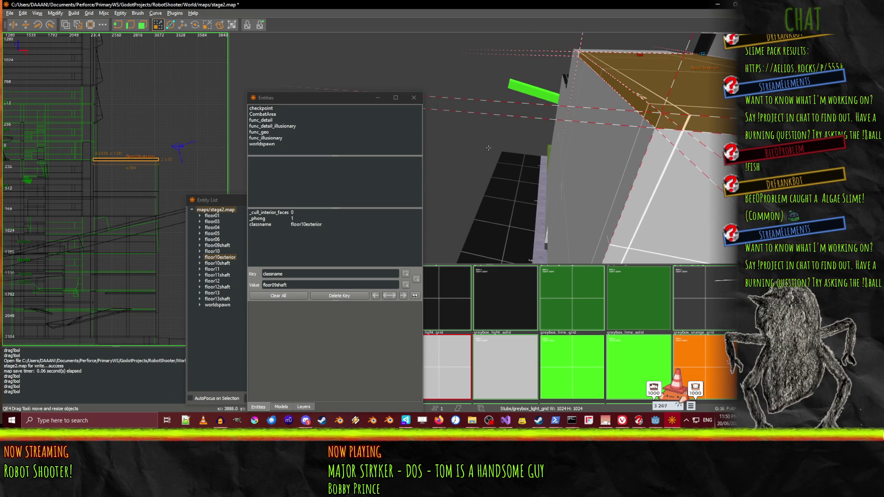
pyautogui.press('w')
pyautogui.press('w')
pyautogui.press('w')
pyautogui.press('w')
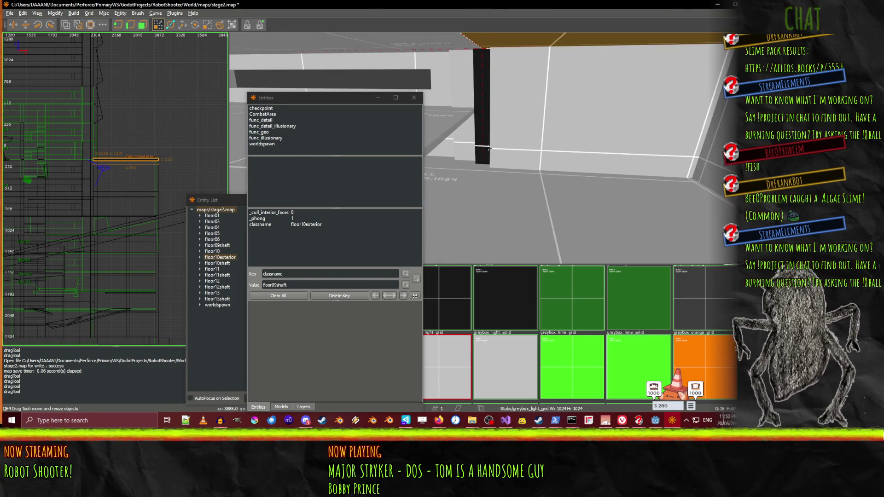
# Select the first floor brush and fly around the wall and pillar, undoing a stray change
pyautogui.click(517, 217)
pyautogui.press('w')
pyautogui.press('w')
pyautogui.press('w')
pyautogui.press('w')
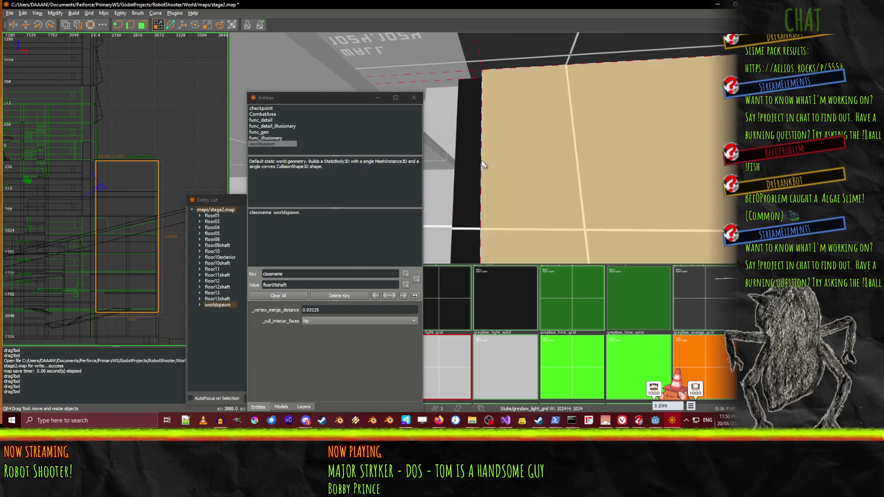
pyautogui.rightClick(489, 171)
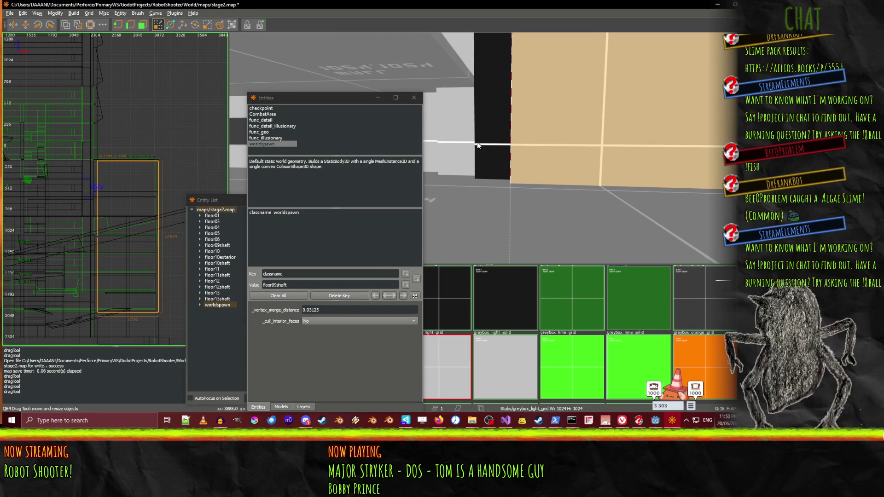
pyautogui.press('s')
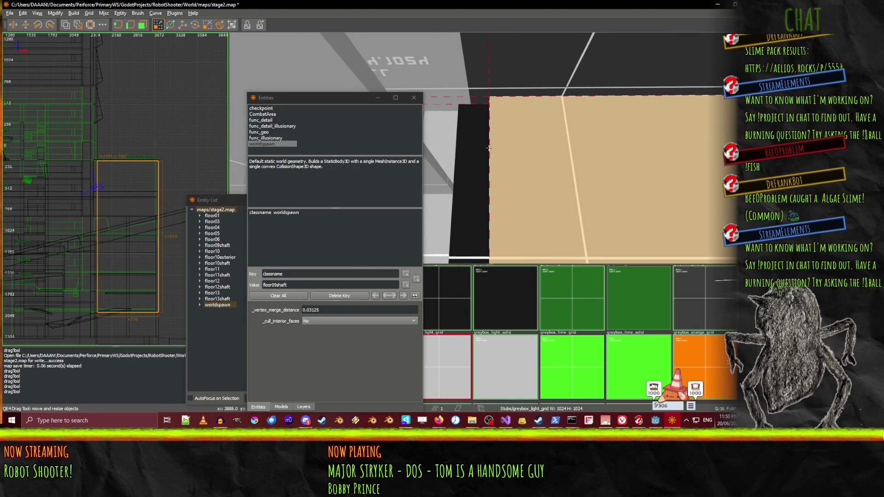
pyautogui.press('w')
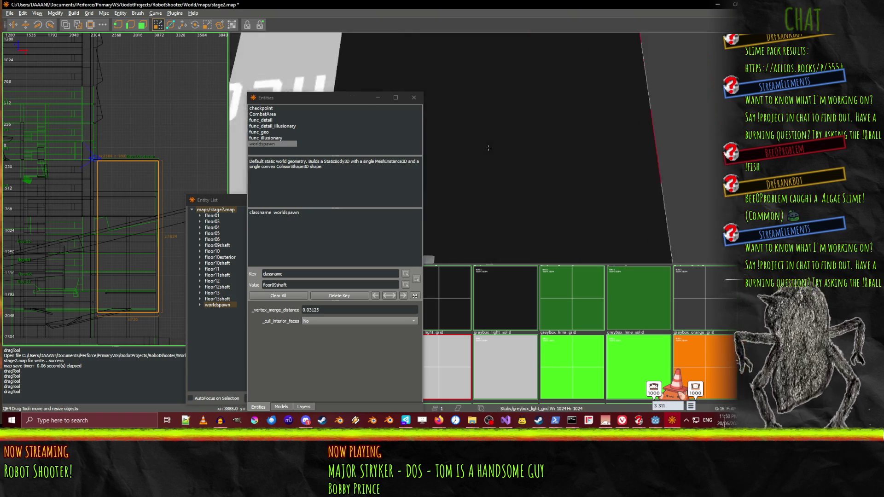
pyautogui.moveTo(489, 148)
pyautogui.press('w')
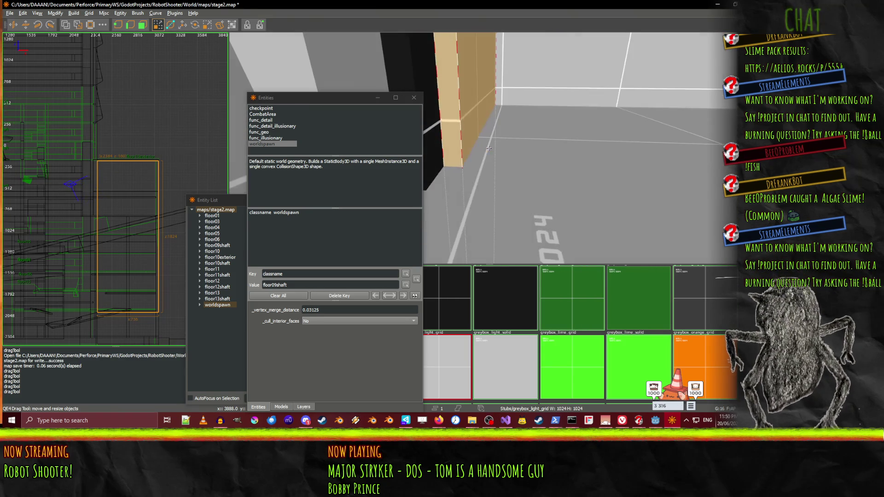
pyautogui.hotkey('ctrl', 'z')
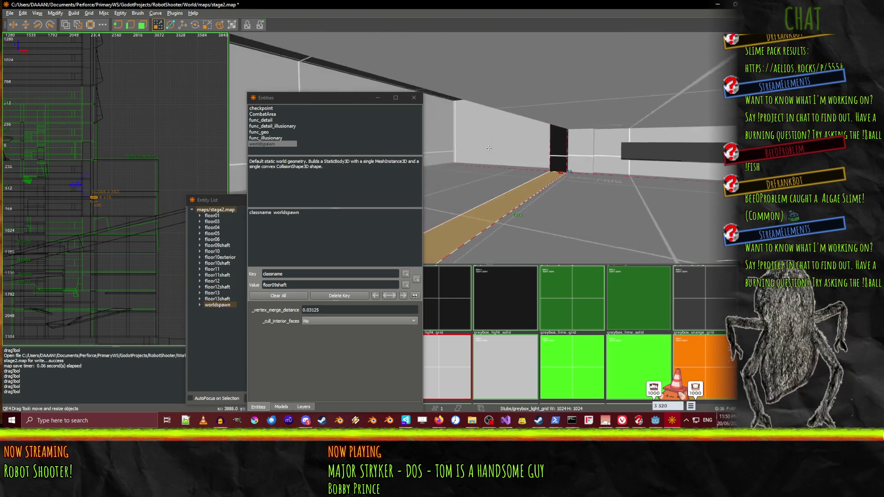
pyautogui.press('w')
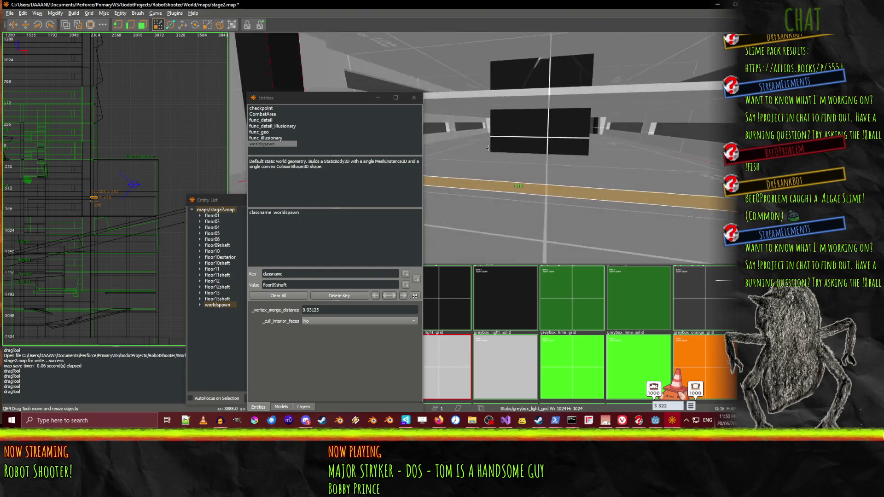
# Add the second floor brush to the selection and fly past the pillar toward the shelves
pyautogui.rightClick(558, 220)
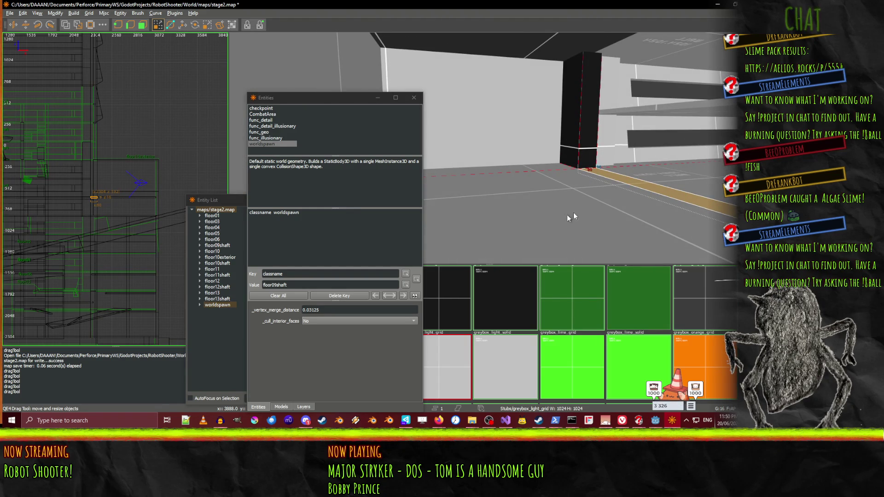
pyautogui.rightClick(598, 212)
pyautogui.rightClick(489, 208)
pyautogui.keyDown('shift'); pyautogui.click(488, 208); pyautogui.keyUp('shift')
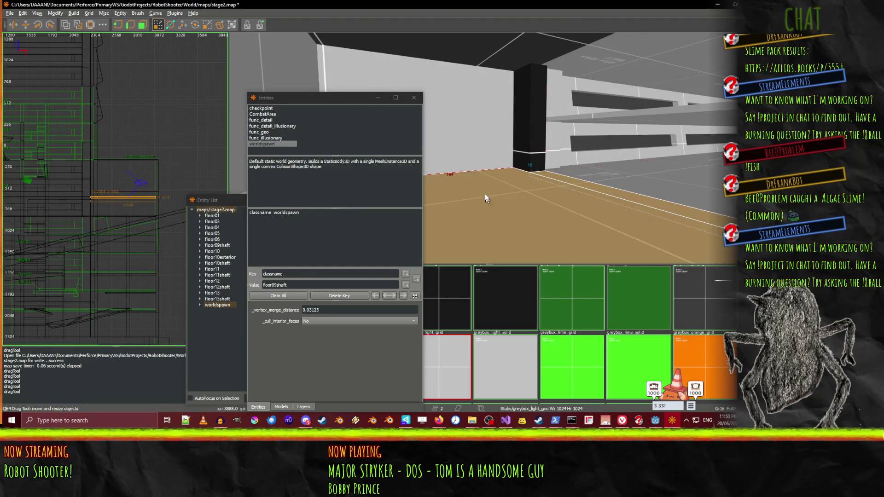
pyautogui.press('w')
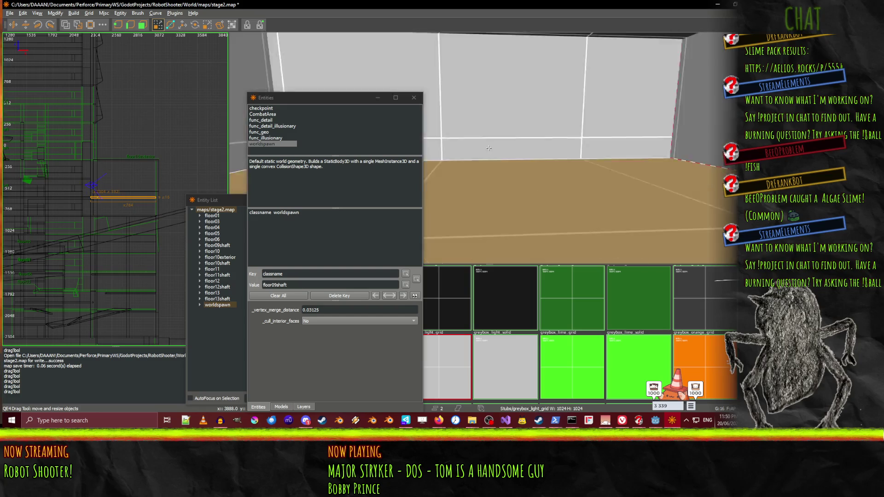
pyautogui.press('w')
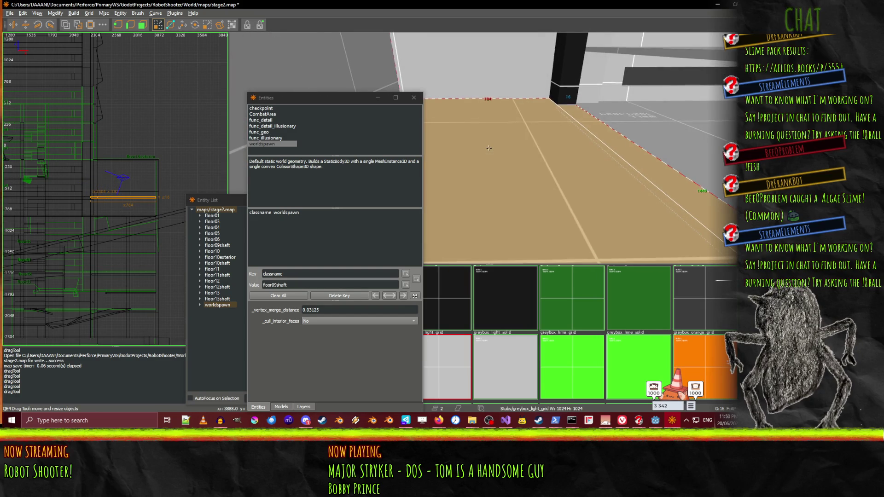
pyautogui.press('w')
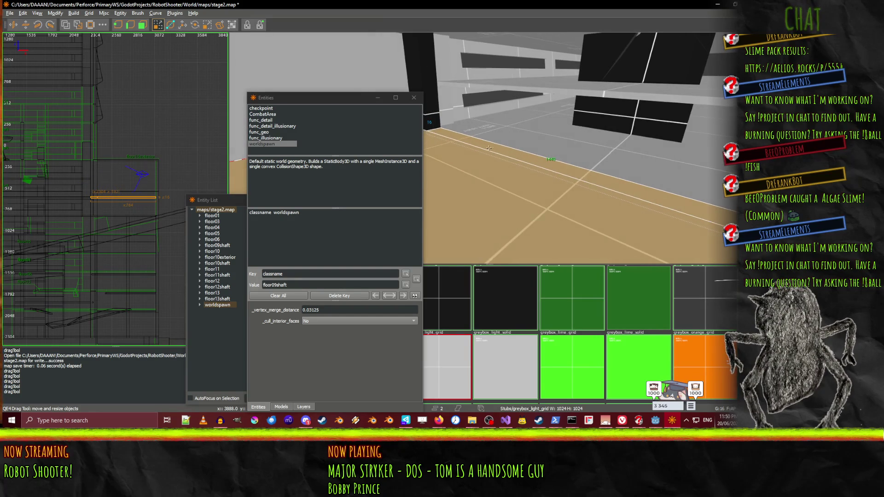
pyautogui.rightClick(491, 150)
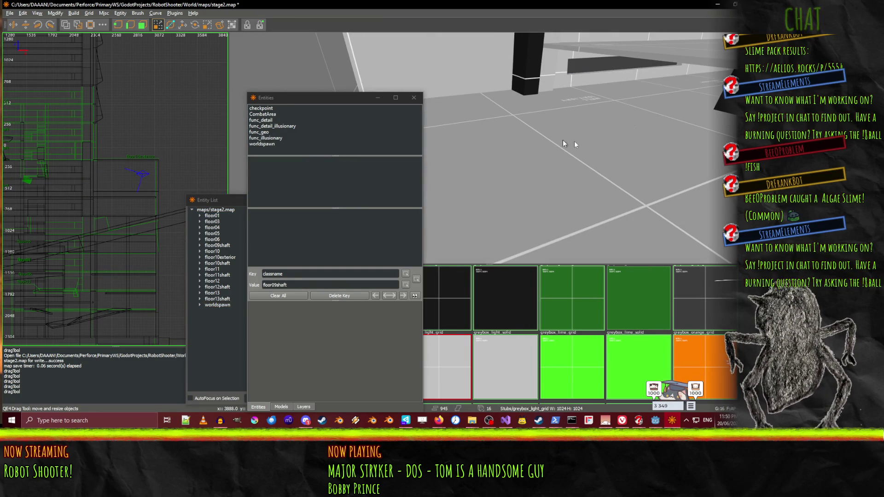
# Raise the selected floor brushes 208 units, nudge them up 16 more, and save stage2.map
pyautogui.press('w')
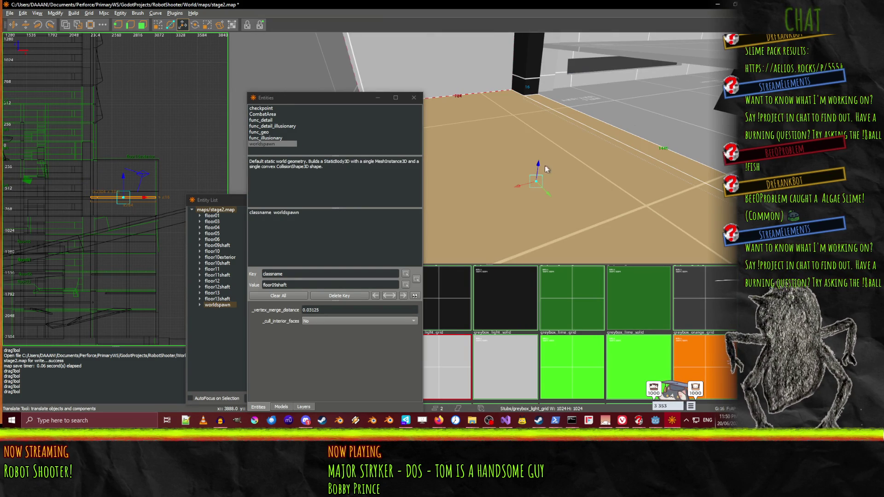
pyautogui.moveTo(540, 167); pyautogui.dragTo(548, 98)
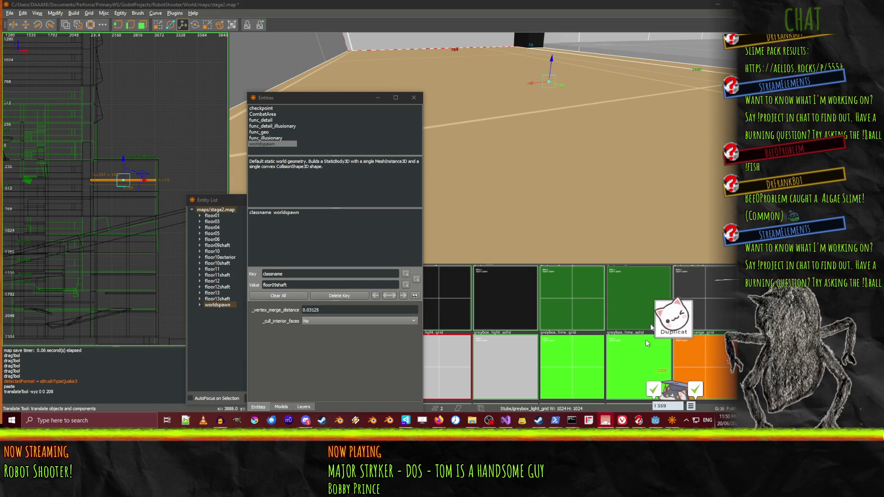
pyautogui.click(670, 307)
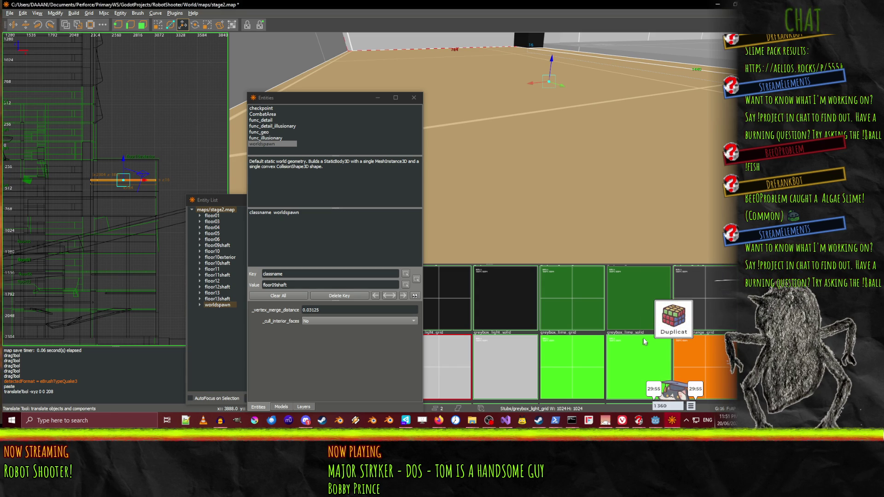
pyautogui.moveTo(536, 133)
pyautogui.mouseDown()
pyautogui.moveTo(470, 153)
pyautogui.moveTo(489, 151)
pyautogui.mouseUp()
pyautogui.press('pageup')
pyautogui.hotkey('ctrl', 's')
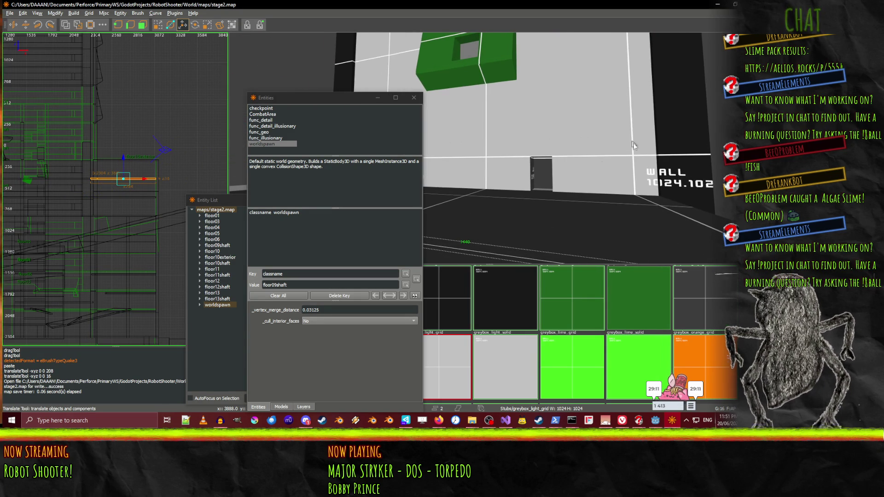
# Close the Entities and Entity List windows and open sandbox.map from the recent files
pyautogui.click(414, 98)
pyautogui.click(317, 201)
pyautogui.click(9, 13)
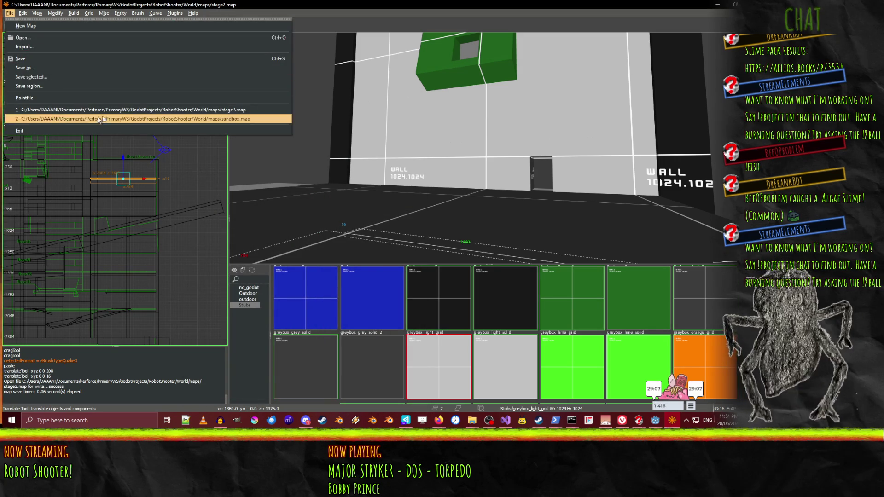
pyautogui.click(137, 119)
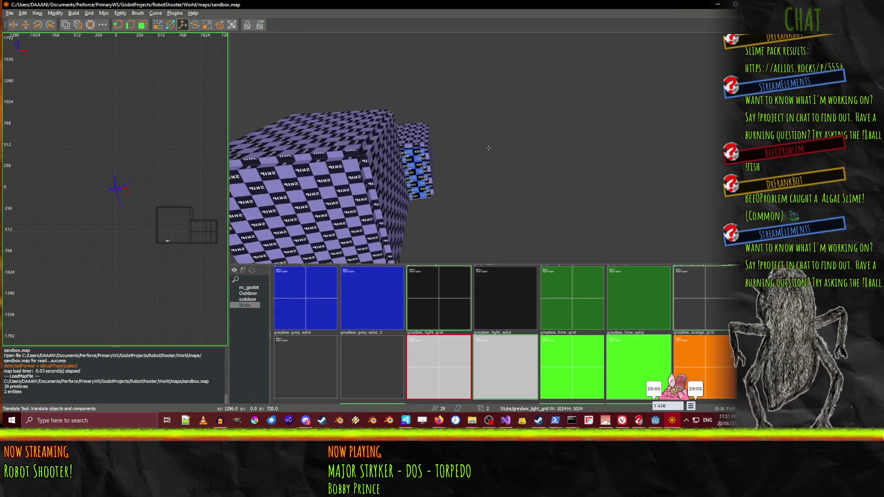
# Orbit around the checkered cubes and select a face of the smaller cube
pyautogui.keyDown('shift'); pyautogui.click(458, 129); pyautogui.keyUp('shift')
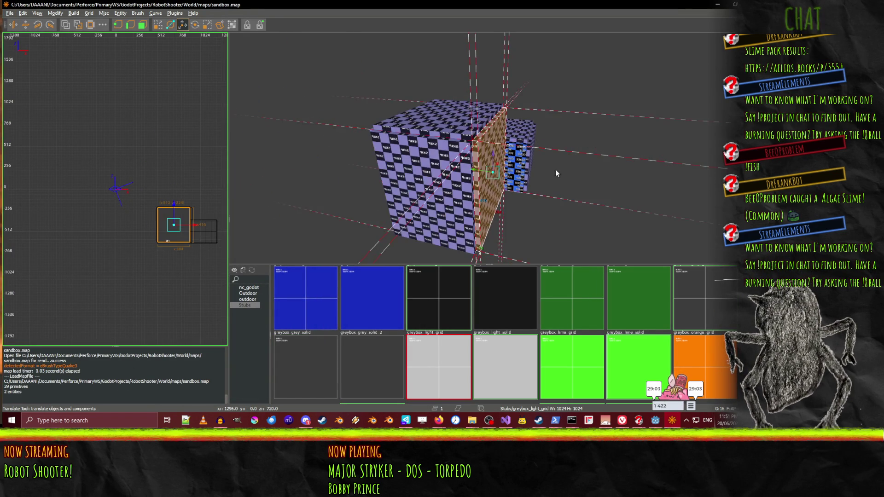
pyautogui.rightClick(504, 172)
pyautogui.moveTo(489, 148); pyautogui.dragTo(489, 148)
pyautogui.keyDown('shift'); pyautogui.click(476, 149); pyautogui.keyUp('shift')
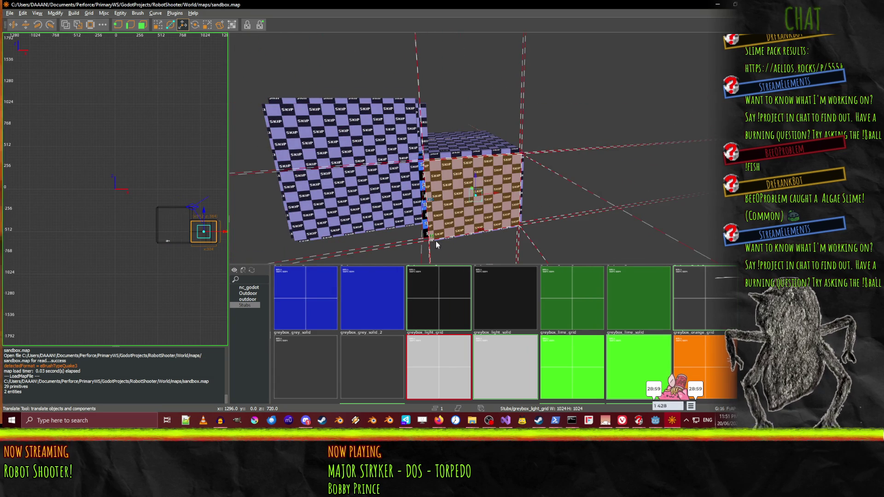
# Browse the nc_godot, outdoor and Stubs greybox texture folders
pyautogui.click(253, 289)
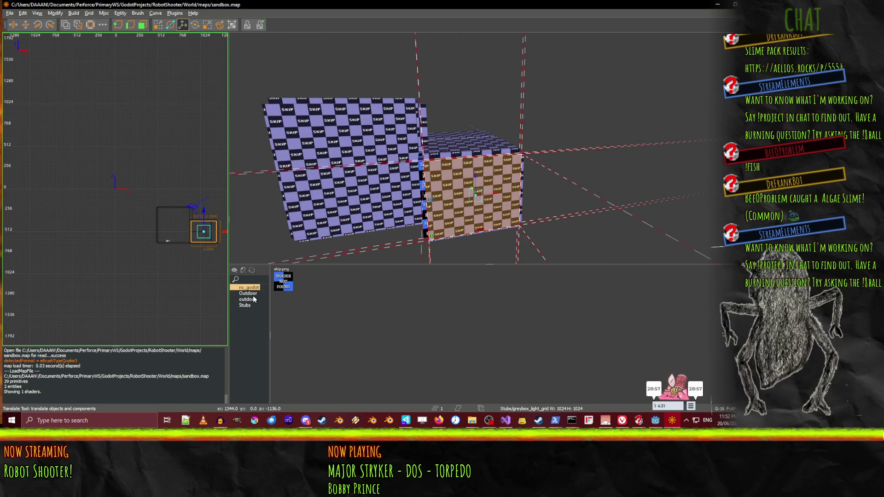
pyautogui.click(254, 299)
pyautogui.click(251, 304)
pyautogui.click(249, 294)
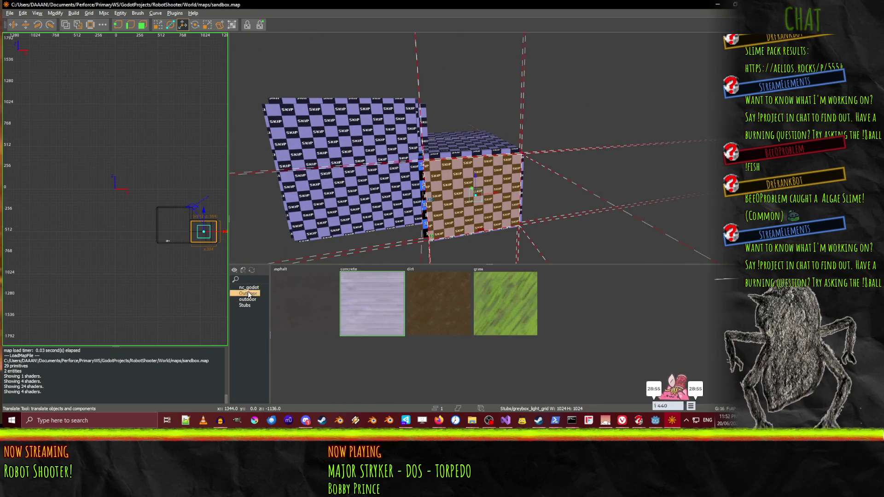
pyautogui.click(251, 289)
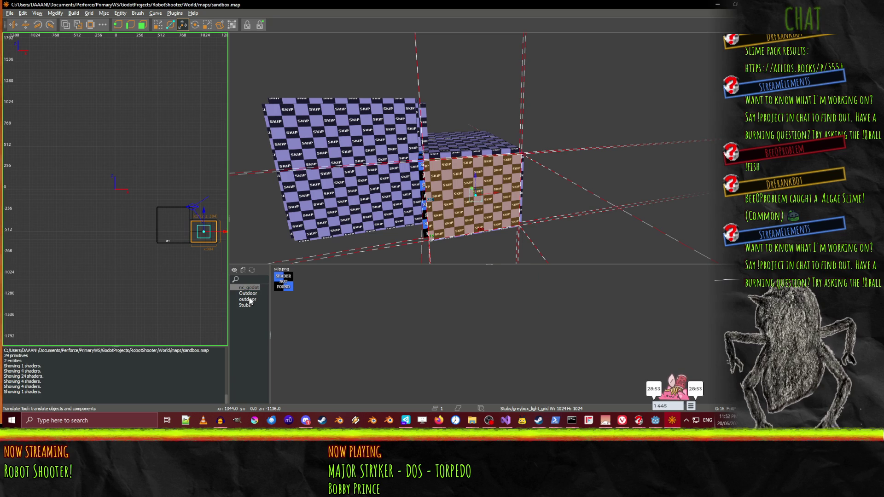
# Bring up the Find / Replace Texture(s) dialog listing all textures
pyautogui.press('a')
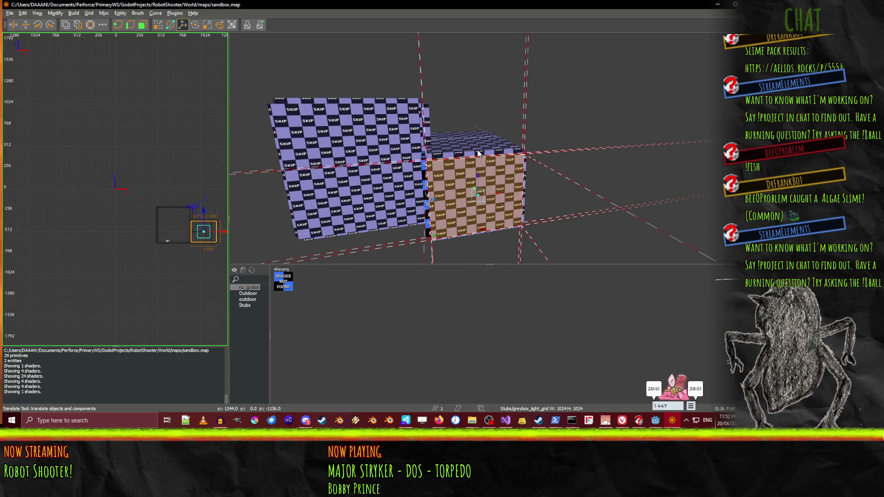
pyautogui.click(234, 271)
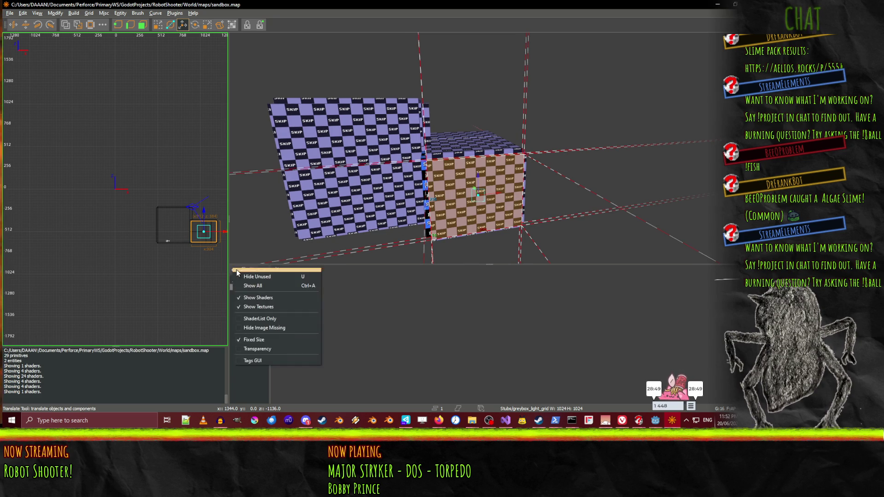
pyautogui.click(233, 274)
pyautogui.click(243, 271)
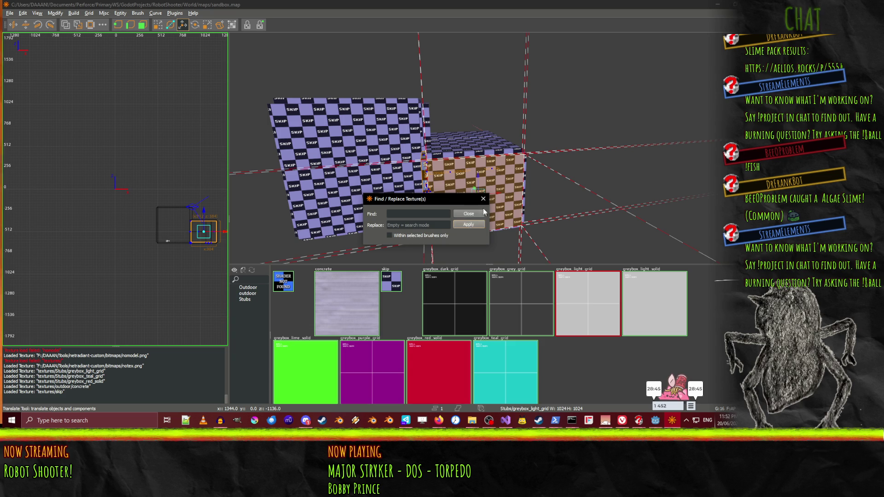
# Close Find / Replace, try the skip texture on the selected face, then undo it
pyautogui.click(475, 214)
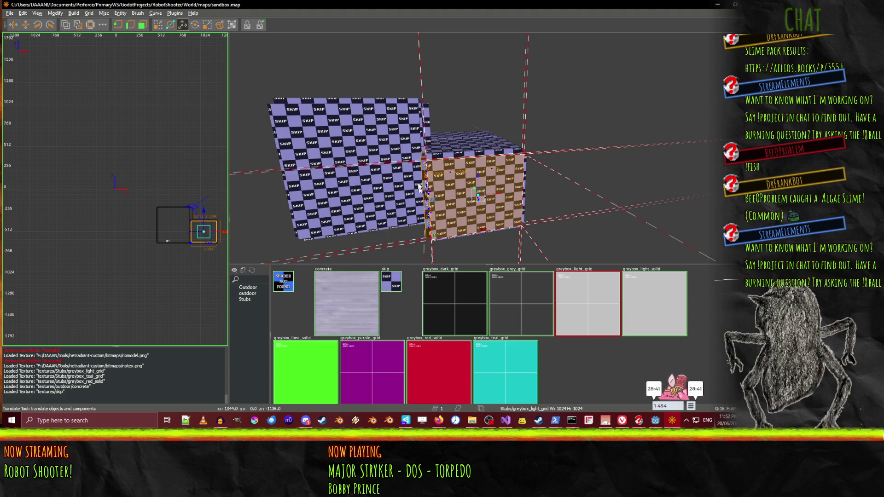
pyautogui.moveTo(489, 147); pyautogui.dragTo(492, 152)
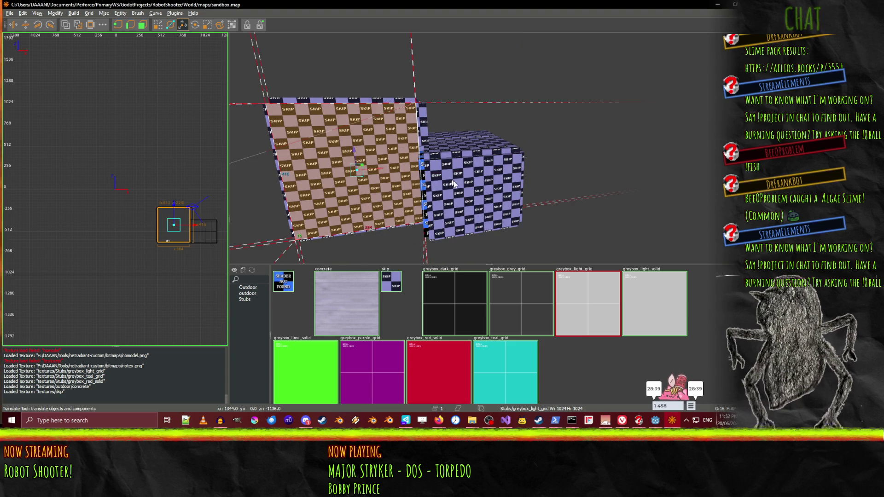
pyautogui.click(394, 288)
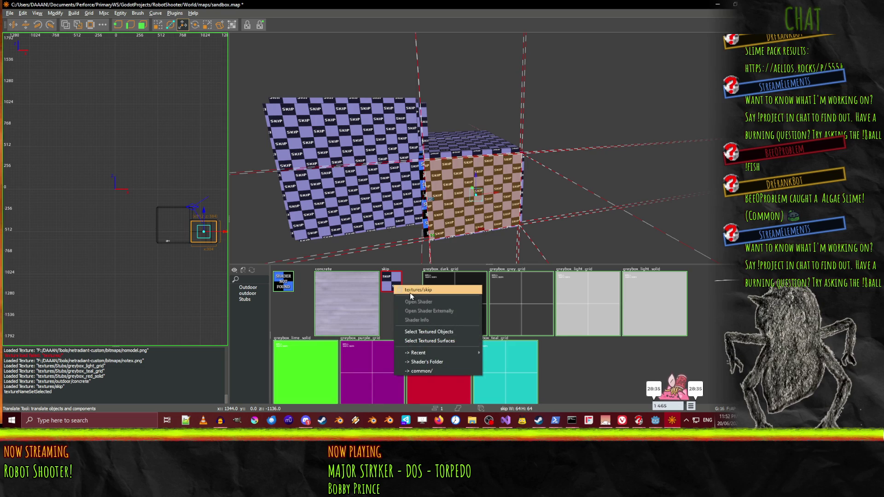
pyautogui.click(414, 291)
pyautogui.rightClick(490, 149)
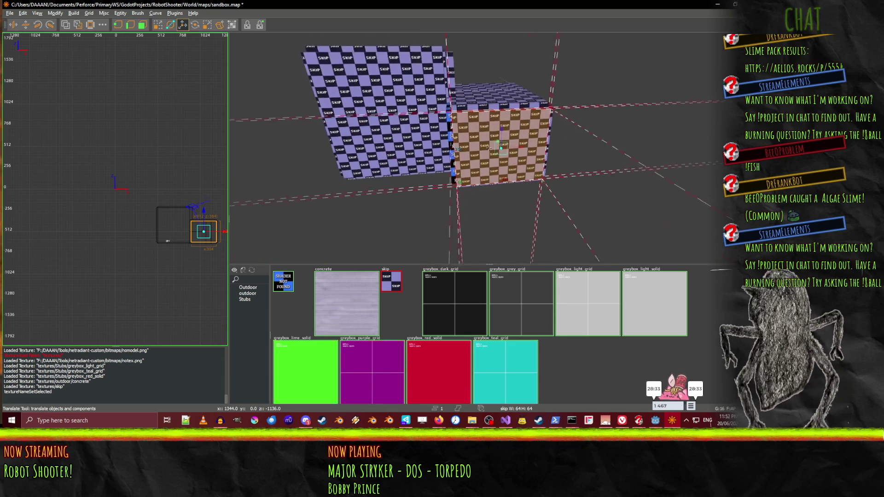
pyautogui.hotkey('ctrl', 'z')
pyautogui.rightClick(449, 156)
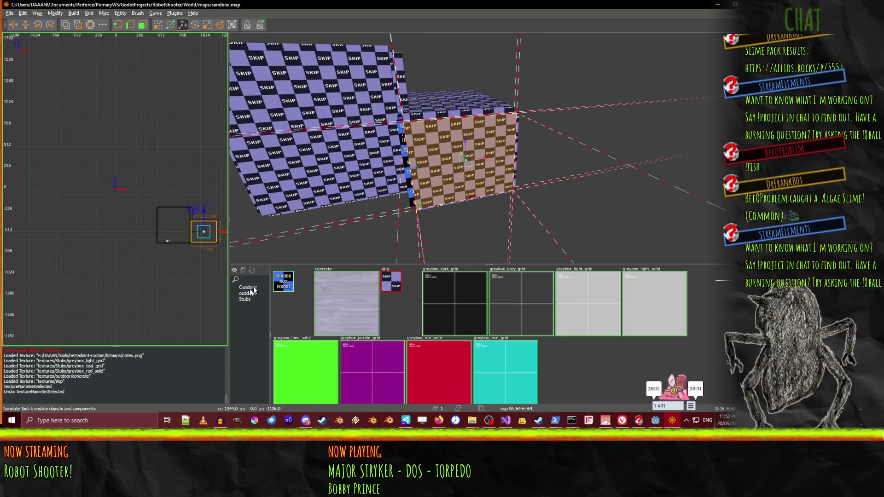
# Apply the outdoor/concrete texture to the cube face and inspect nearby texture options
pyautogui.click(331, 304)
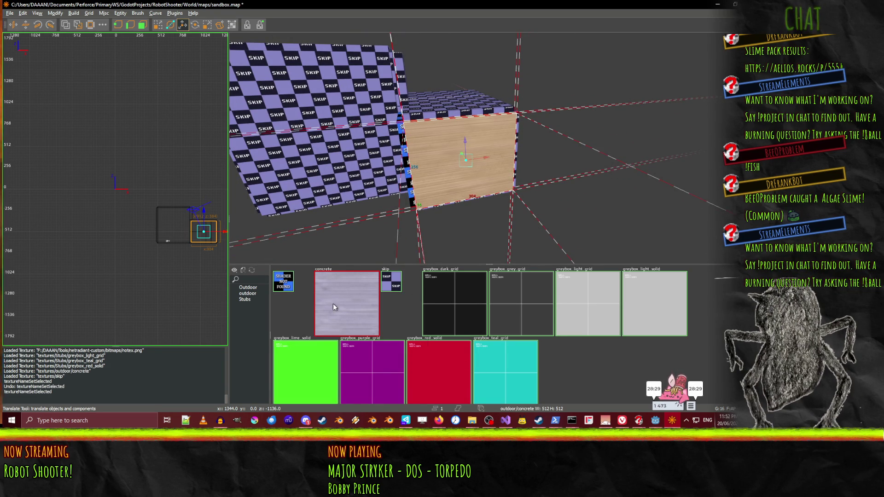
pyautogui.rightClick(330, 302)
pyautogui.rightClick(458, 286)
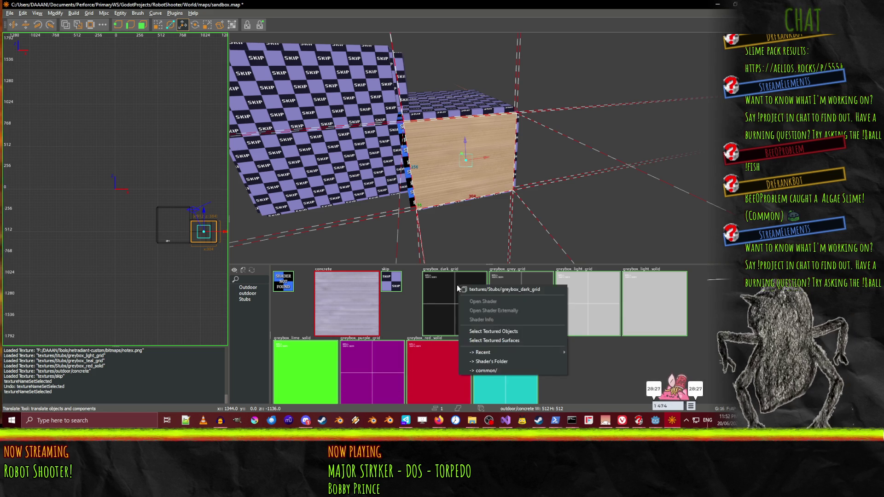
pyautogui.click(582, 288)
pyautogui.rightClick(590, 286)
pyautogui.rightClick(515, 340)
pyautogui.press('Escape')
pyautogui.rightClick(372, 373)
pyautogui.press('Escape')
# Browse the Outdoor and Stubs greybox folders, checking concrete and greybox_blue_solid options
pyautogui.click(247, 294)
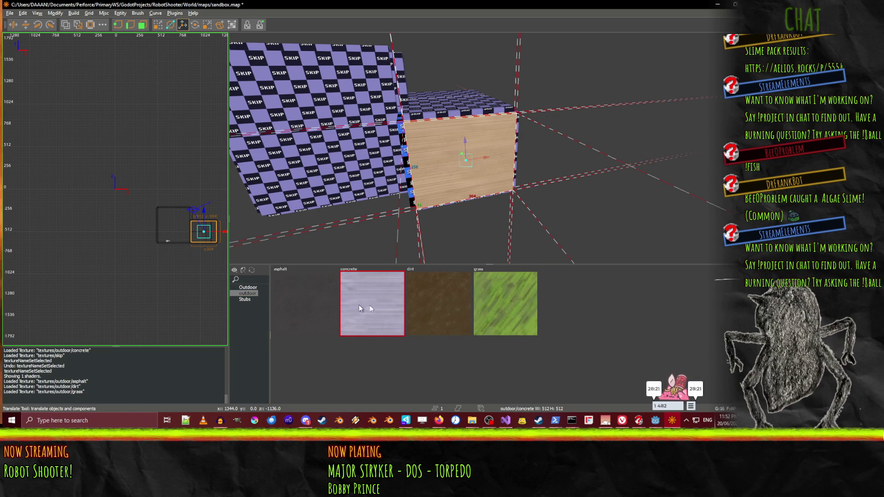
pyautogui.rightClick(394, 306)
pyautogui.rightClick(363, 306)
pyautogui.click(247, 288)
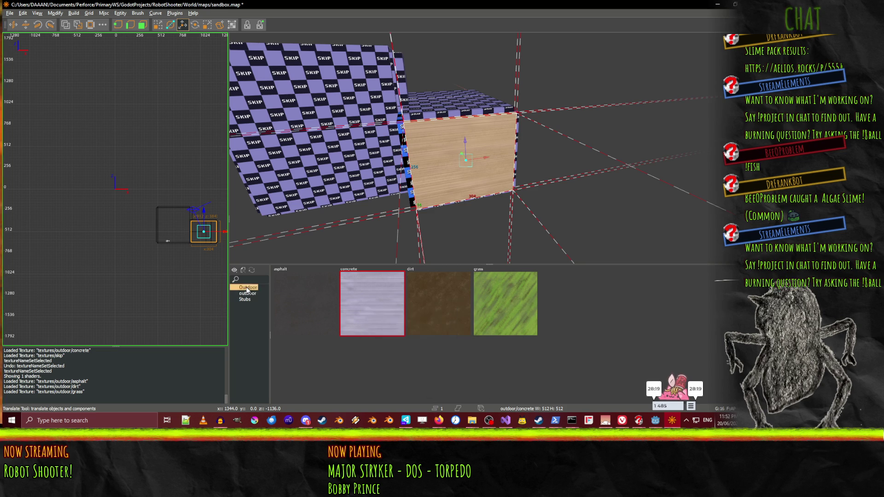
pyautogui.rightClick(361, 294)
pyautogui.press('Escape')
pyautogui.rightClick(245, 304)
pyautogui.click(246, 300)
pyautogui.rightClick(373, 304)
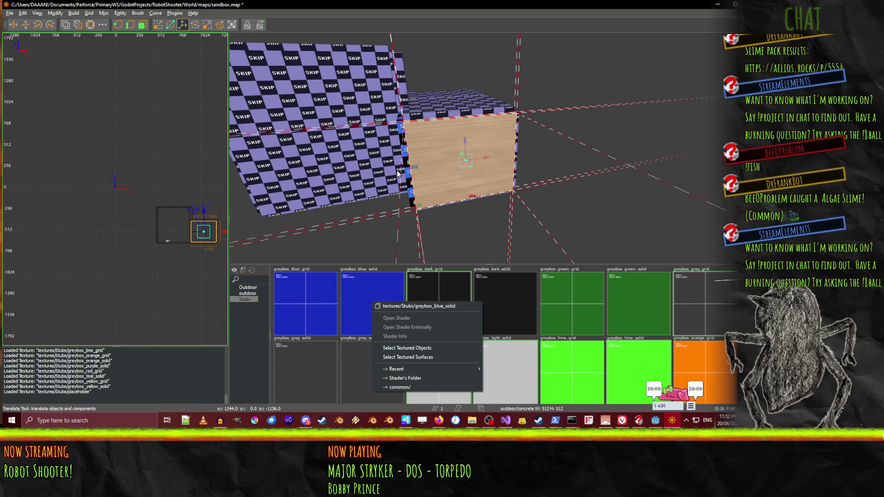
# Move the 3D camera up and sideways to view the concrete-textured cube
pyautogui.press('Escape')
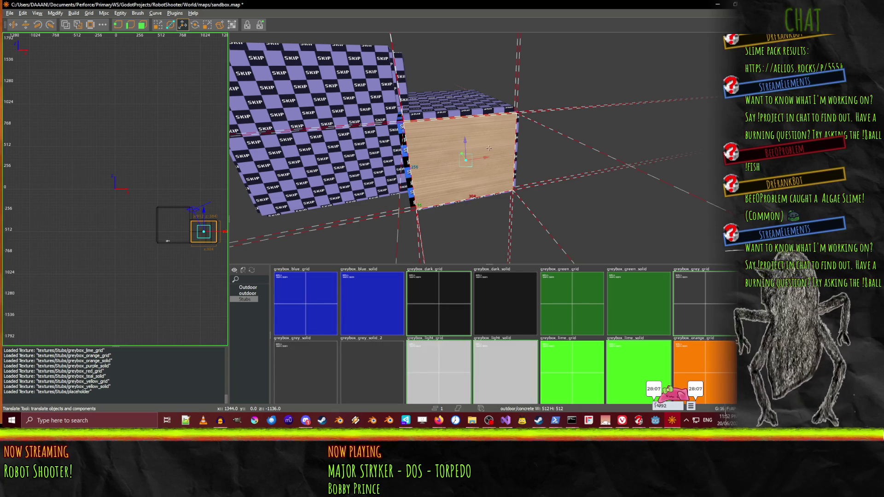
pyautogui.scroll(10, 488, 147)
pyautogui.scroll(-10, 489, 148)
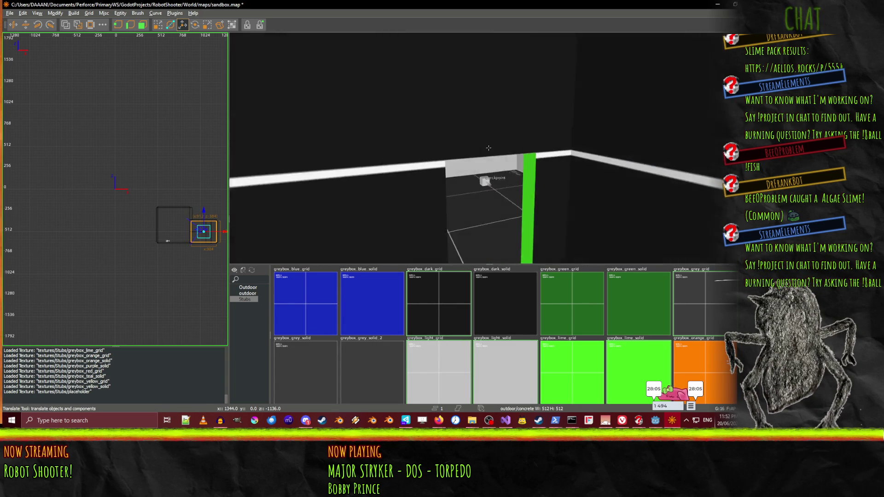
pyautogui.scroll(5, 489, 148)
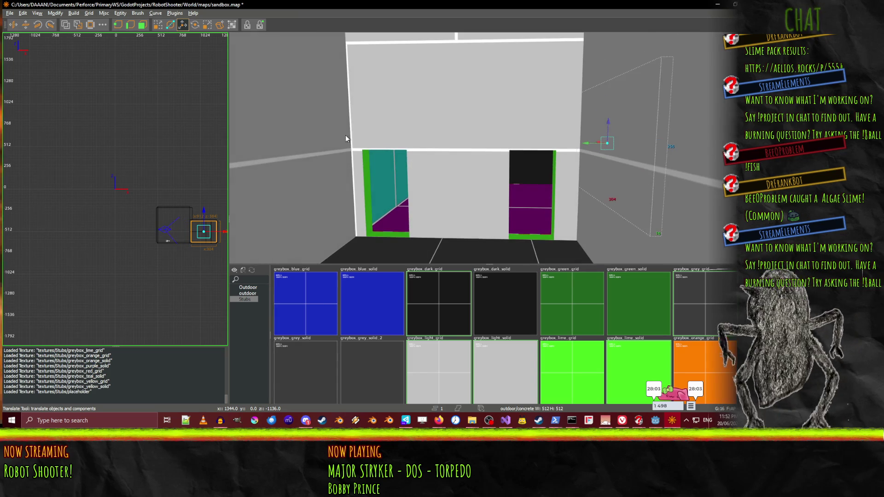
pyautogui.press('a')
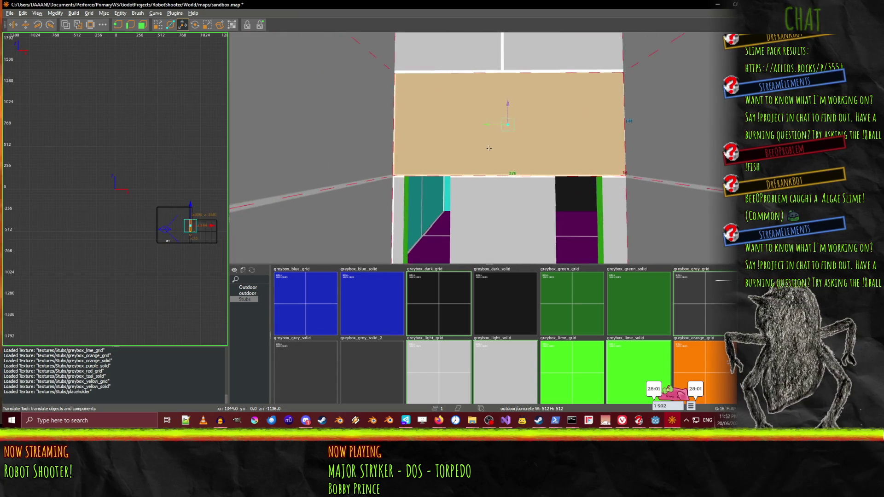
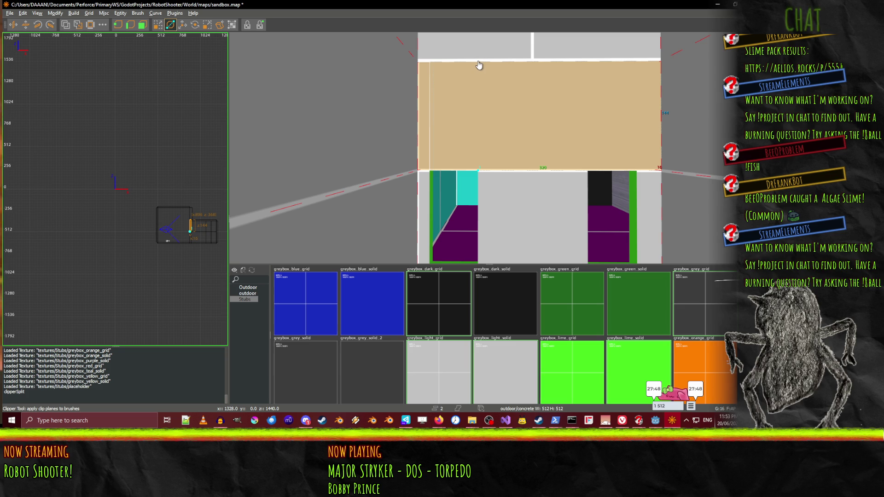
# Flip which side is kept and clip the wall panel above the doorways into two brushes
pyautogui.hotkey('shift', 'Return')
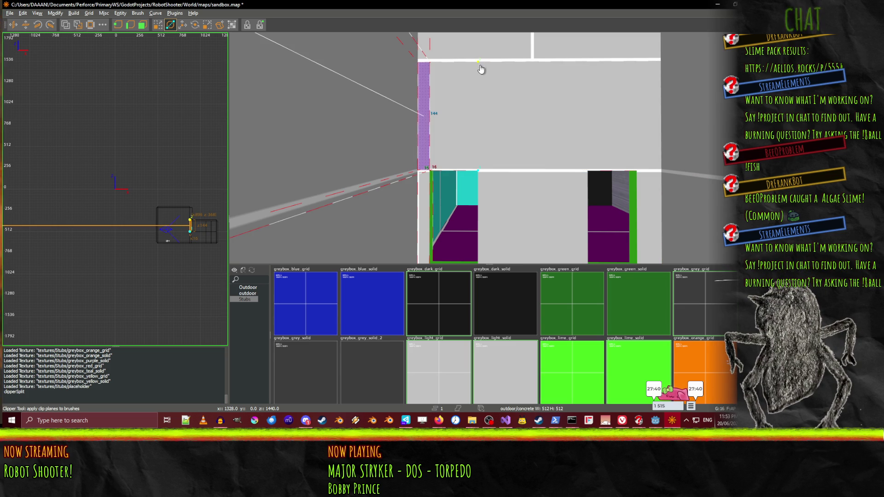
pyautogui.press('Return')
pyautogui.click(504, 111)
pyautogui.scroll(-3, 461, 138)
pyautogui.scroll(3, 475, 147)
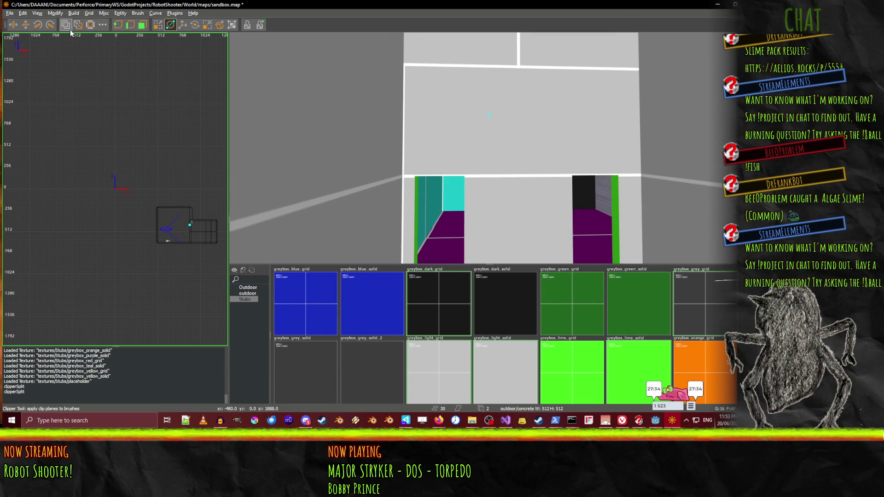
# Delete the left wall piece and restore it, then undo the clip and split the wall again
pyautogui.click(455, 131)
pyautogui.click(427, 120)
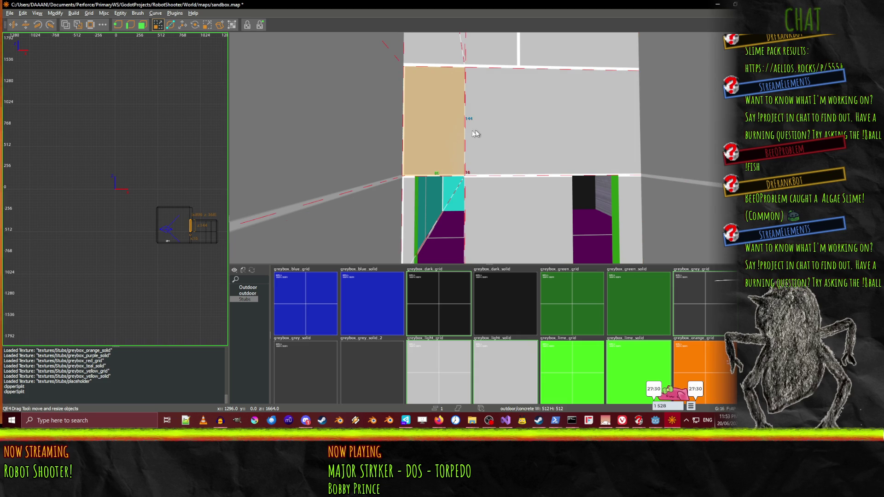
pyautogui.press('Delete')
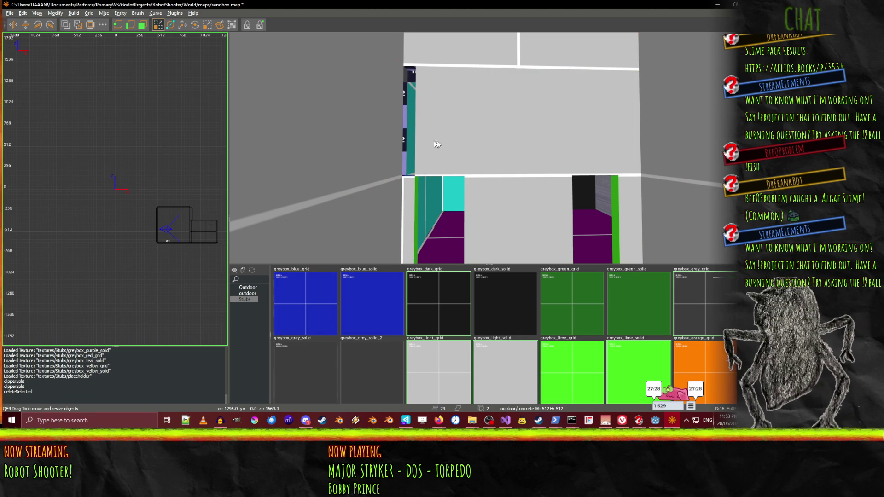
pyautogui.hotkey('ctrl', 'z')
pyautogui.click(445, 150)
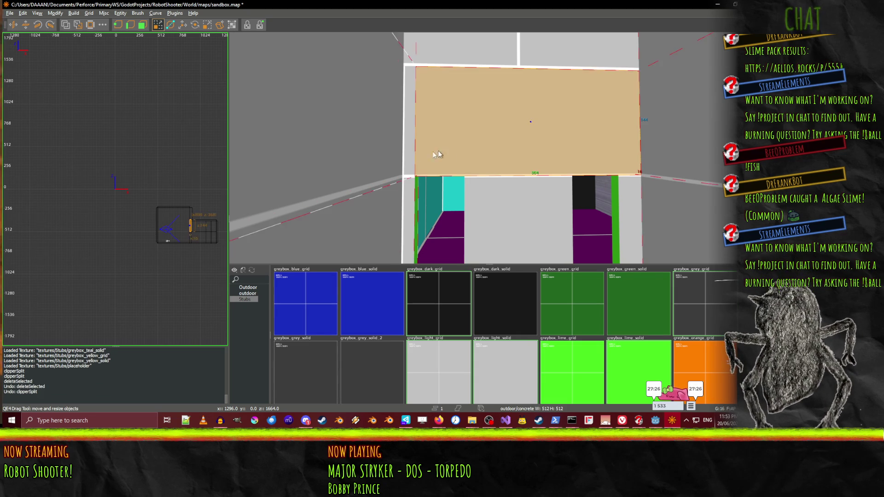
pyautogui.hotkey('ctrl', 'z')
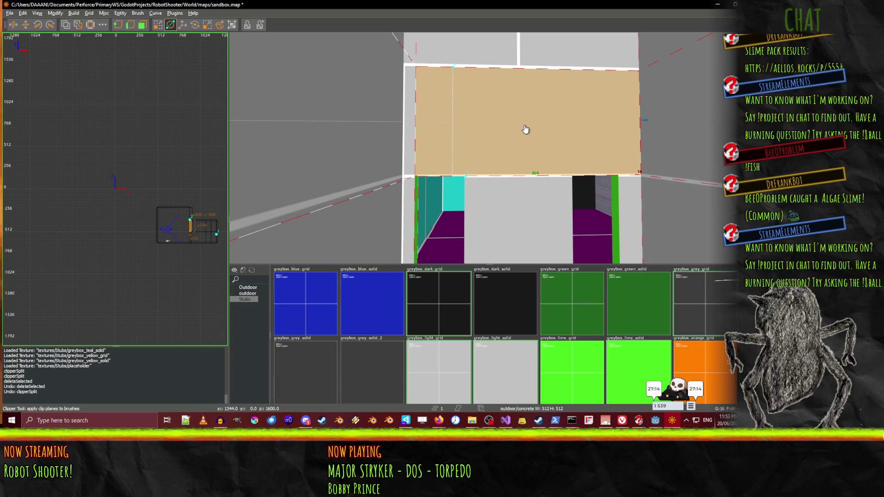
pyautogui.press('Return')
pyautogui.press('Escape')
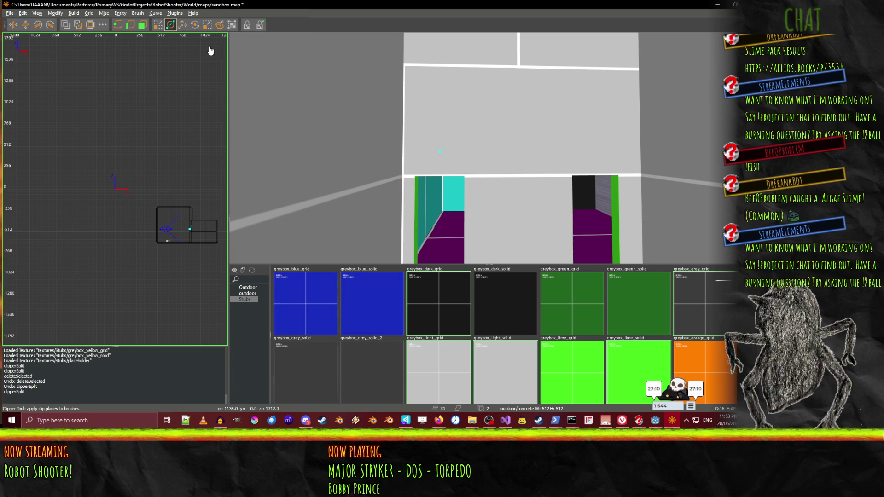
# Resize a wall piece above the doorways, narrowing it from 240 to 160 units
pyautogui.keyDown('shift'); pyautogui.click(454, 145); pyautogui.keyUp('shift')
pyautogui.moveTo(445, 135); pyautogui.dragTo(557, 128)
pyautogui.moveTo(670, 123); pyautogui.dragTo(607, 118)
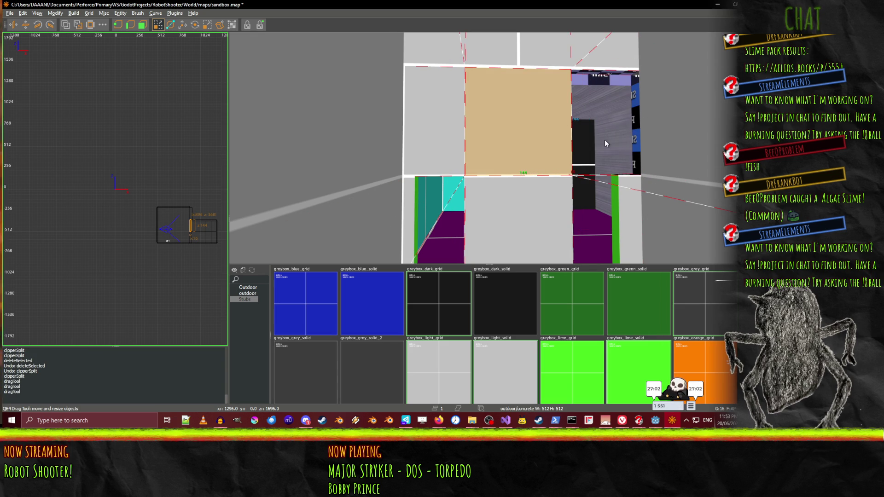
# Paste two 64-unit copies of the piece rightward, show only in-use textures, and select the new pieces
pyautogui.hotkey('ctrl', 'v')
pyautogui.press('w')
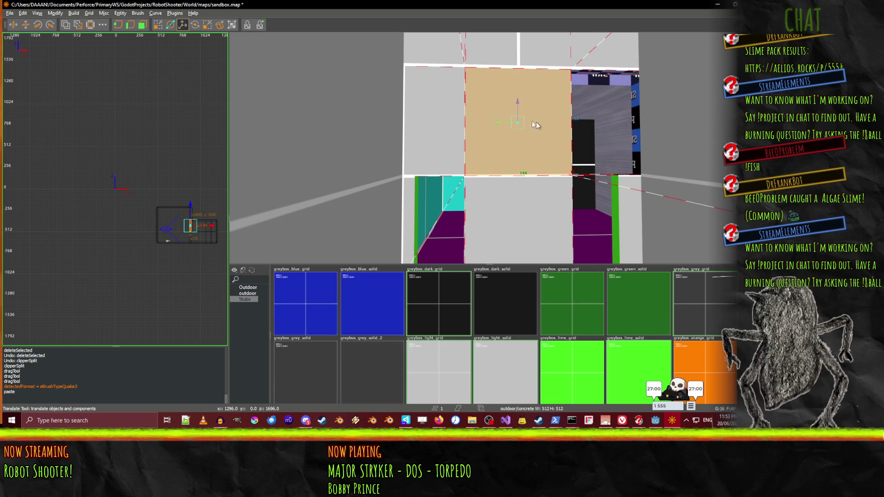
pyautogui.moveTo(501, 124); pyautogui.dragTo(537, 127)
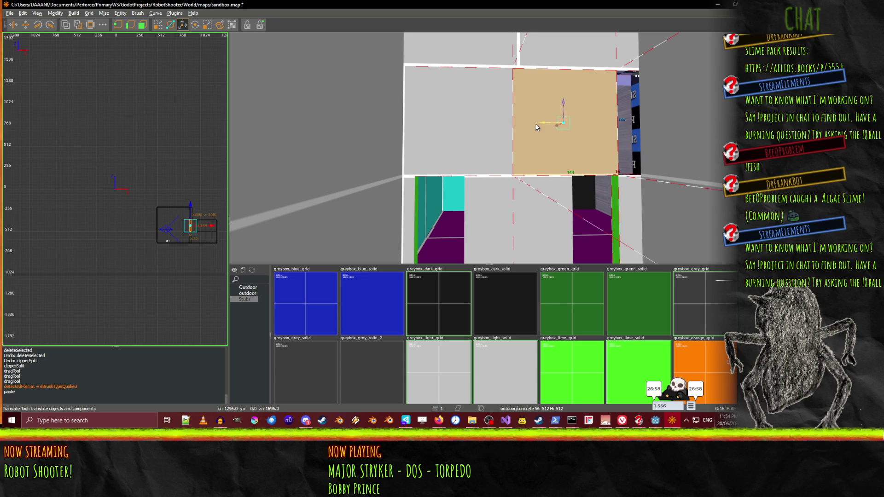
pyautogui.moveTo(462, 124); pyautogui.dragTo(516, 119)
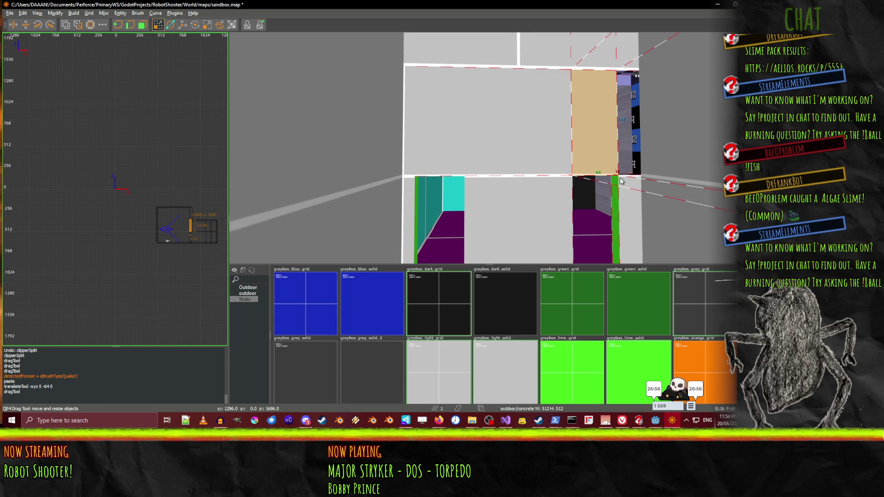
pyautogui.hotkey('ctrl', 'v')
pyautogui.press('w')
pyautogui.moveTo(570, 128)
pyautogui.mouseDown()
pyautogui.moveTo(581, 128)
pyautogui.moveTo(516, 147)
pyautogui.moveTo(455, 150)
pyautogui.mouseUp()
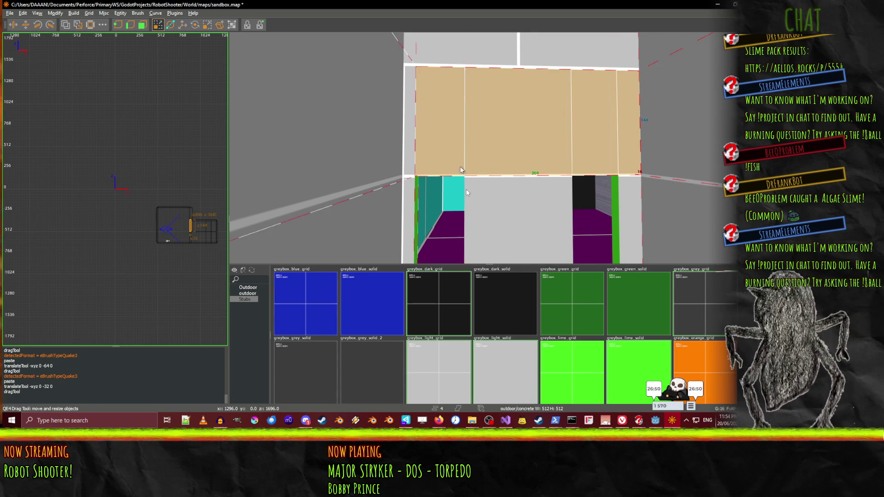
pyautogui.click(256, 273)
pyautogui.moveTo(402, 147)
pyautogui.keyDown('shift'); pyautogui.mouseDown()
pyautogui.moveTo(412, 156)
pyautogui.moveTo(512, 167)
pyautogui.mouseUp(); pyautogui.keyUp('shift')
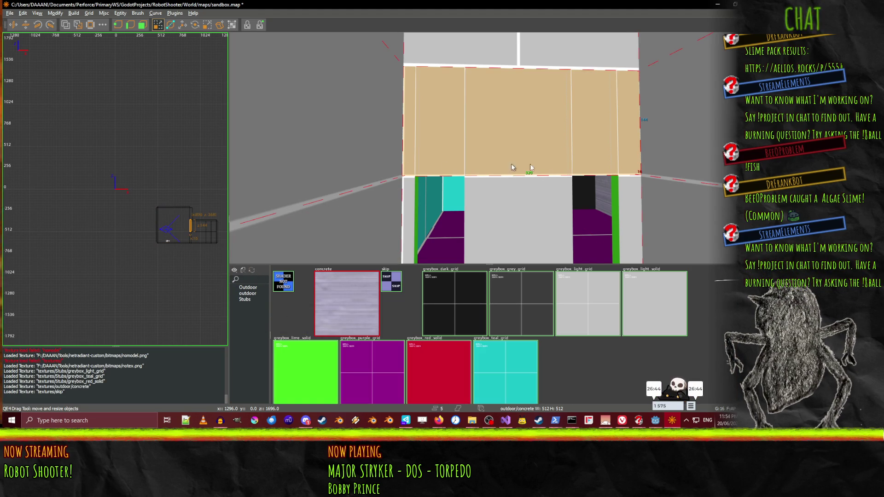
# Texture the new wall pieces with skip, then change them to greybox_light_grid
pyautogui.click(388, 286)
pyautogui.press('Escape')
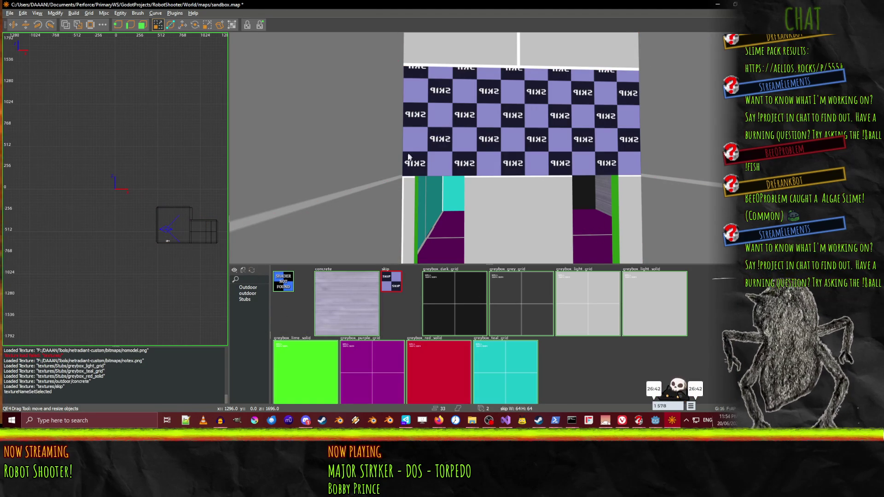
pyautogui.moveTo(432, 155)
pyautogui.keyDown('shift'); pyautogui.mouseDown()
pyautogui.moveTo(606, 141)
pyautogui.moveTo(623, 154)
pyautogui.mouseUp(); pyautogui.keyUp('shift')
pyautogui.click(588, 293)
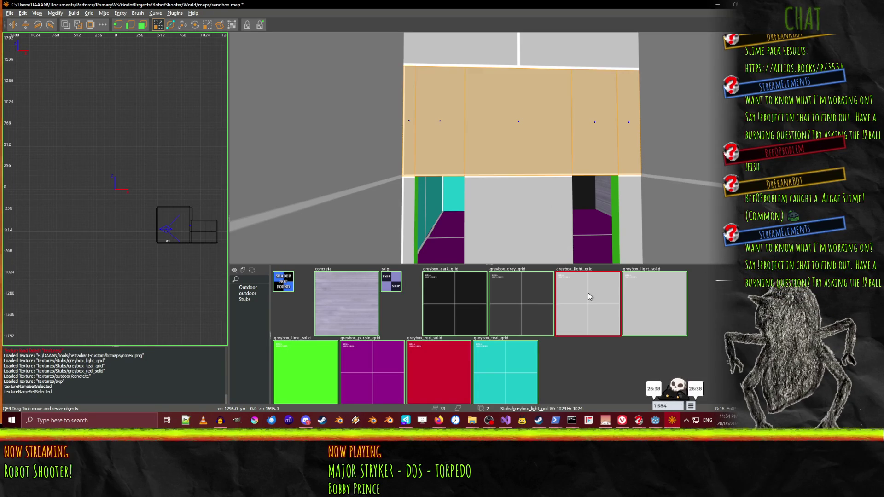
# In the cyan room, give the right-hand skip brush greybox_teal_grid
pyautogui.rightClick(571, 158)
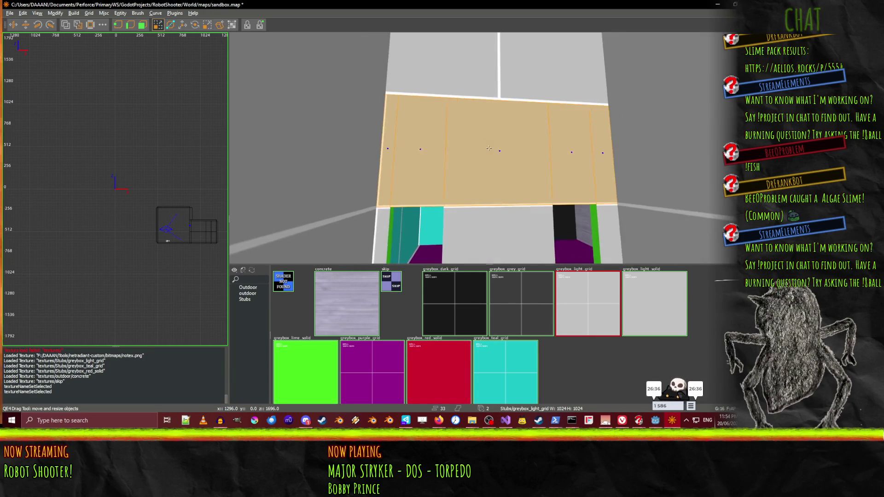
pyautogui.rightClick(528, 216)
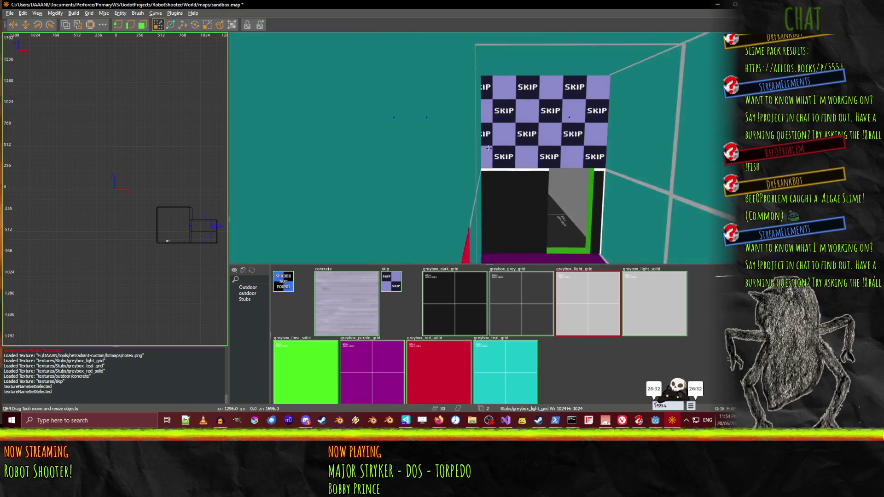
pyautogui.rightClick(471, 144)
pyautogui.keyDown('shift'); pyautogui.click(472, 145); pyautogui.keyUp('shift')
pyautogui.keyDown('shift'); pyautogui.click(571, 140); pyautogui.keyUp('shift')
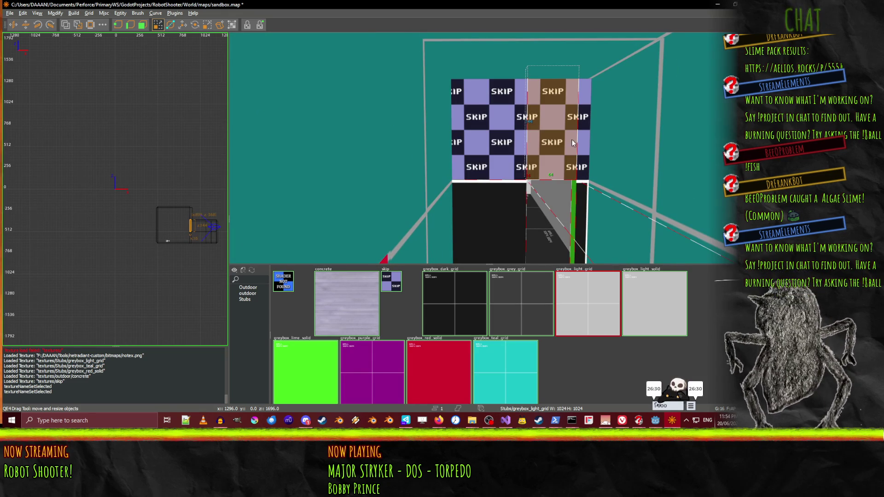
pyautogui.click(493, 377)
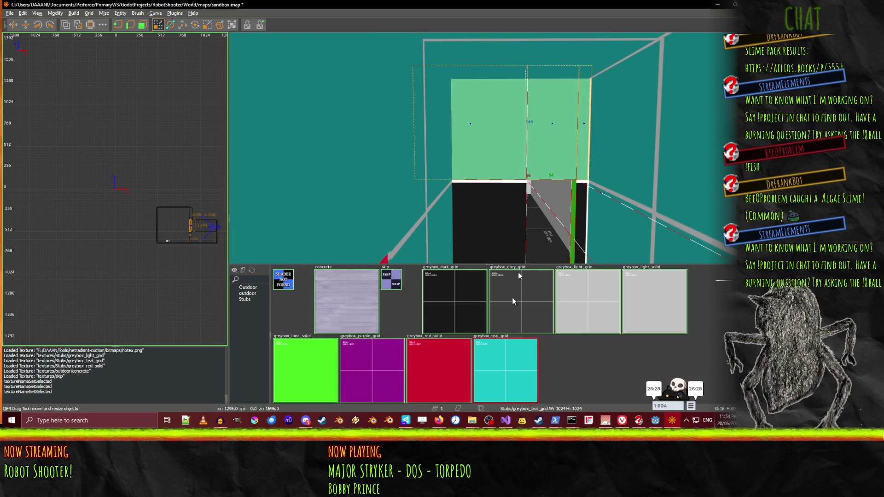
# Apply greybox_dark_grid to two skip brushes and the big left wall
pyautogui.rightClick(488, 148)
pyautogui.rightClick(476, 123)
pyautogui.keyDown('shift'); pyautogui.click(477, 123); pyautogui.keyUp('shift')
pyautogui.keyDown('shift'); pyautogui.click(456, 125); pyautogui.keyUp('shift')
pyautogui.keyDown('shift'); pyautogui.click(440, 127); pyautogui.keyUp('shift')
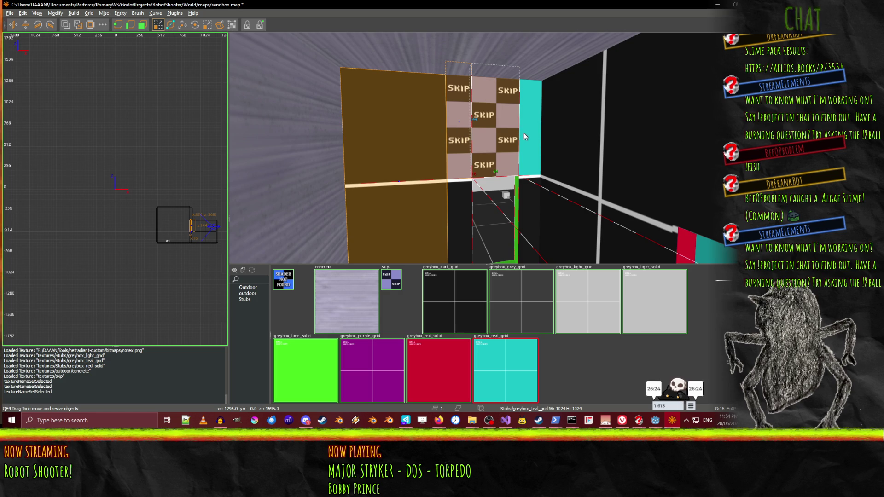
pyautogui.rightClick(452, 201)
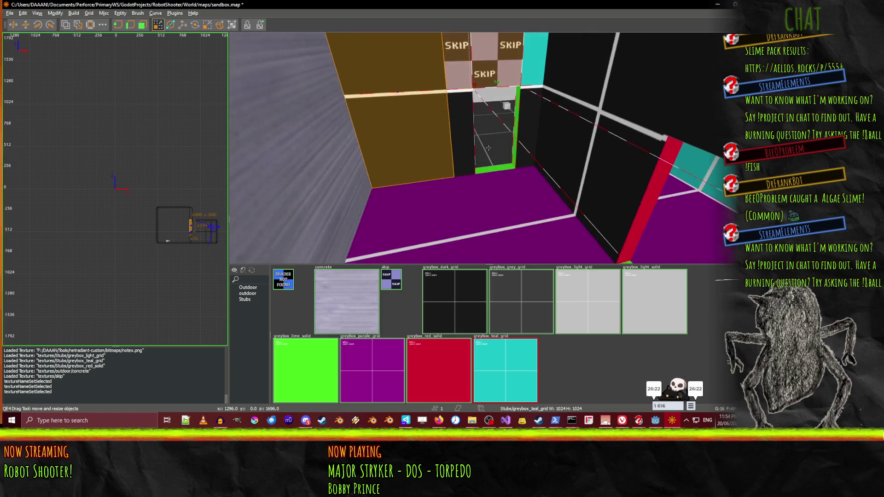
pyautogui.rightClick(489, 148)
pyautogui.click(452, 278)
# Retexture the cyan wall brushes with greybox_dark_grid
pyautogui.rightClick(482, 153)
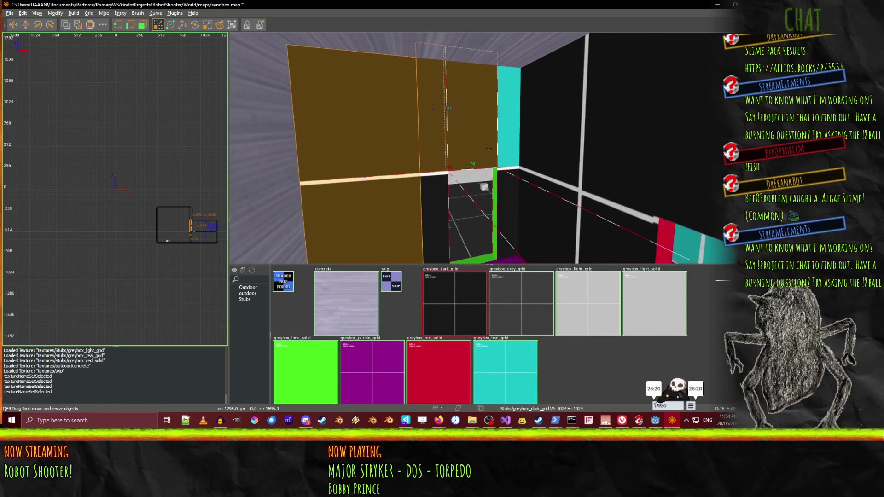
pyautogui.press('s')
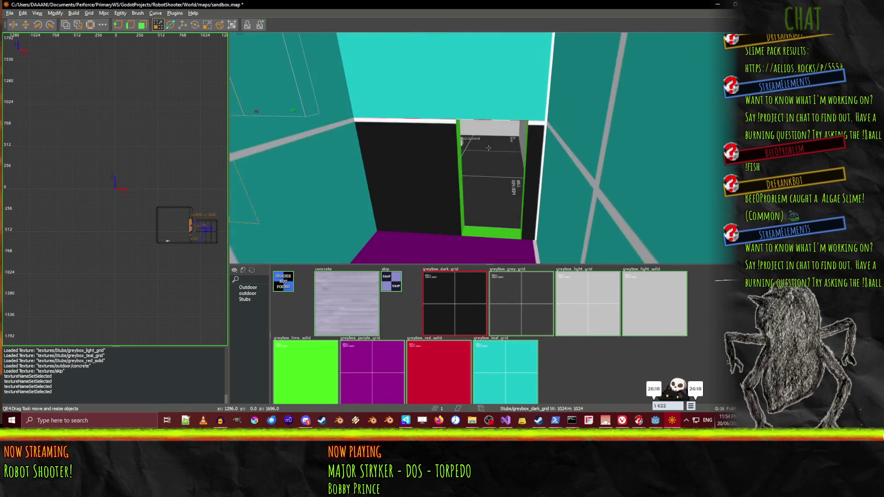
pyautogui.rightClick(488, 148)
pyautogui.keyDown('shift'); pyautogui.click(492, 142); pyautogui.keyUp('shift')
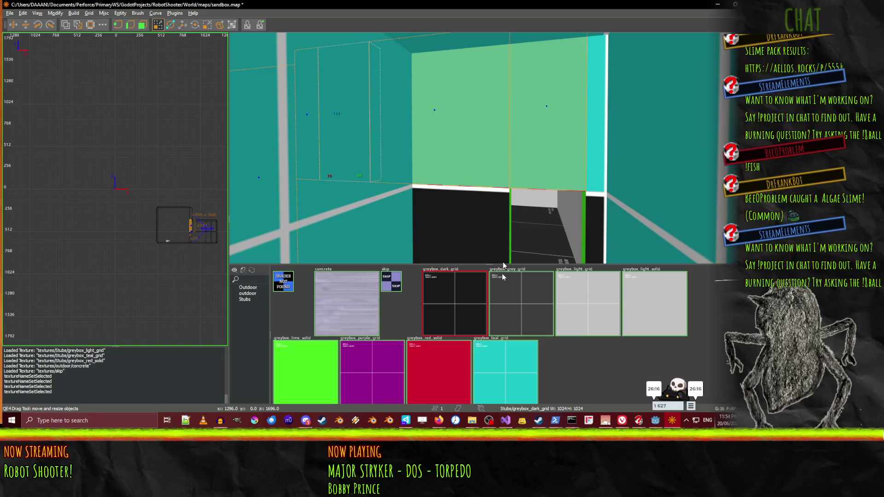
pyautogui.click(455, 304)
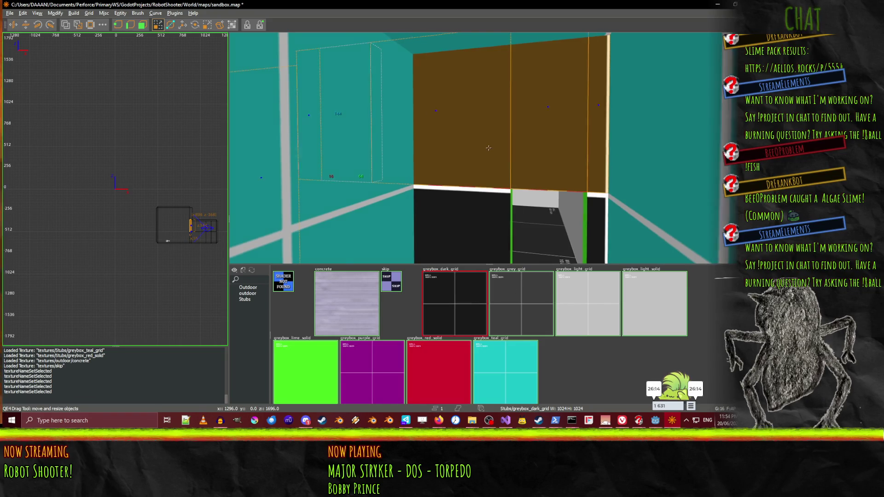
# Give the brown brush above the right doorway greybox_light_grid, matching the left one
pyautogui.rightClick(489, 147)
pyautogui.press('w')
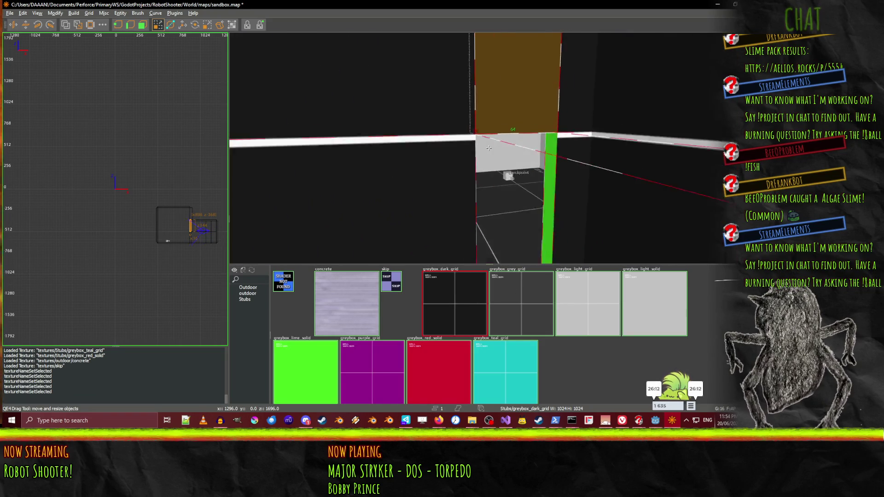
pyautogui.press('s')
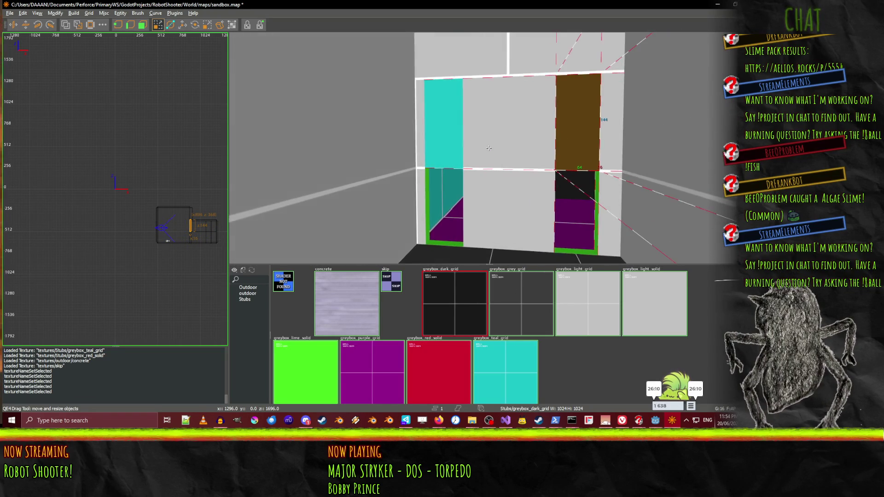
pyautogui.rightClick(489, 148)
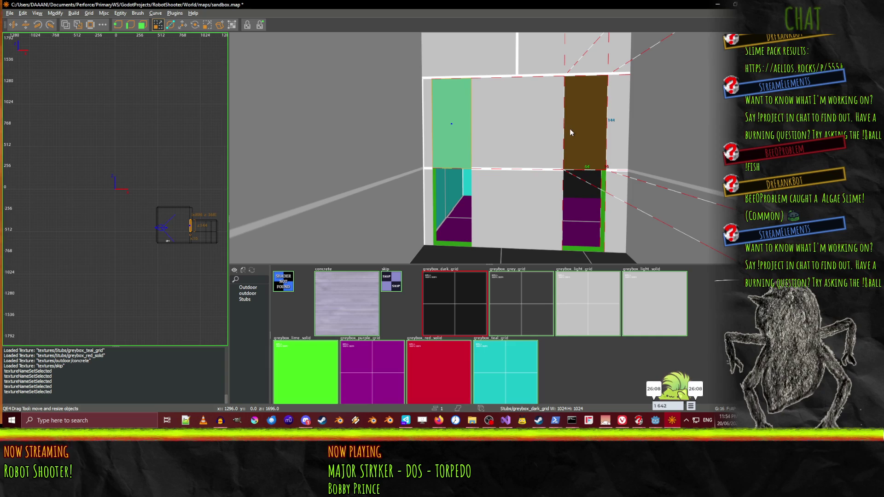
pyautogui.press('Escape')
pyautogui.keyDown('shift'); pyautogui.click(586, 125); pyautogui.keyUp('shift')
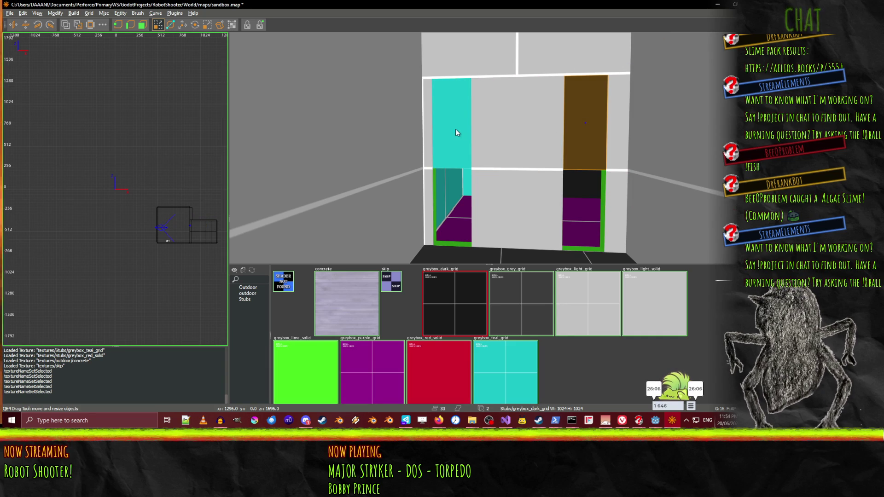
pyautogui.click(588, 304)
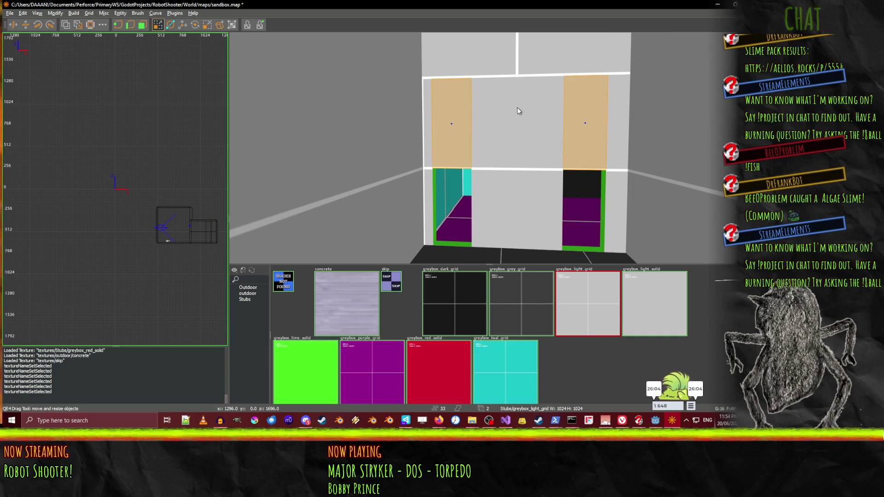
pyautogui.press('Escape')
pyautogui.rightClick(521, 126)
pyautogui.press('w')
pyautogui.press('w')
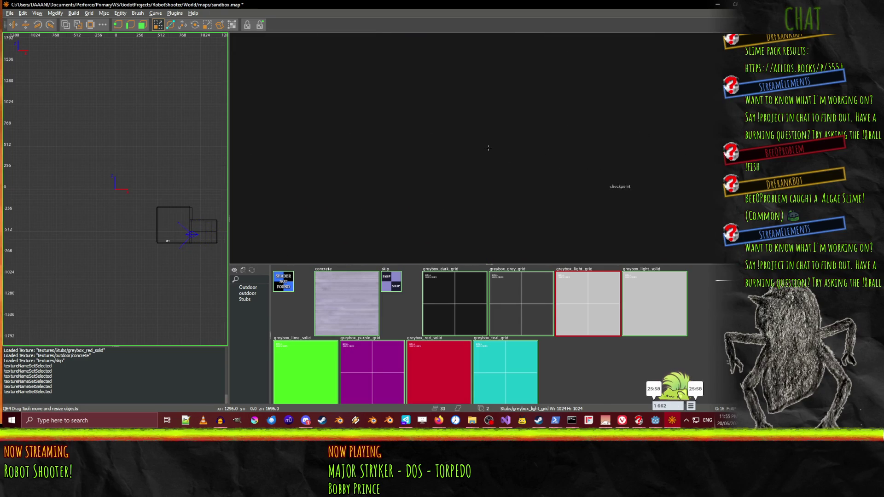
# Apply the skip texture to the thin brush beside the concrete block
pyautogui.moveTo(489, 148)
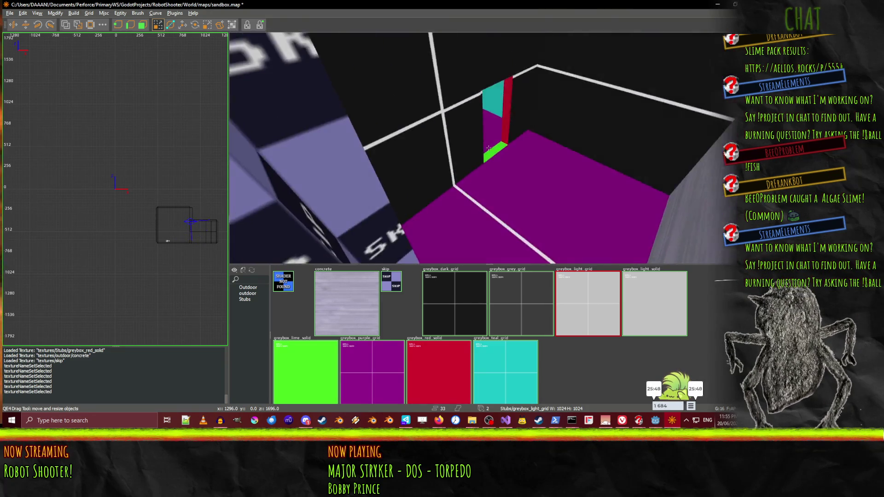
pyautogui.rightClick(468, 184)
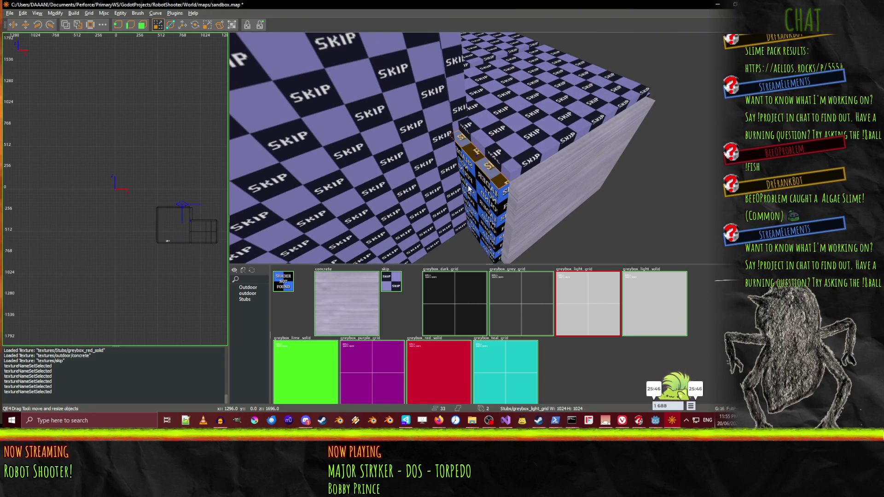
pyautogui.click(468, 184)
pyautogui.click(391, 282)
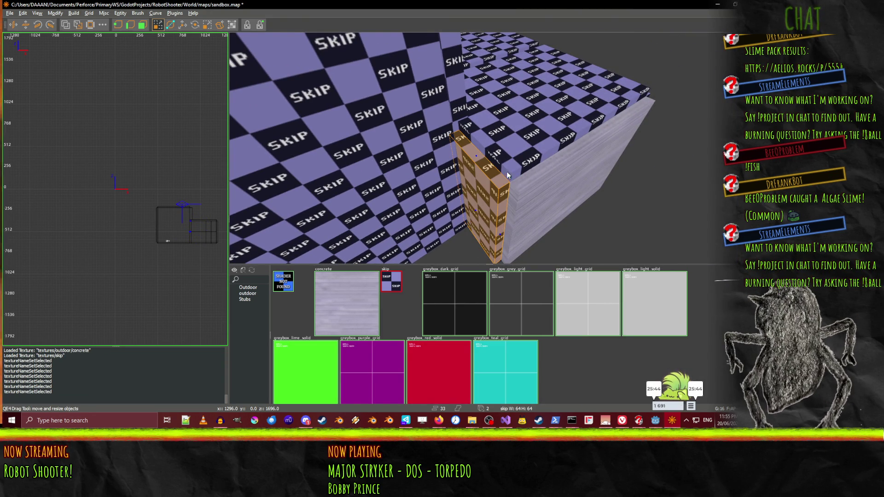
# Fly back into the grey room and select a face of the small brush under the ceiling
pyautogui.rightClick(508, 176)
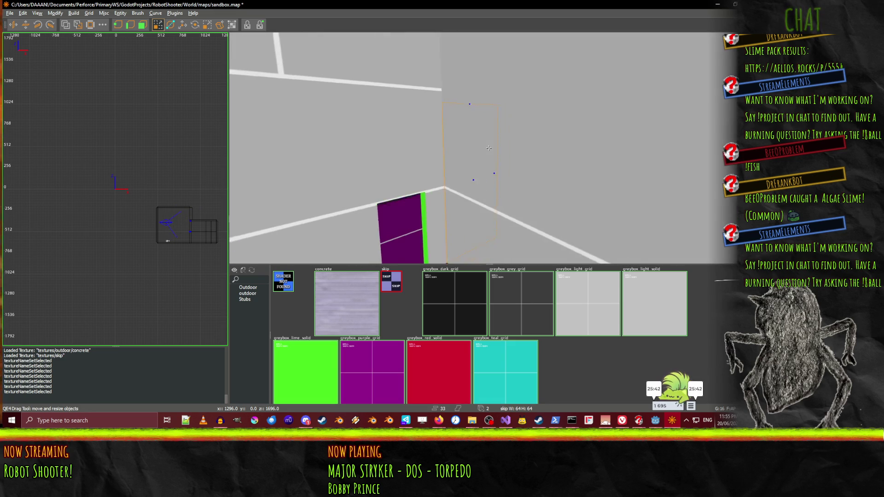
pyautogui.press('w')
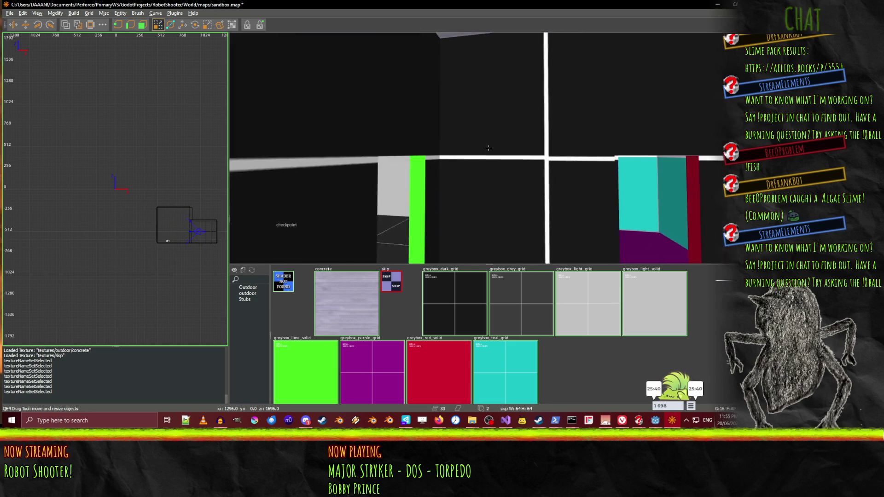
pyautogui.press('s')
pyautogui.press('s')
pyautogui.press('s')
pyautogui.press('s')
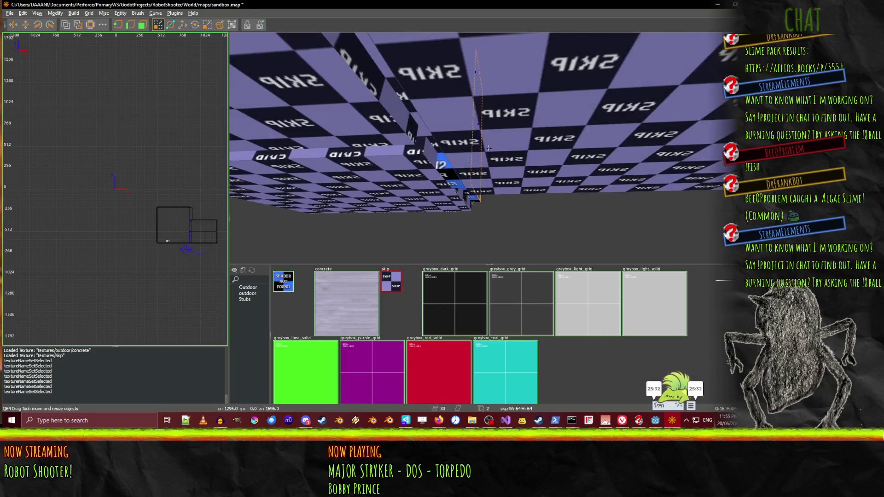
pyautogui.rightClick(485, 163)
pyautogui.click(476, 146)
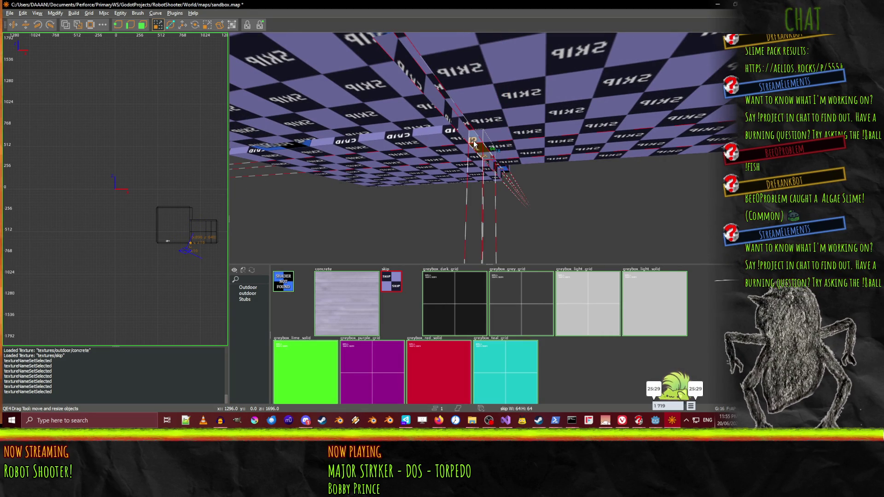
pyautogui.click(480, 157)
pyautogui.click(480, 157)
# Inspect the selected skip face from several angles, then save sandbox.map and switch to Godot
pyautogui.rightClick(306, 144)
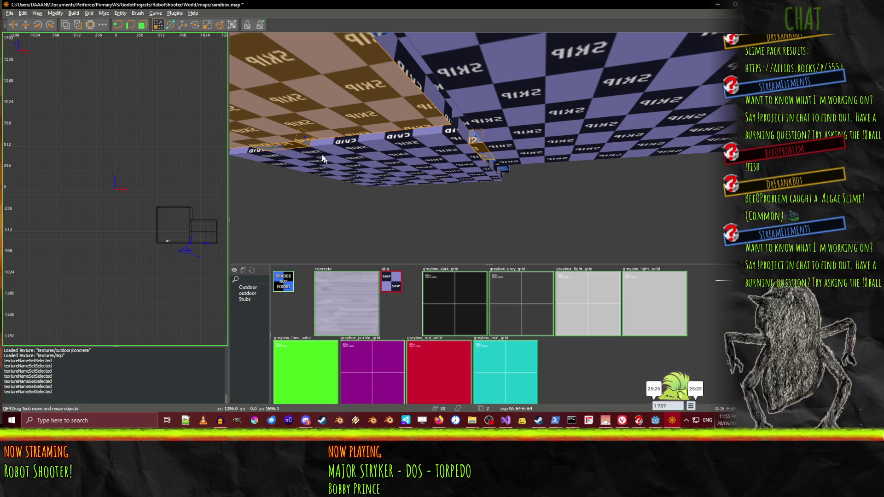
pyautogui.rightClick(525, 160)
pyautogui.rightClick(548, 155)
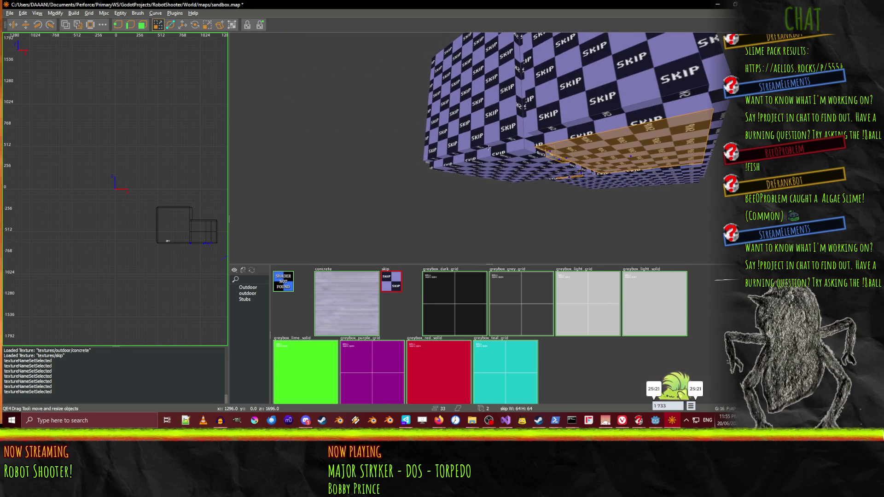
pyautogui.rightClick(445, 135)
pyautogui.rightClick(436, 137)
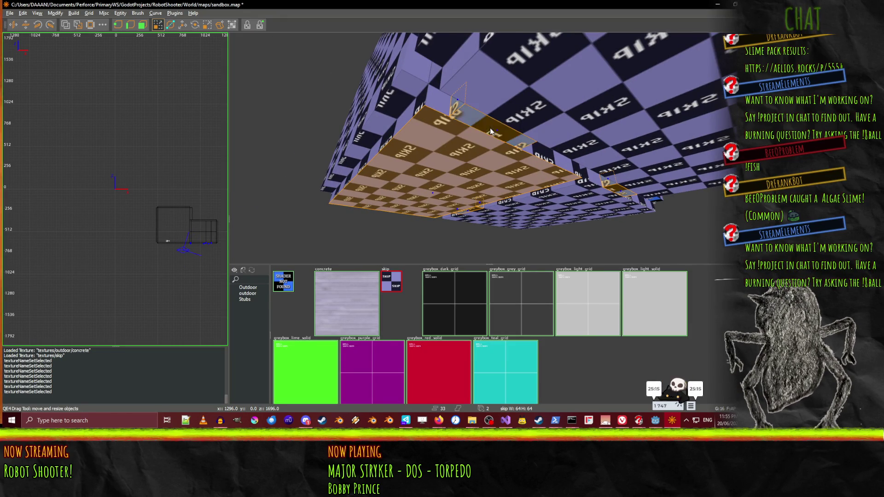
pyautogui.rightClick(490, 128)
pyautogui.rightClick(413, 146)
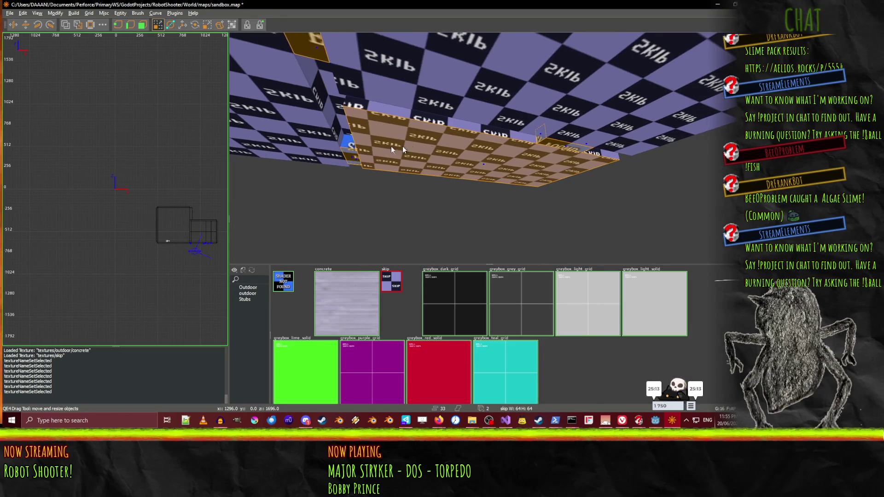
pyautogui.rightClick(353, 146)
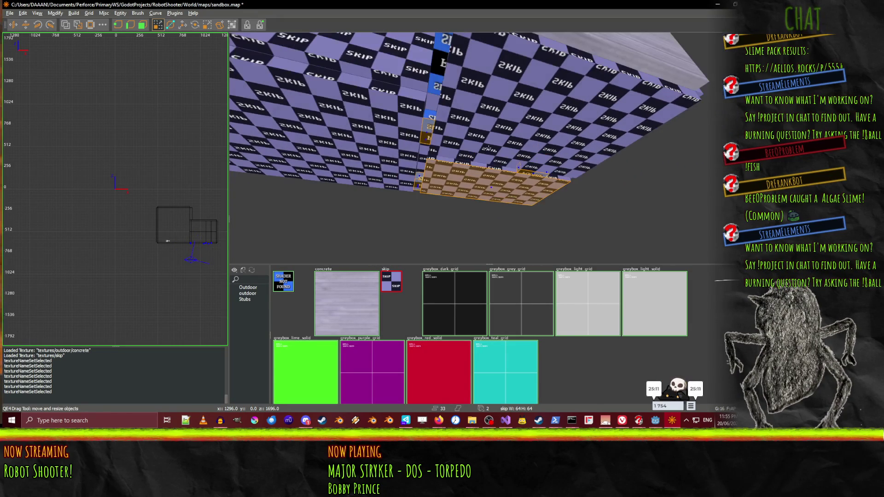
pyautogui.moveTo(437, 73)
pyautogui.mouseDown()
pyautogui.moveTo(489, 148)
pyautogui.moveTo(446, 258)
pyautogui.moveTo(454, 210)
pyautogui.moveTo(489, 147)
pyautogui.mouseUp()
pyautogui.hotkey('ctrl', 's')
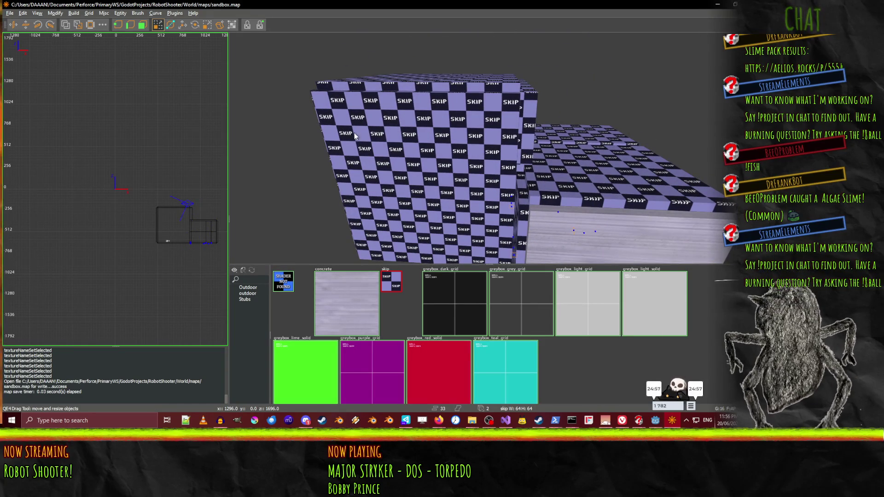
pyautogui.hotkey('alt', 'Tab')
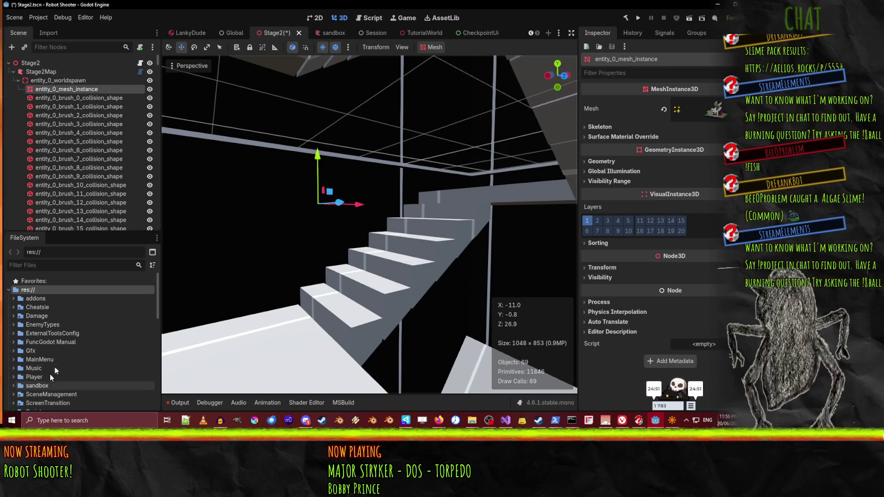
# Filter the FileSystem dock for 'sandbox' and open World/maps/sandbox.tscn
pyautogui.scroll(-3, 43, 383)
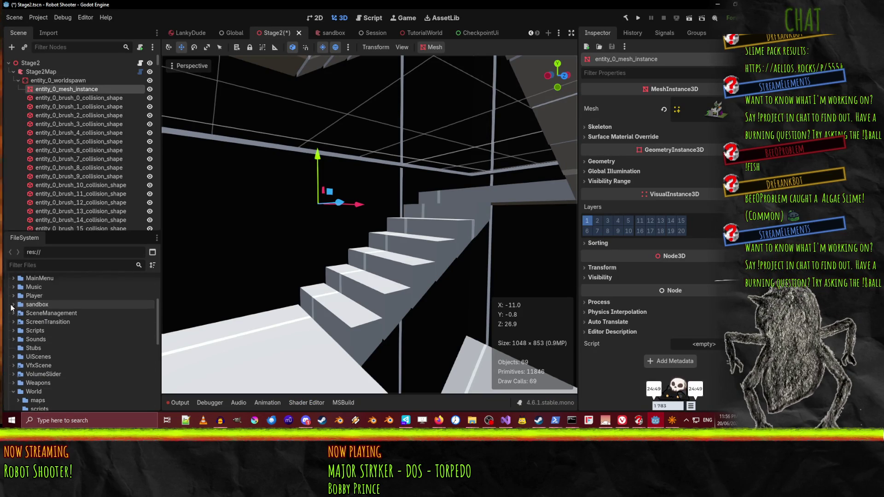
pyautogui.scroll(-4, 45, 342)
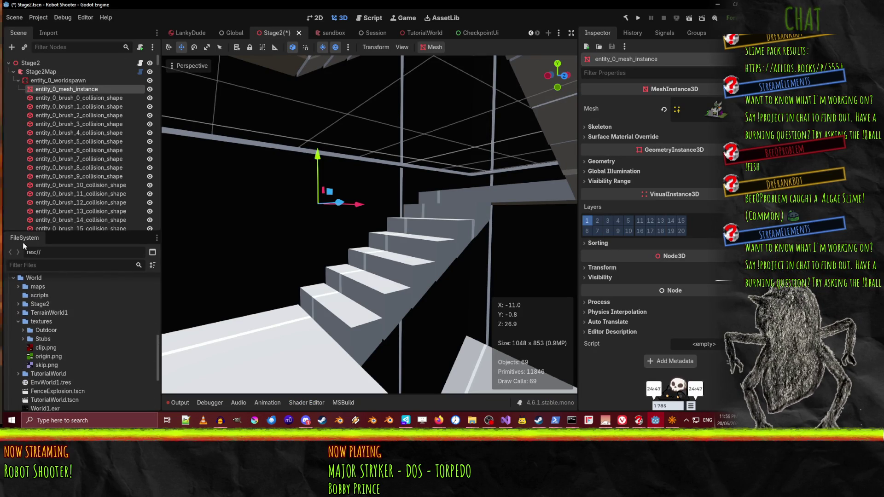
pyautogui.scroll(-1, 46, 395)
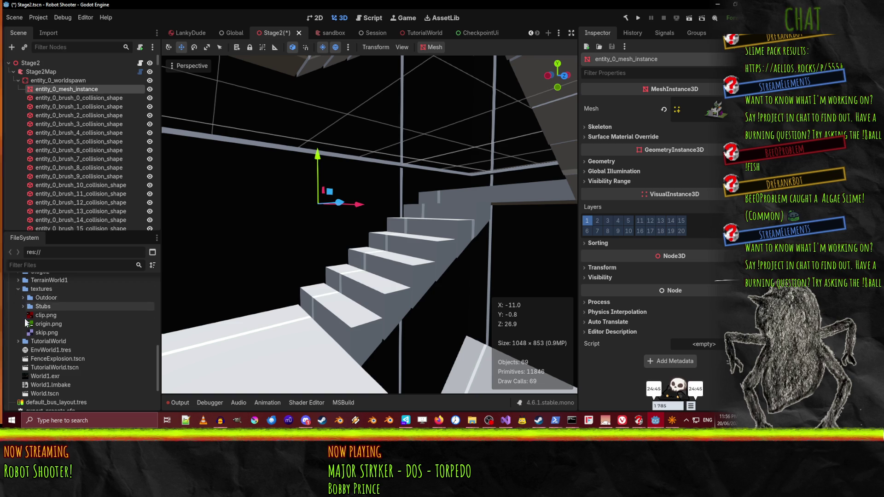
pyautogui.click(18, 288)
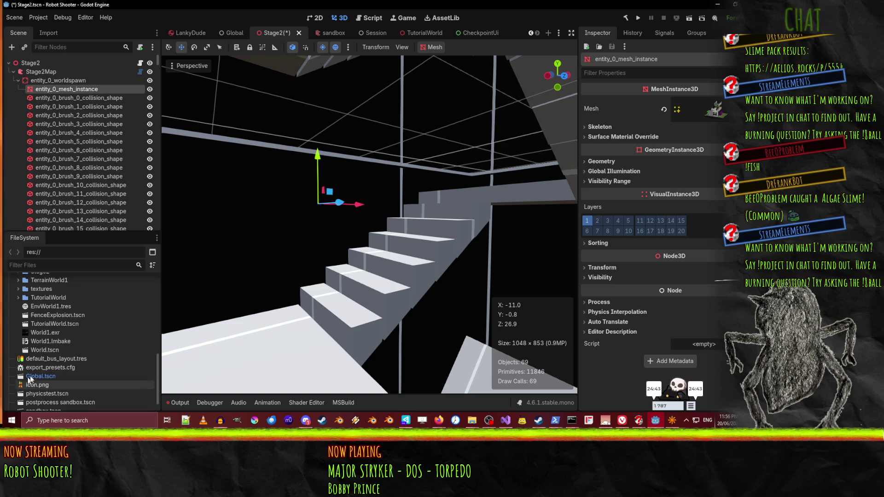
pyautogui.scroll(1, 54, 344)
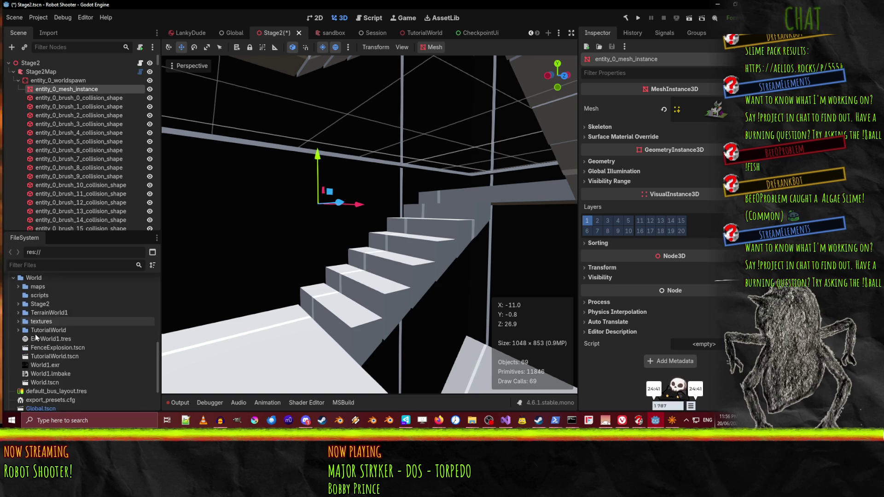
pyautogui.scroll(-1, 25, 307)
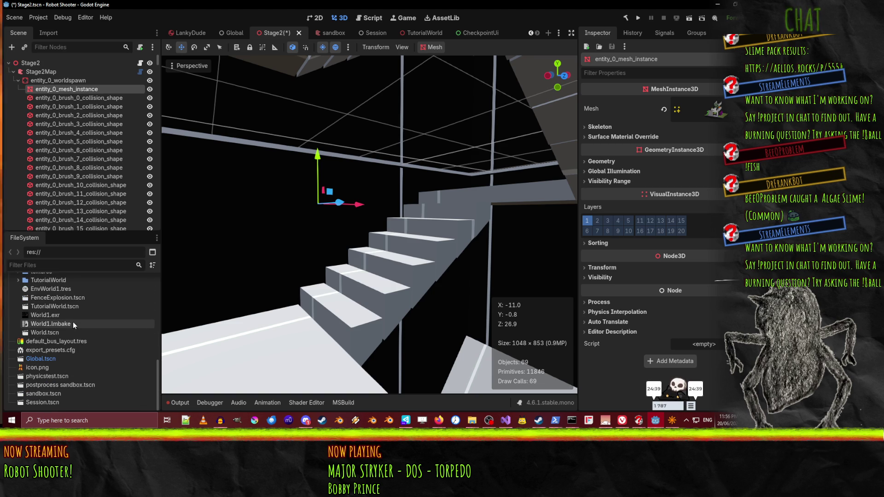
pyautogui.click(111, 340)
pyautogui.scroll(5, 108, 341)
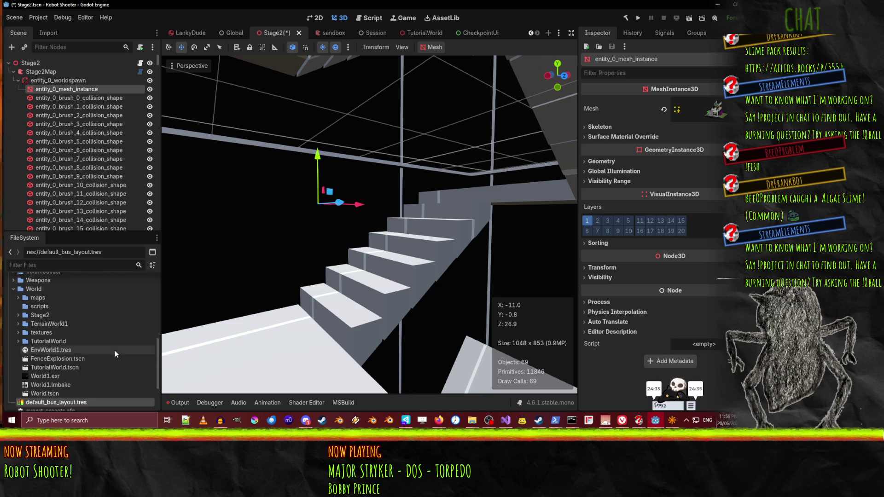
pyautogui.scroll(-5, 112, 350)
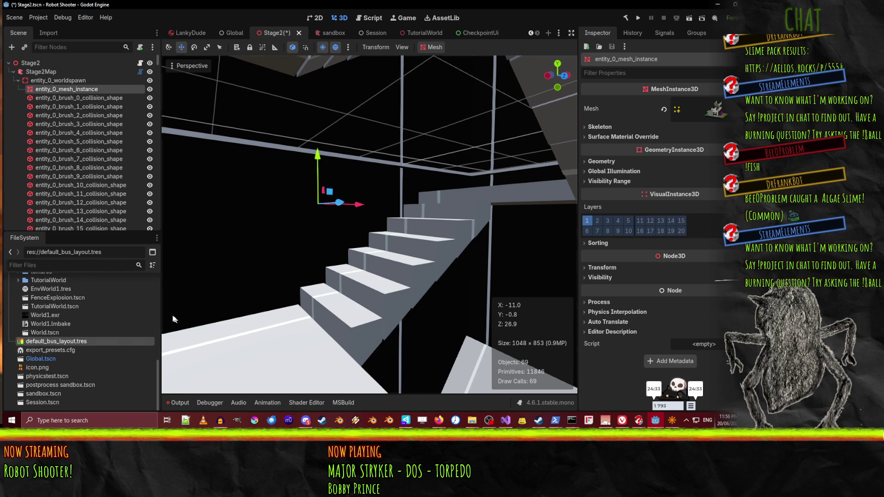
pyautogui.click(69, 266)
pyautogui.write('sandbox')
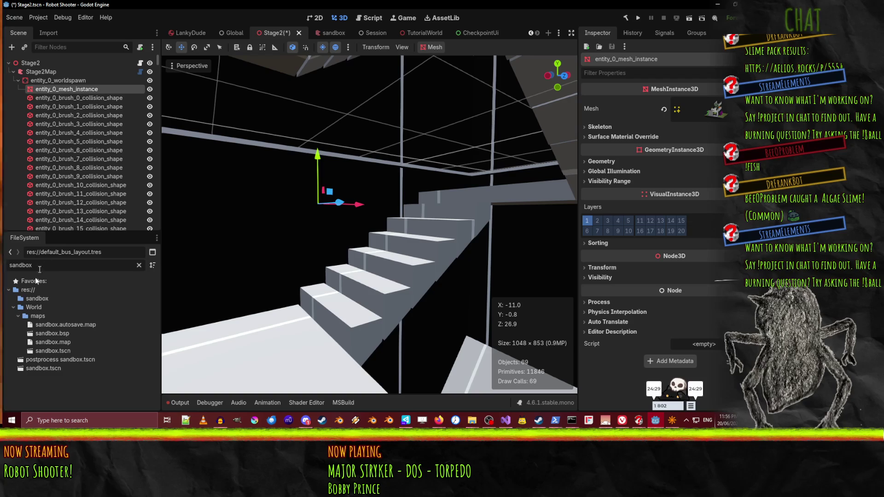
pyautogui.doubleClick(64, 350)
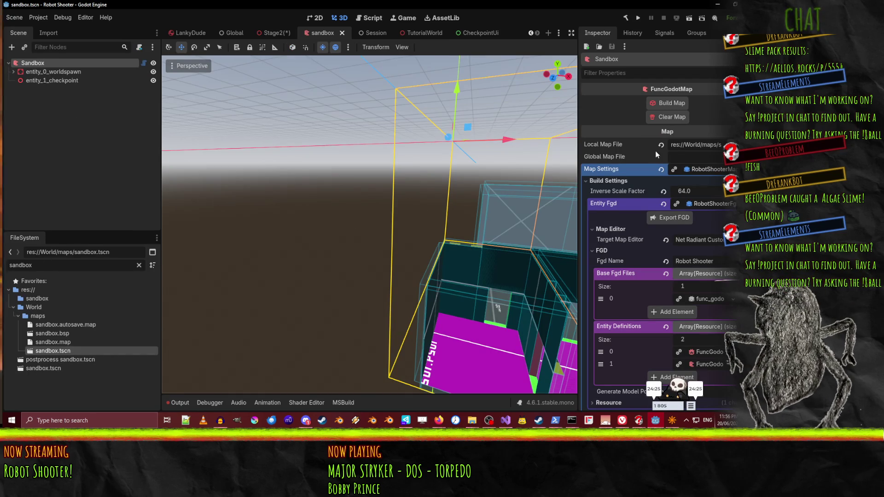
# Build Map on the Sandbox FuncGodotMap node and orbit to view the map from above
pyautogui.click(671, 104)
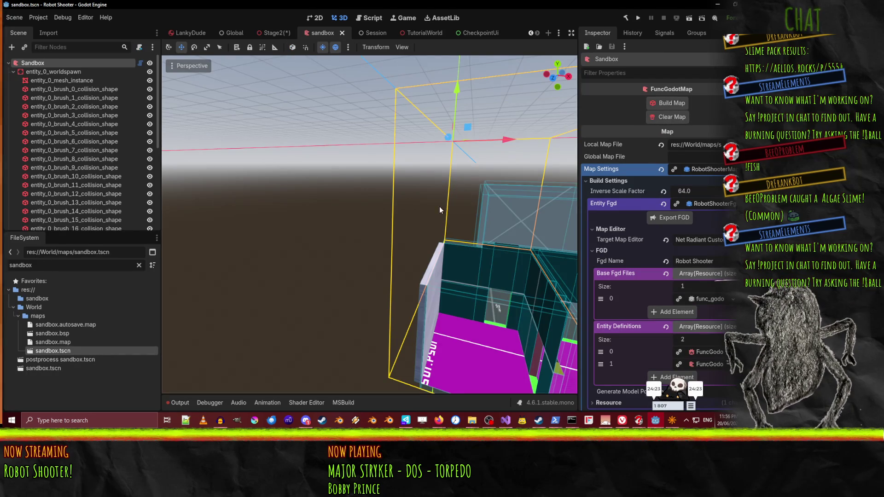
pyautogui.moveTo(452, 258)
pyautogui.mouseDown()
pyautogui.moveTo(367, 305)
pyautogui.moveTo(350, 268)
pyautogui.moveTo(392, 265)
pyautogui.moveTo(341, 265)
pyautogui.moveTo(378, 263)
pyautogui.moveTo(387, 251)
pyautogui.moveTo(369, 258)
pyautogui.moveTo(415, 217)
pyautogui.moveTo(400, 235)
pyautogui.moveTo(405, 221)
pyautogui.moveTo(396, 231)
pyautogui.moveTo(405, 223)
pyautogui.moveTo(385, 216)
pyautogui.moveTo(393, 224)
pyautogui.mouseUp()
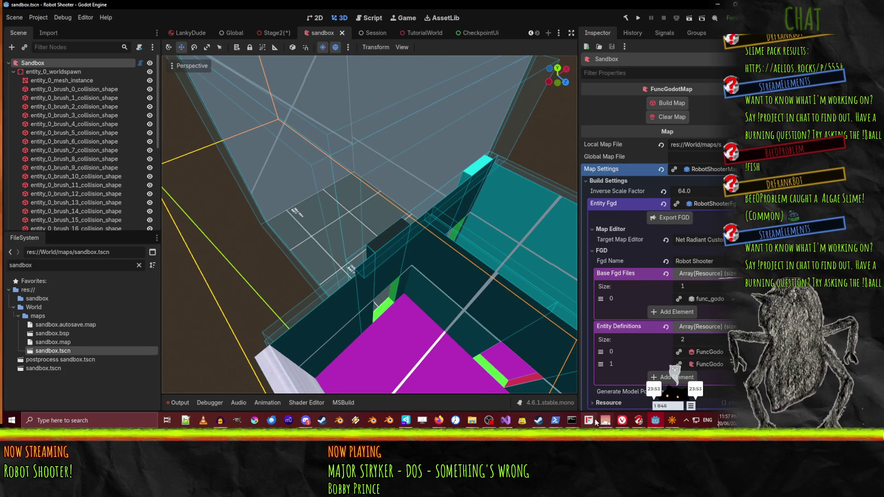
pyautogui.click(672, 421)
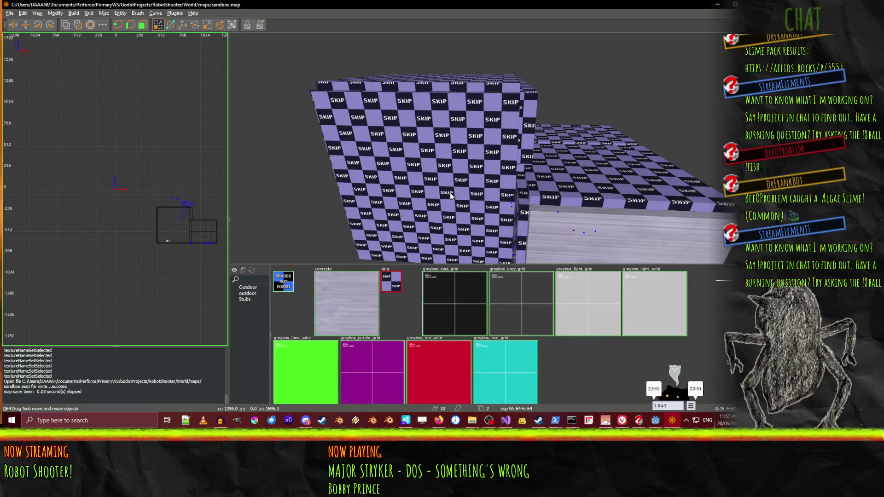
# Set worldspawn's _cull_interior_faces to Yes in the Entity Inspector
pyautogui.press('d')
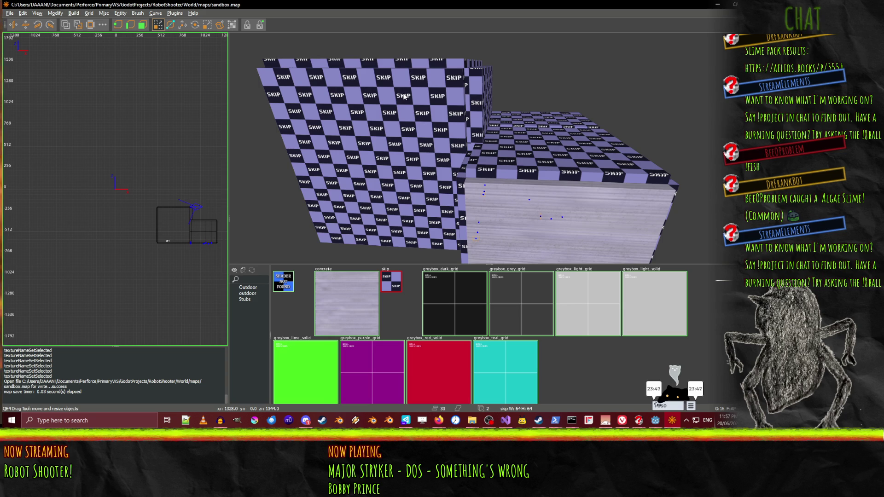
pyautogui.press('l')
pyautogui.press('n')
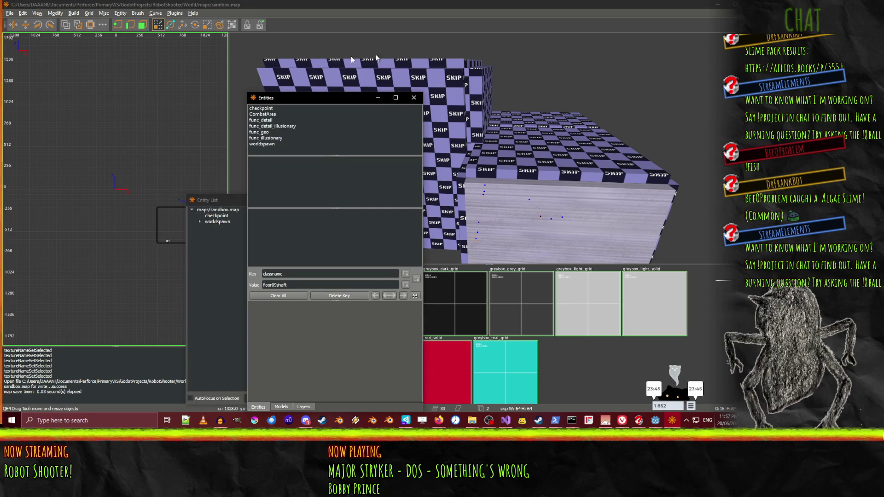
pyautogui.moveTo(287, 102); pyautogui.dragTo(415, 88)
pyautogui.click(217, 222)
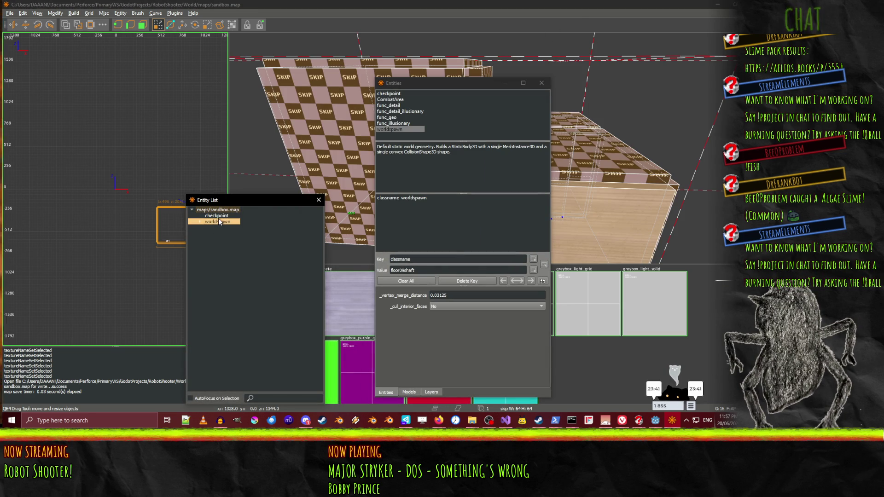
pyautogui.click(449, 308)
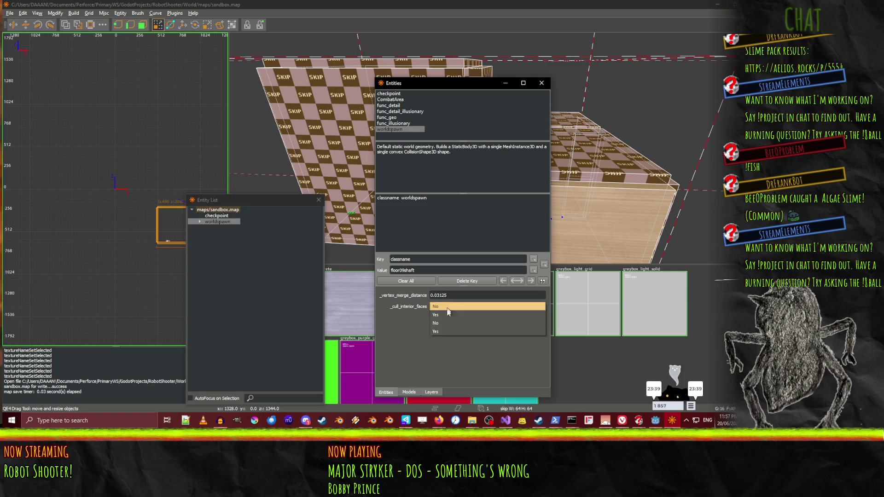
pyautogui.click(449, 318)
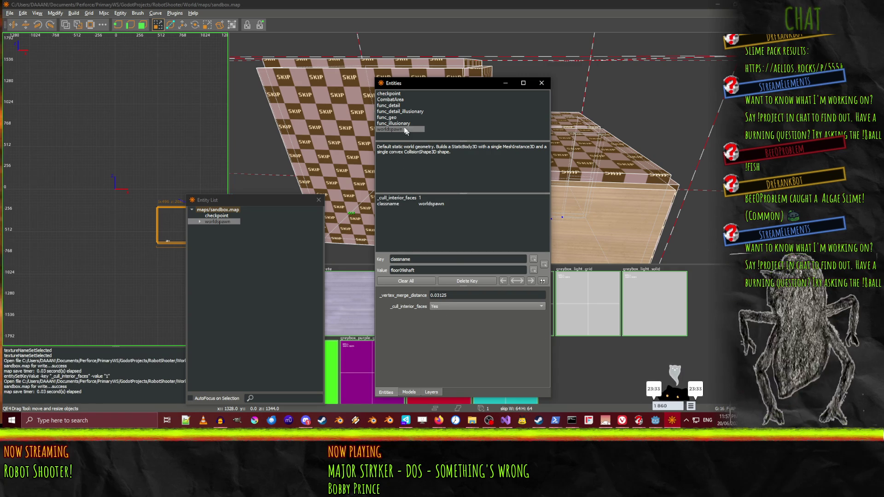
# Read the func_geo description and convert the selected brushes into a func_geo entity
pyautogui.click(391, 118)
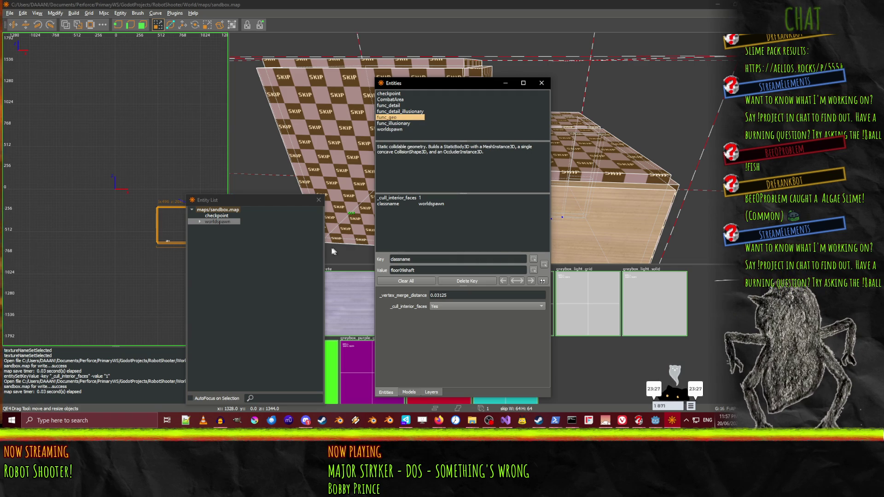
pyautogui.press('Escape')
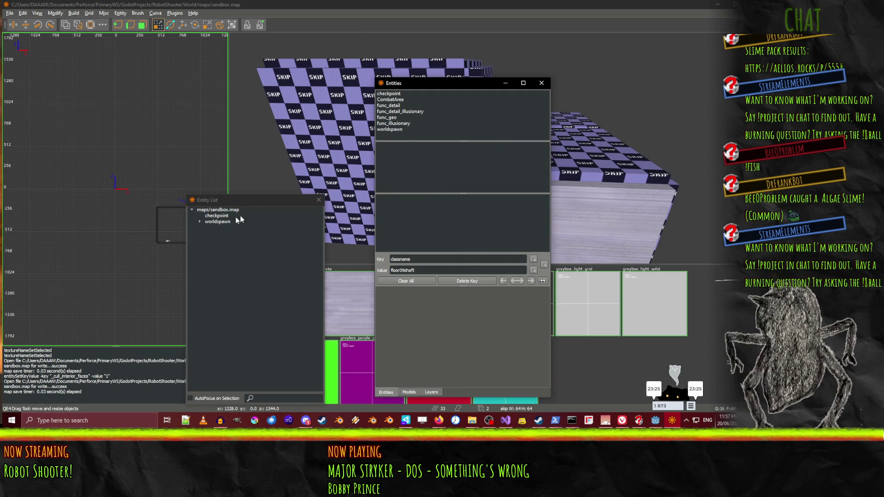
pyautogui.click(220, 222)
pyautogui.click(392, 119)
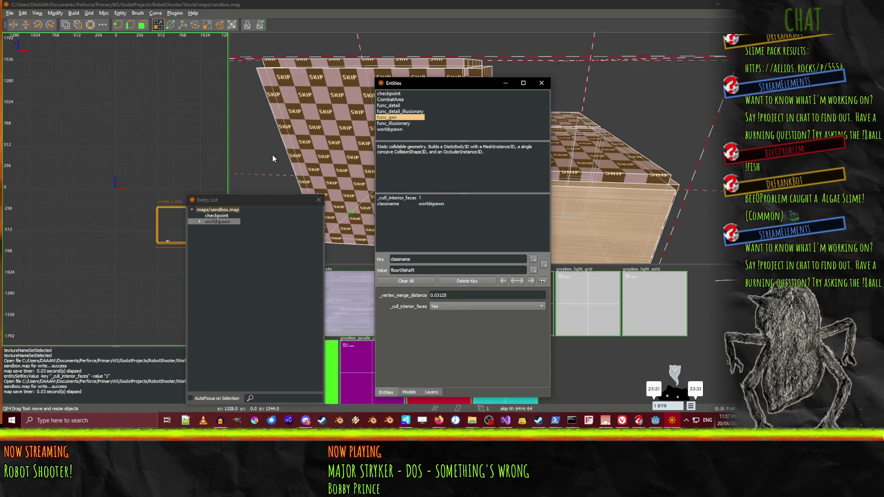
pyautogui.click(280, 157)
pyautogui.doubleClick(393, 118)
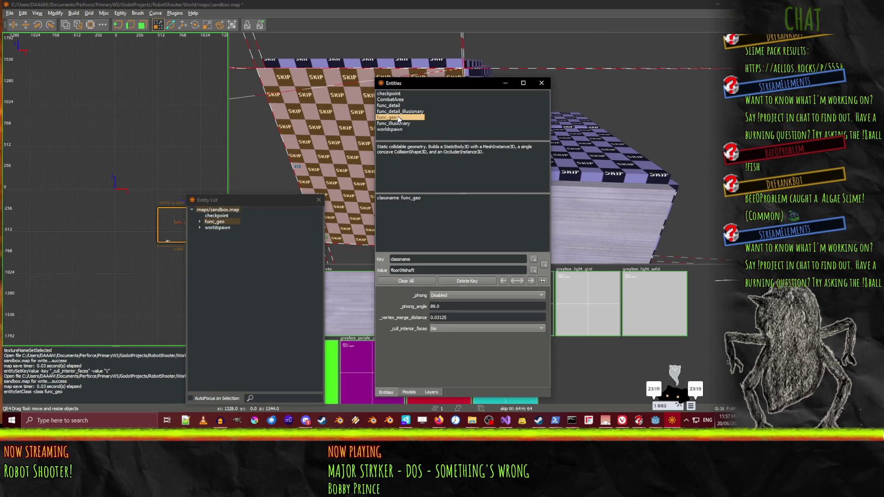
# Select all remaining worldspawn brushes and move them into func_geo with Ctrl+M
pyautogui.click(223, 228)
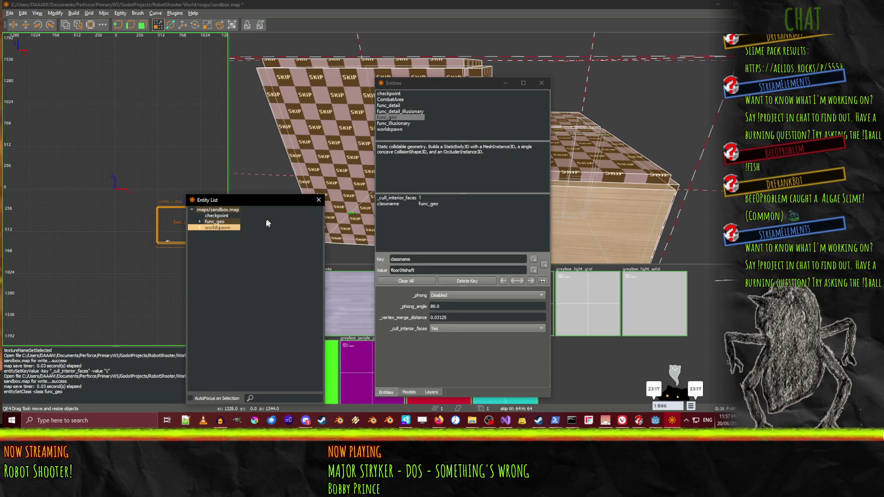
pyautogui.keyDown('shift'); pyautogui.click(344, 174); pyautogui.keyUp('shift')
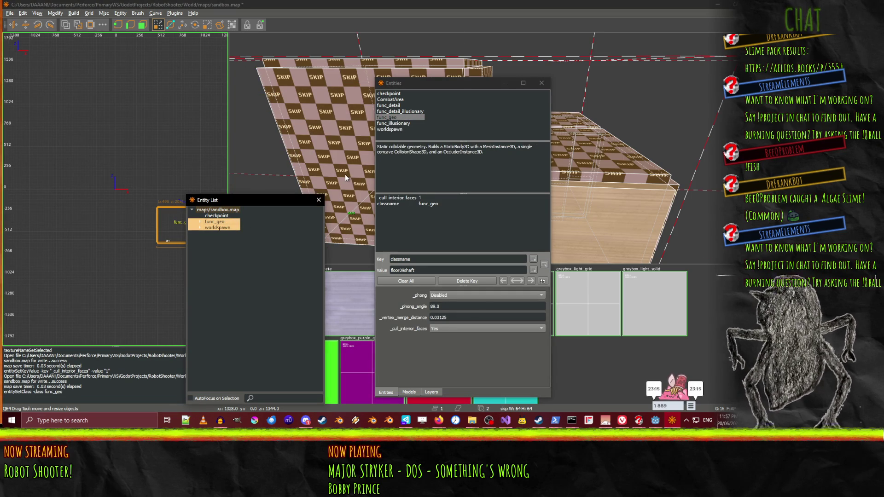
pyautogui.click(200, 228)
pyautogui.click(200, 221)
pyautogui.click(362, 61)
pyautogui.press(',')
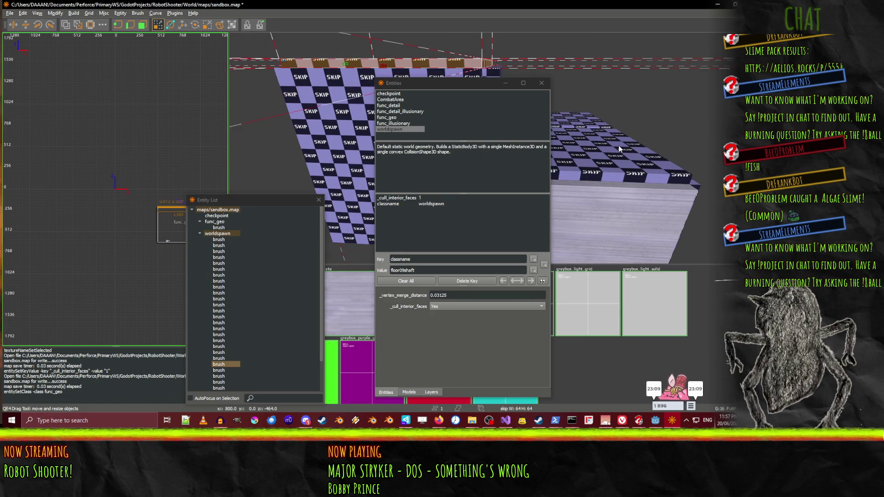
pyautogui.click(220, 240)
pyautogui.scroll(-2, 219, 240)
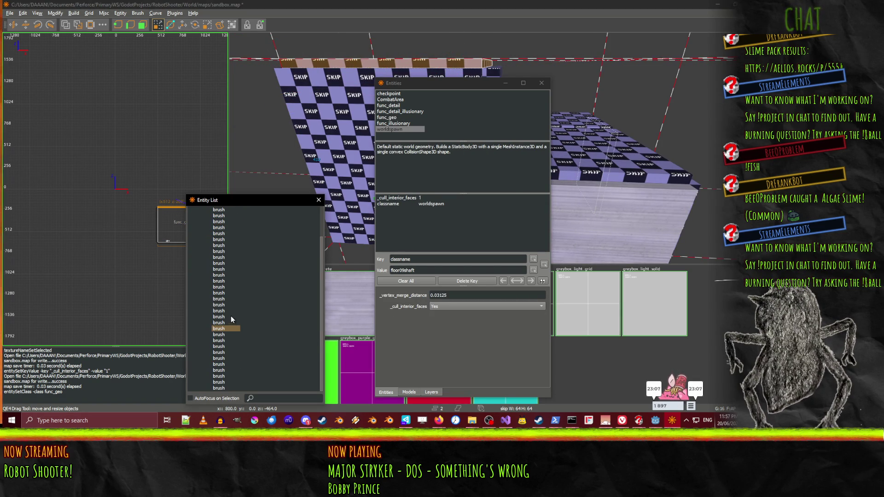
pyautogui.keyDown('shift'); pyautogui.click(246, 366); pyautogui.keyUp('shift')
pyautogui.scroll(3, 245, 366)
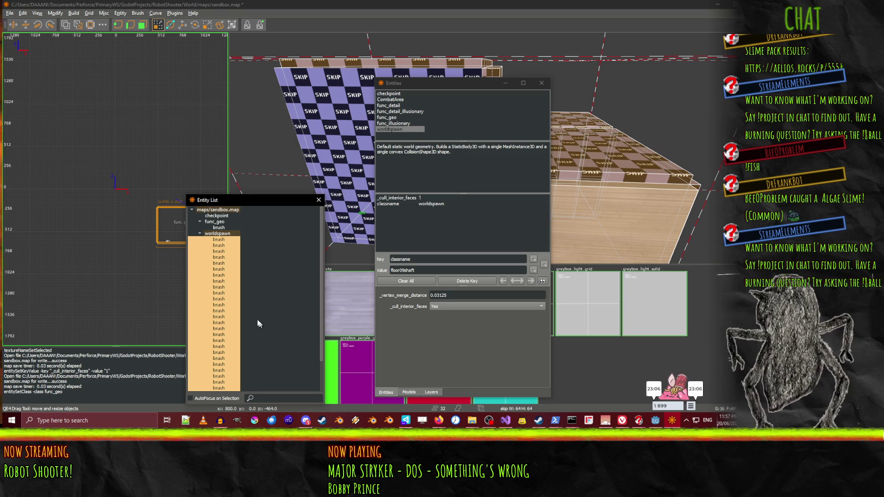
pyautogui.click(215, 224)
pyautogui.hotkey('ctrl', 'm')
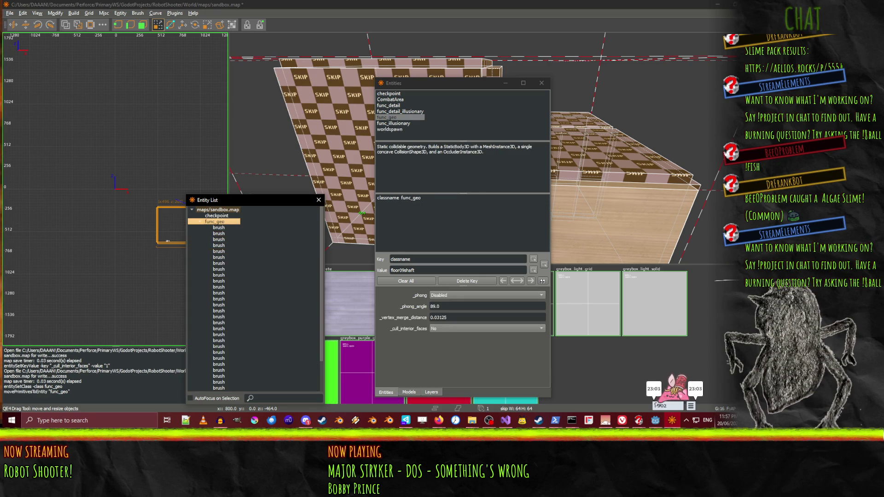
pyautogui.scroll(1, 269, 297)
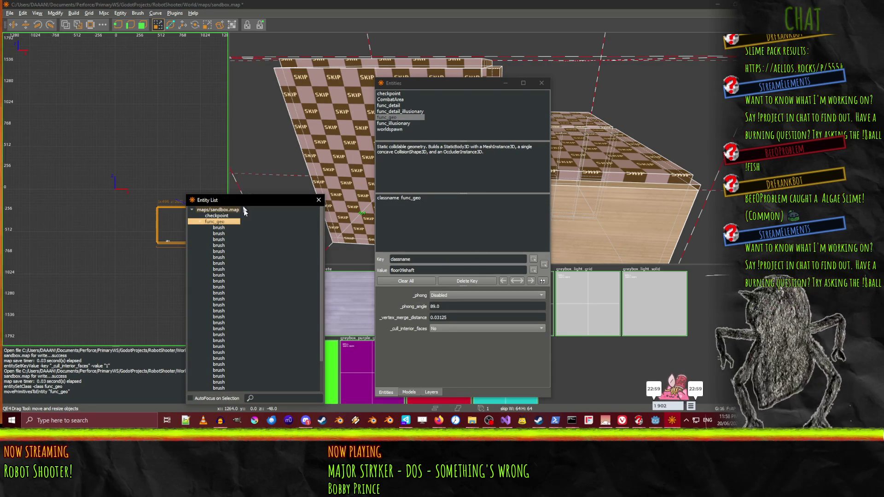
# Set func_geo's _phong to Smooth shading and _cull_interior_faces to Yes
pyautogui.click(448, 298)
pyautogui.click(450, 304)
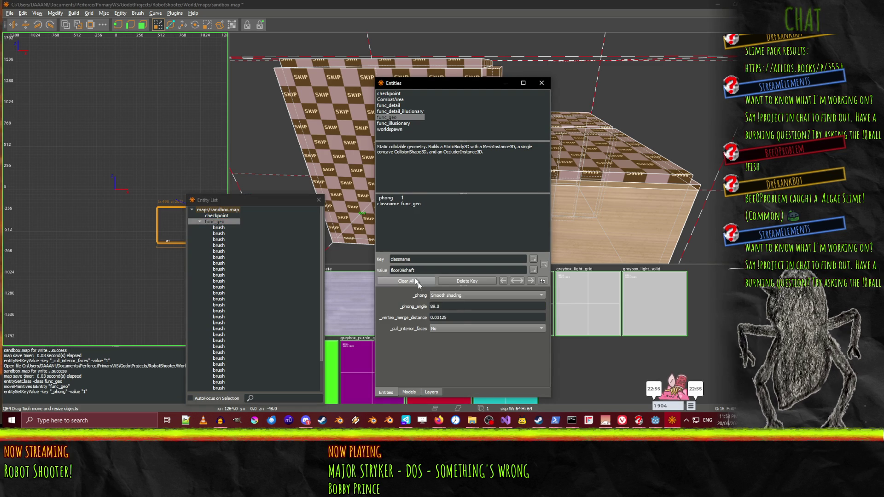
pyautogui.click(453, 325)
pyautogui.click(450, 335)
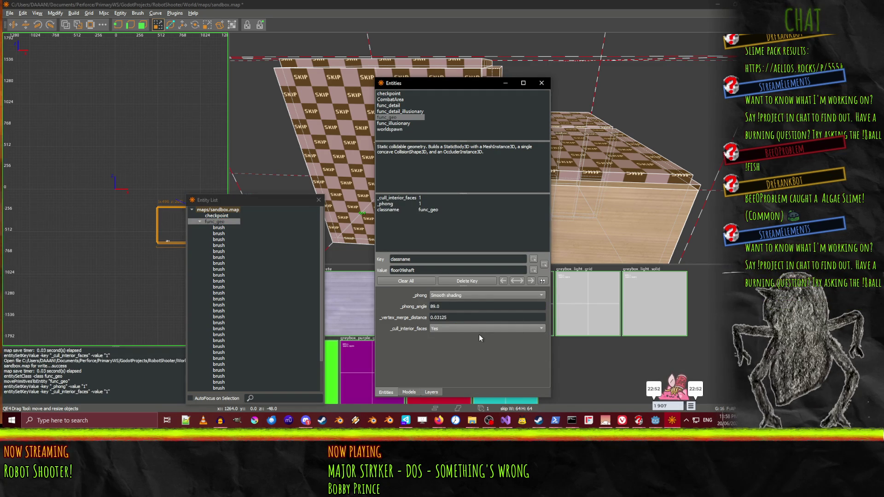
pyautogui.click(656, 422)
# Build Map on the Sandbox node and orbit into the rebuilt room
pyautogui.click(670, 104)
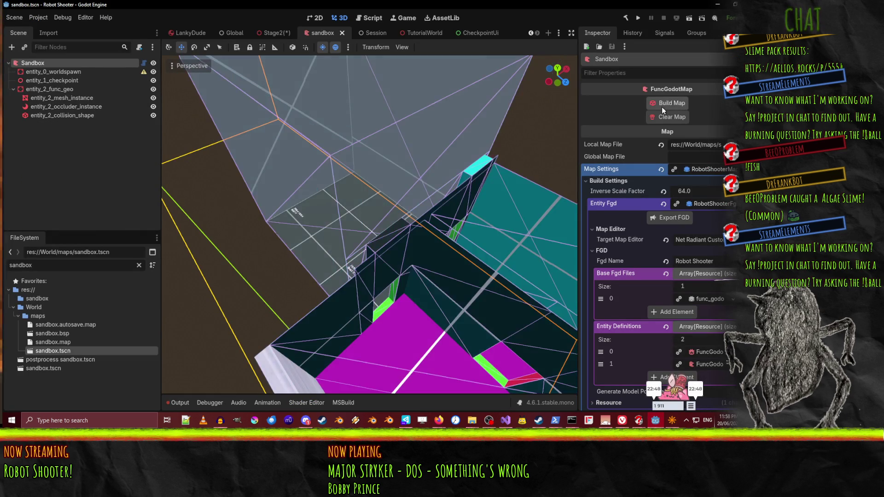
pyautogui.moveTo(369, 225)
pyautogui.mouseDown()
pyautogui.moveTo(299, 212)
pyautogui.moveTo(280, 225)
pyautogui.moveTo(411, 207)
pyautogui.moveTo(369, 209)
pyautogui.moveTo(322, 171)
pyautogui.moveTo(267, 253)
pyautogui.moveTo(168, 343)
pyautogui.moveTo(322, 240)
pyautogui.moveTo(408, 200)
pyautogui.moveTo(350, 180)
pyautogui.moveTo(314, 198)
pyautogui.moveTo(351, 306)
pyautogui.mouseUp()
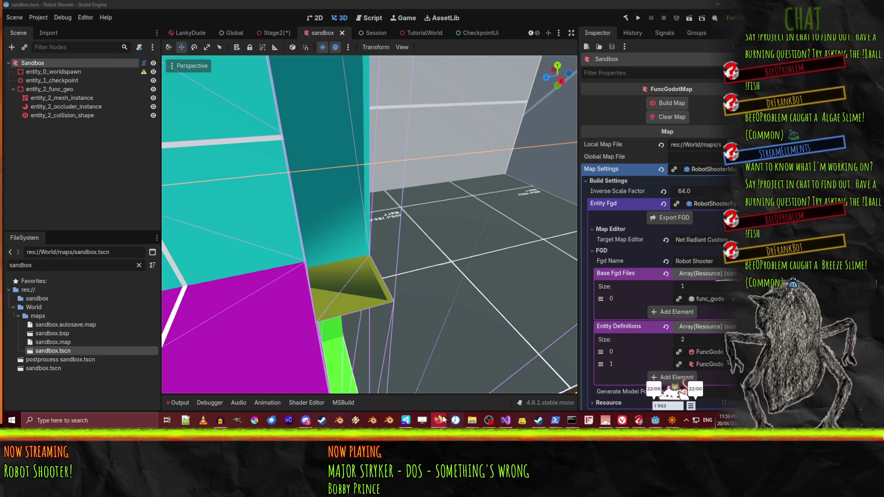
# Inspect entity_0_worldspawn, entity_2_func_geo, and its mesh, occluder and collision shape nodes
pyautogui.moveTo(442, 419)
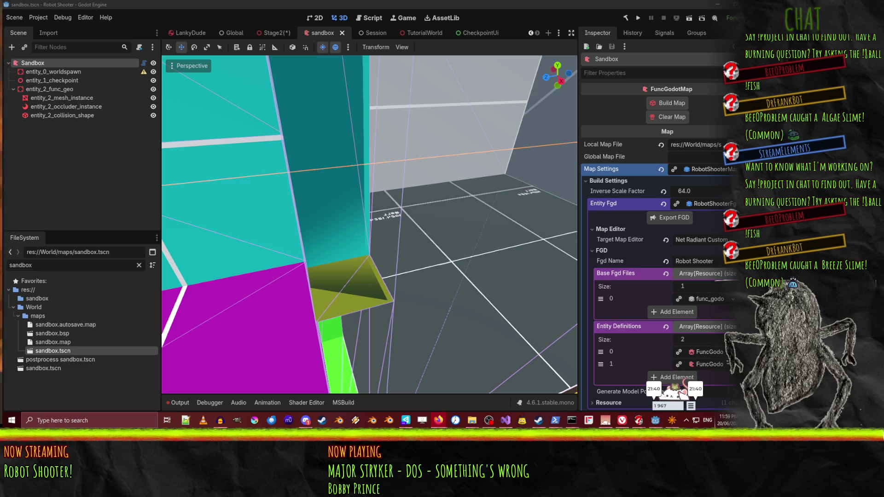
pyautogui.click(409, 4)
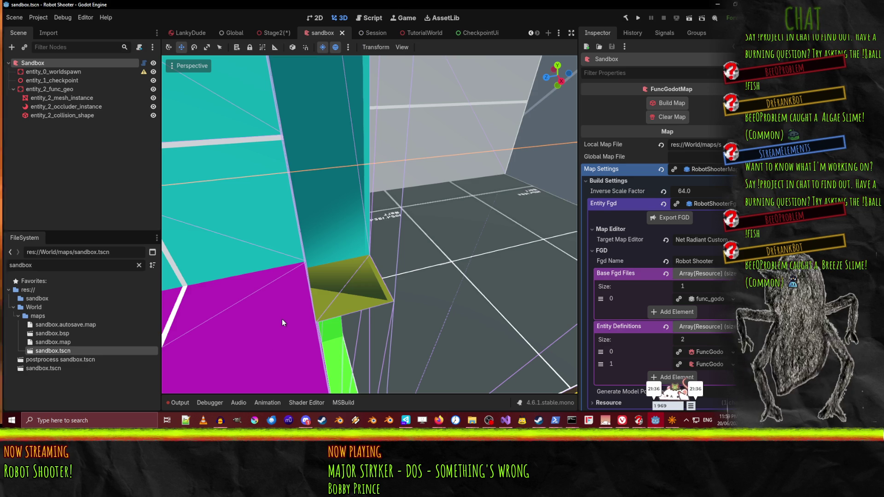
pyautogui.click(60, 71)
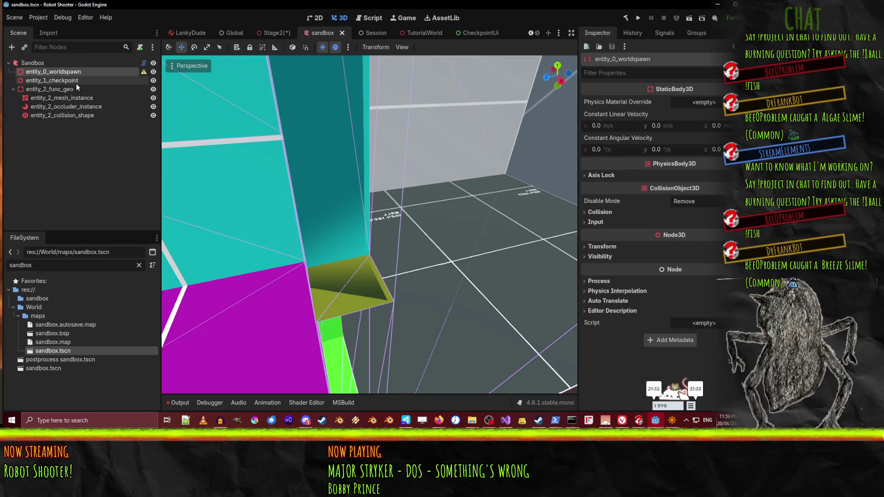
pyautogui.click(74, 90)
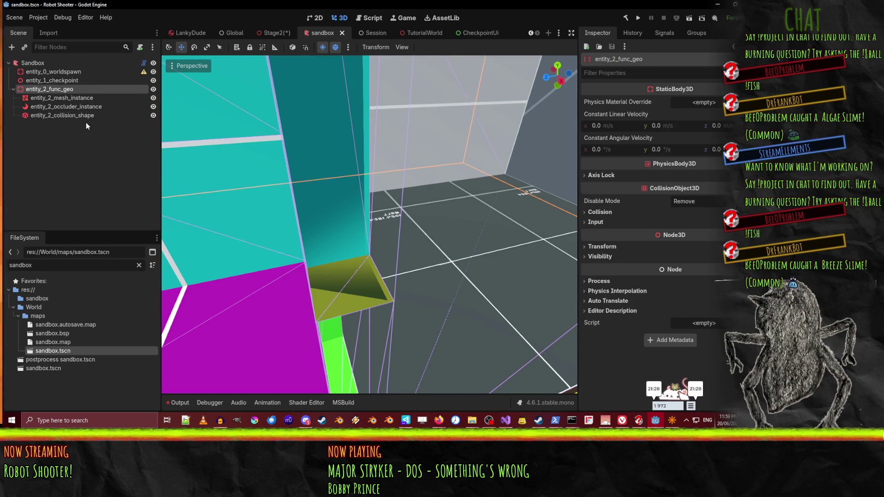
pyautogui.click(73, 97)
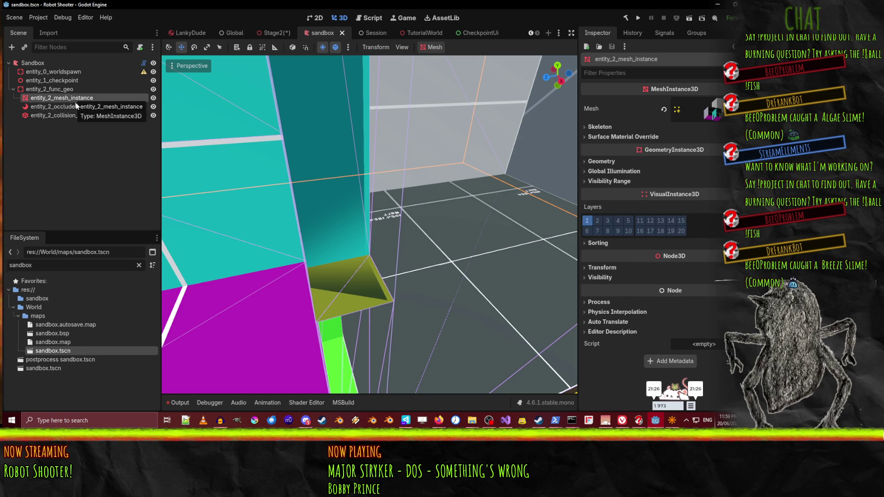
pyautogui.click(79, 106)
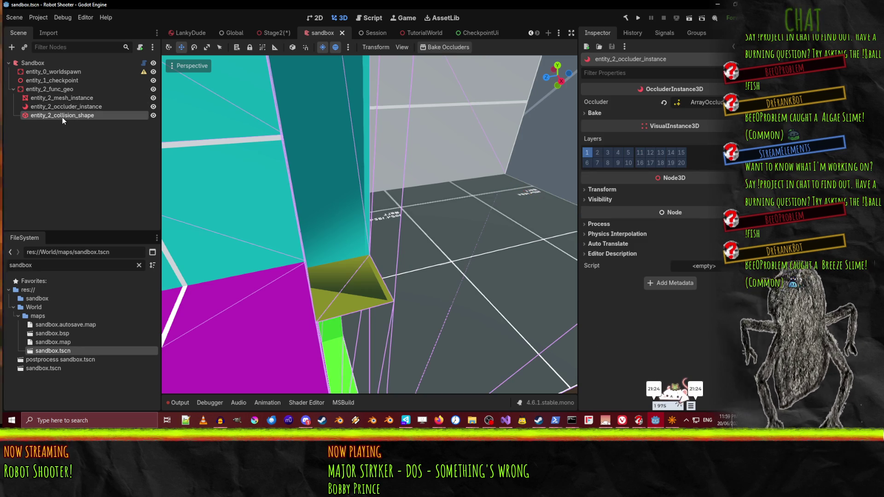
pyautogui.click(62, 116)
pyautogui.click(60, 97)
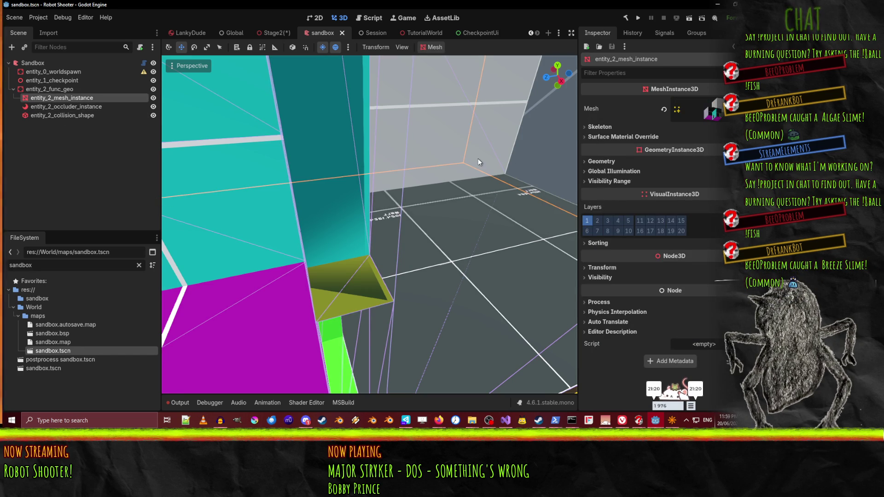
# Orbit closer to the olive mesh, then bring the Q3Radiant manual browser window forward
pyautogui.moveTo(415, 185); pyautogui.dragTo(385, 236)
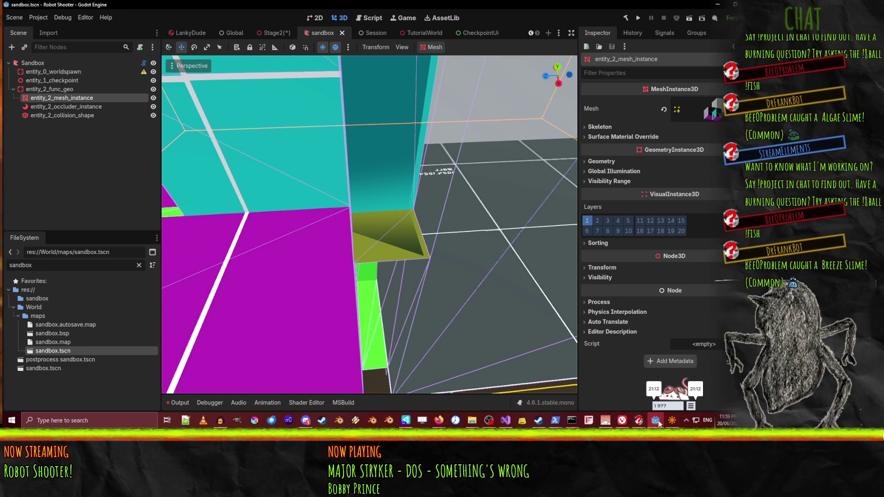
pyautogui.moveTo(438, 420)
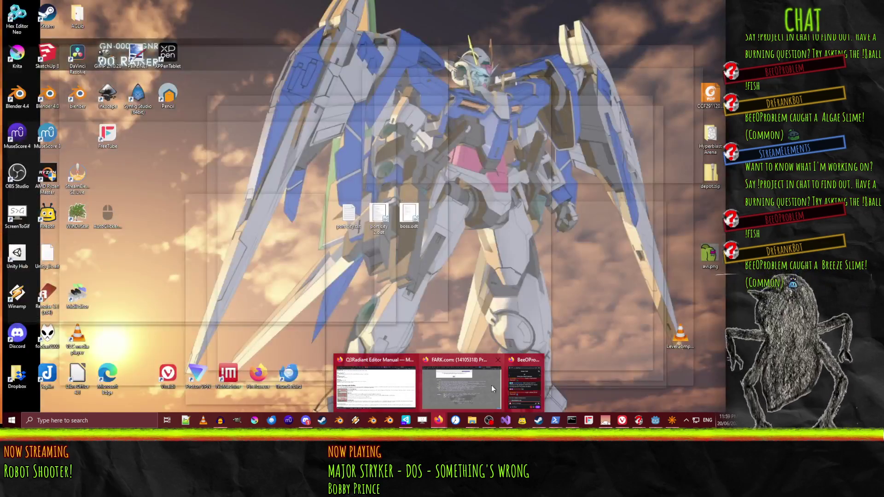
pyautogui.click(376, 387)
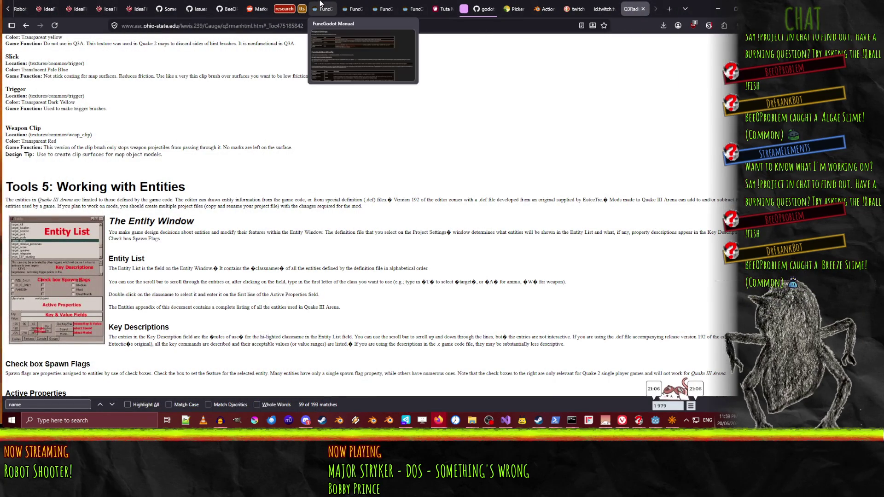
# Select the func_geo description on the FuncGodot manual's Default Entities page
pyautogui.click(346, 7)
pyautogui.click(379, 7)
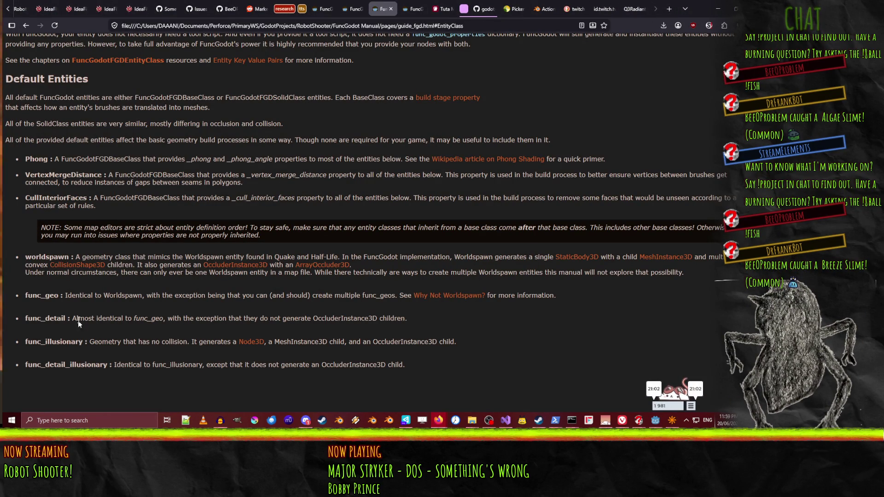
pyautogui.moveTo(82, 298); pyautogui.dragTo(284, 295)
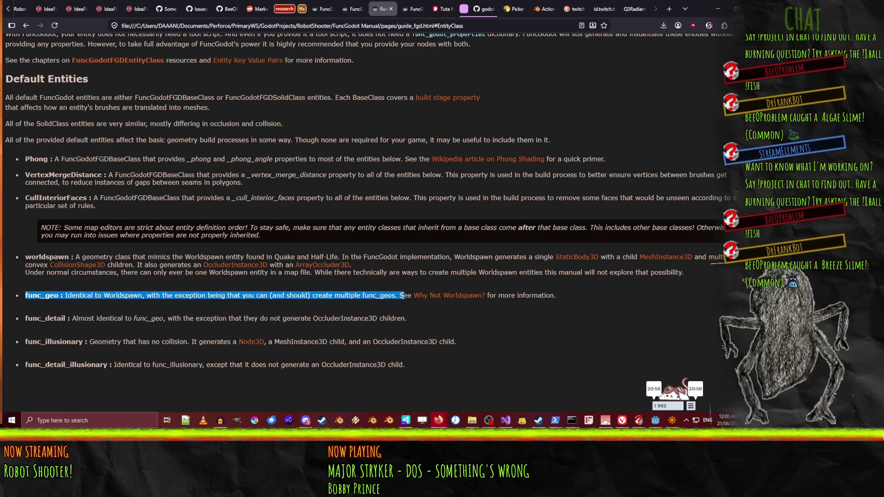
pyautogui.moveTo(405, 296); pyautogui.dragTo(557, 296)
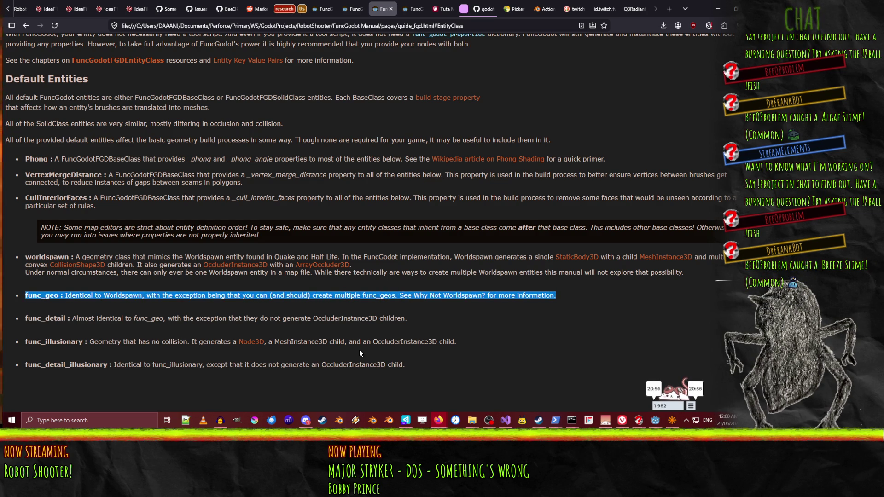
# Open the 'Why Not Worldspawn?' page, search for 'inter' and clear it, then return to Godot
pyautogui.click(414, 4)
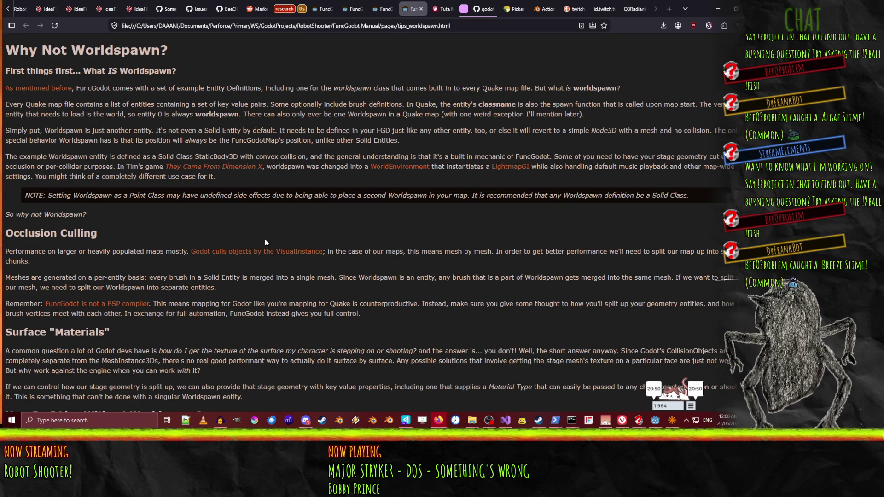
pyautogui.hotkey('ctrl', 'f')
pyautogui.write('inter')
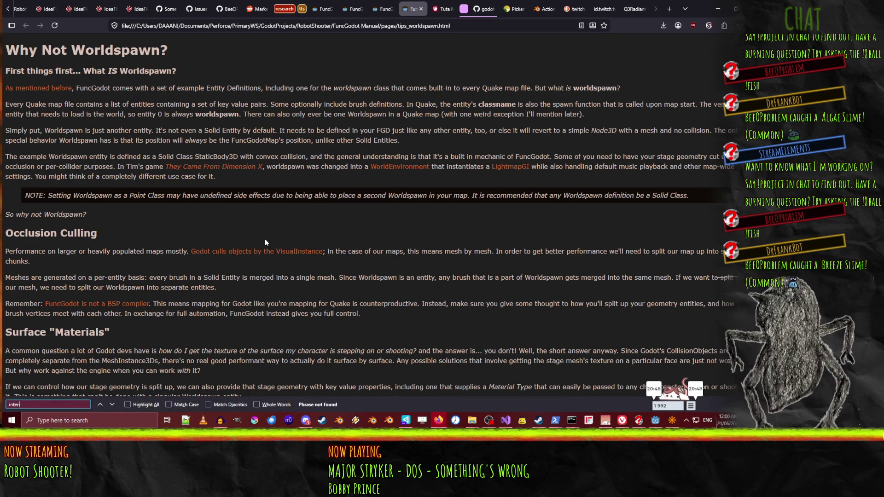
pyautogui.press('BackSpace')
pyautogui.press('BackSpace')
pyautogui.press('BackSpace')
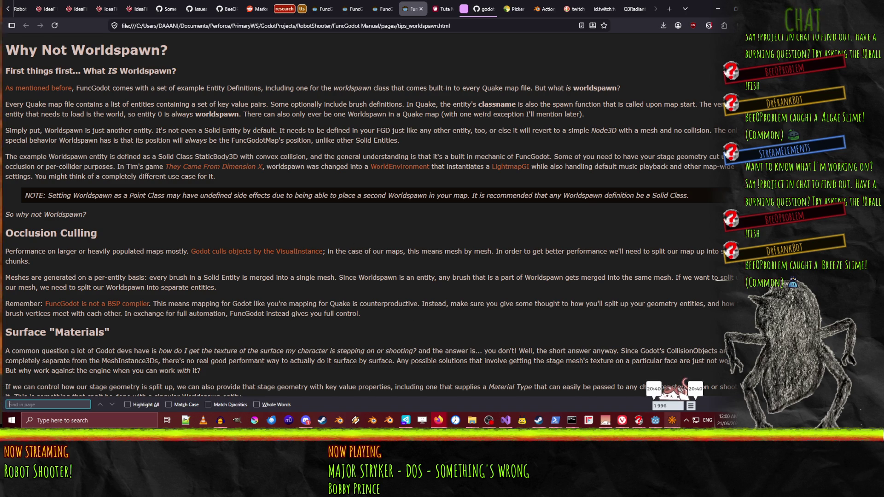
pyautogui.click(657, 423)
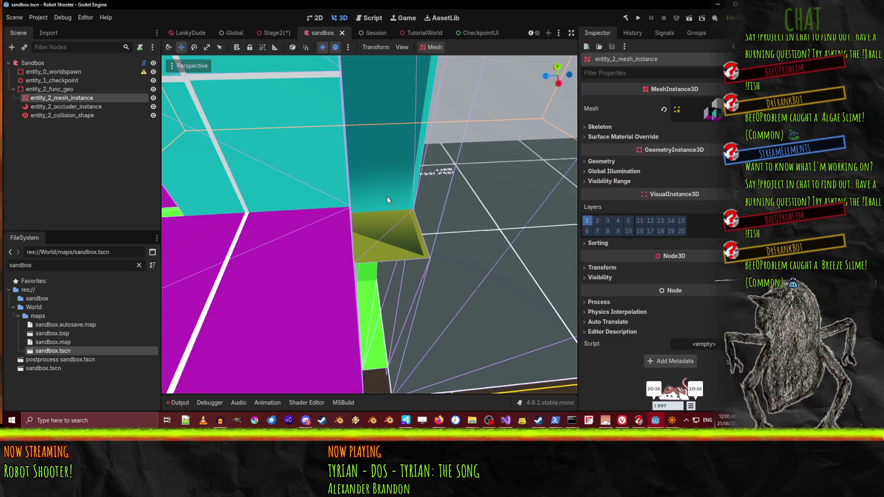
# Switch the Godot 3D viewport to Display Wireframe
pyautogui.moveTo(419, 200); pyautogui.dragTo(421, 200)
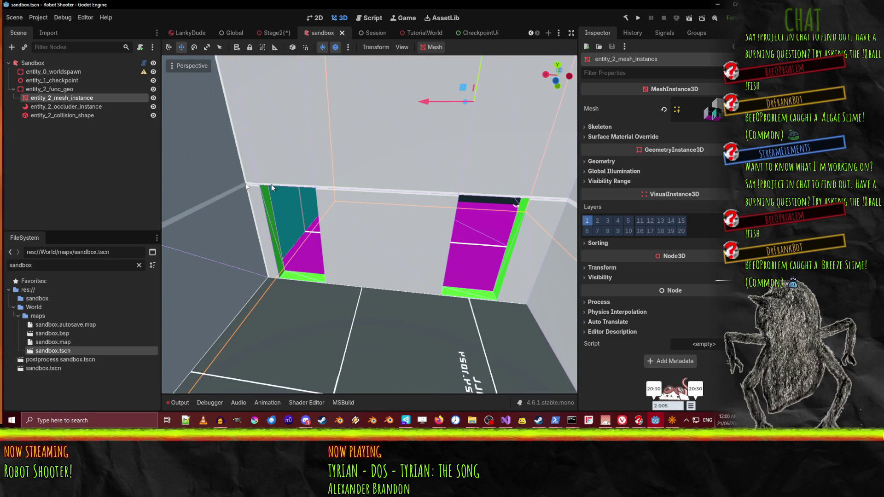
pyautogui.click(184, 67)
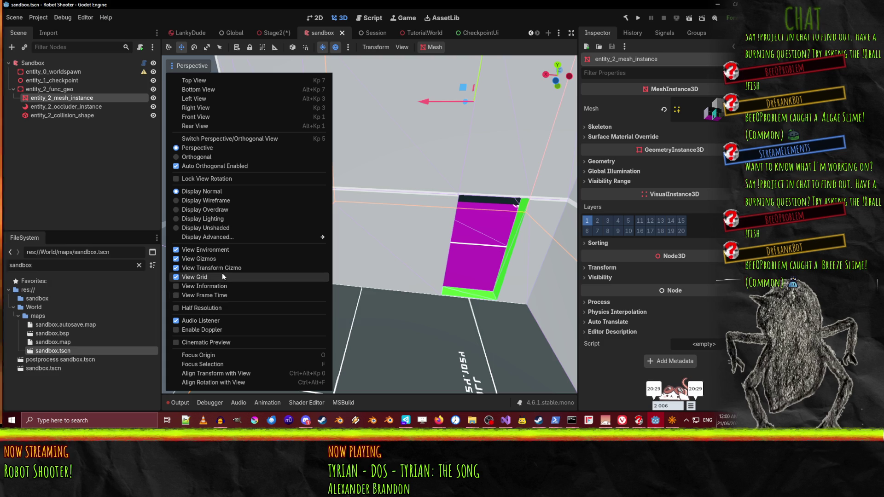
pyautogui.click(203, 200)
pyautogui.click(431, 210)
# Fly the camera through the wireframe level, then select the Sandbox root node and collapse Map Settings
pyautogui.moveTo(430, 209); pyautogui.dragTo(426, 235)
pyautogui.moveTo(296, 187); pyautogui.dragTo(295, 188)
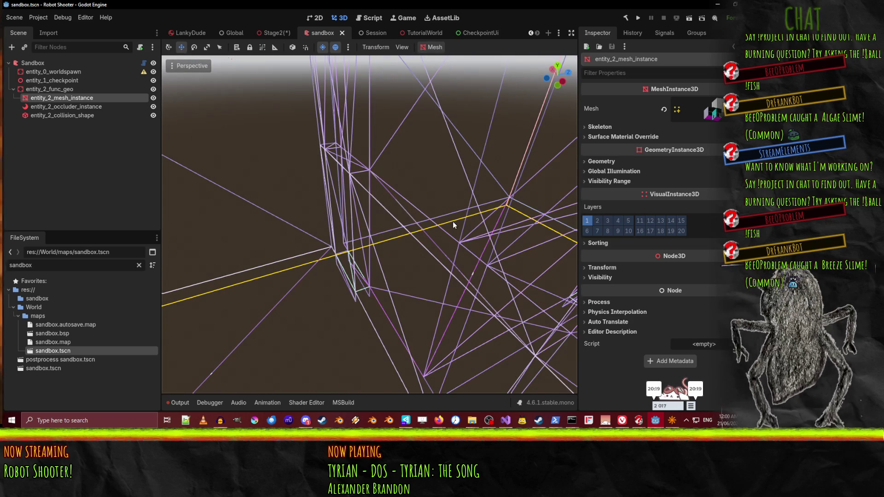
pyautogui.moveTo(399, 212); pyautogui.dragTo(398, 217)
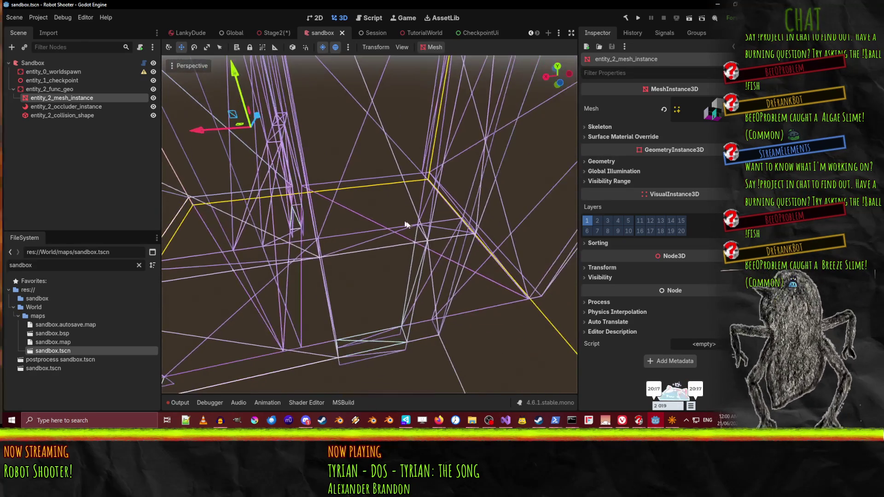
pyautogui.click(32, 62)
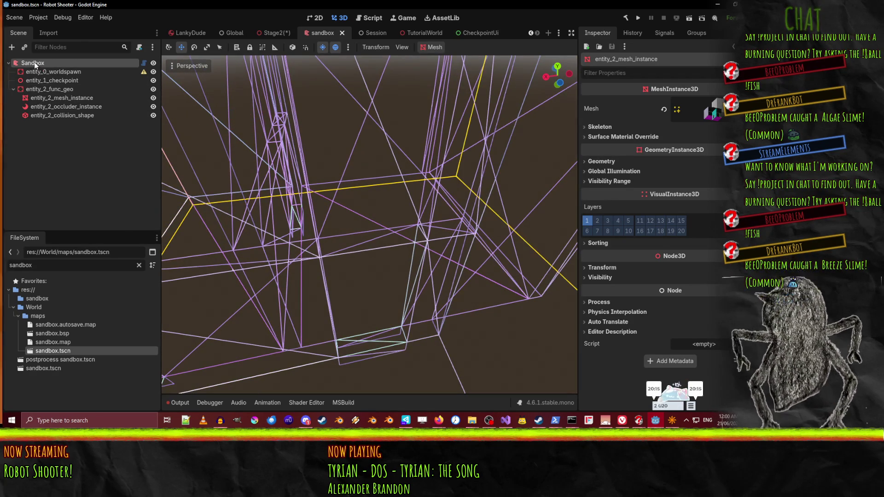
pyautogui.click(701, 168)
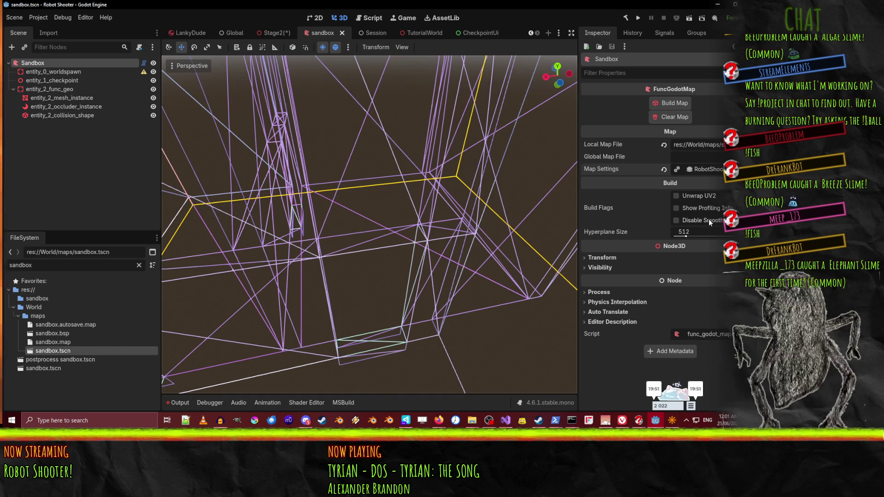
# Turn Disable Smoothing on and back off, then switch to NetRadiant
pyautogui.click(709, 219)
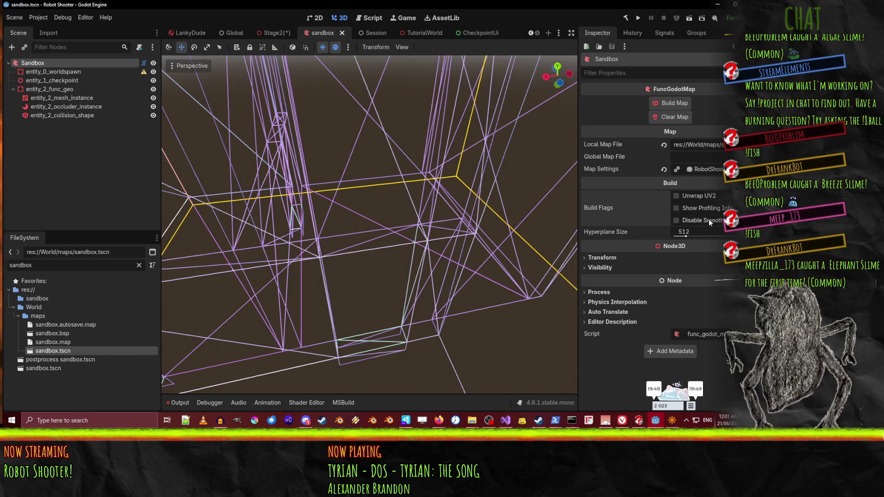
pyautogui.click(709, 219)
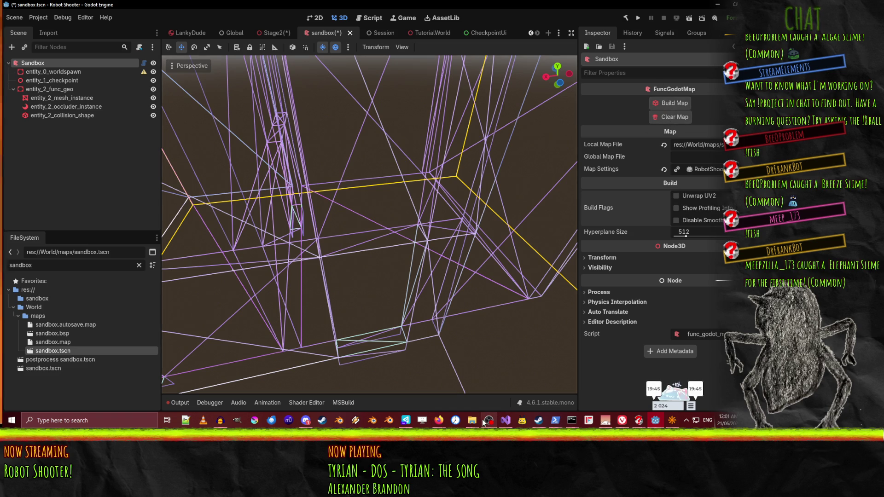
pyautogui.click(672, 421)
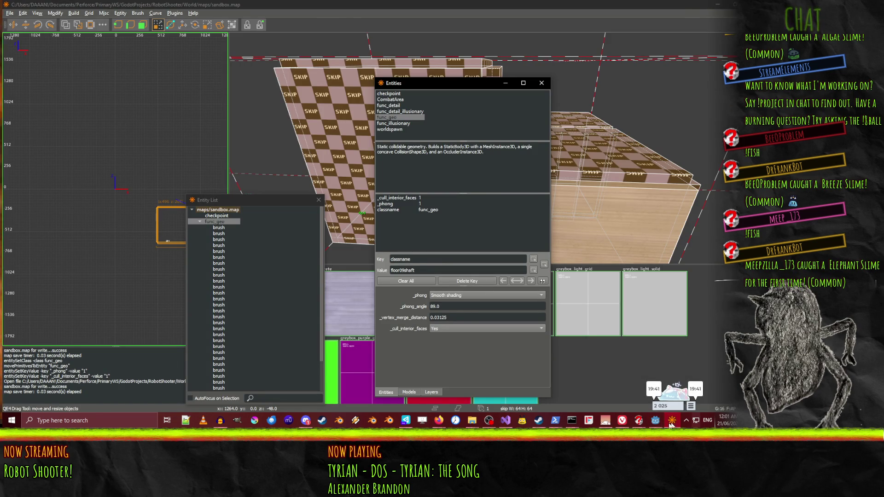
# Return to the Godot sandbox scene and turn the camera for a new view of the geometry
pyautogui.click(655, 421)
pyautogui.moveTo(373, 185)
pyautogui.mouseDown()
pyautogui.moveTo(322, 157)
pyautogui.moveTo(175, 300)
pyautogui.mouseUp()
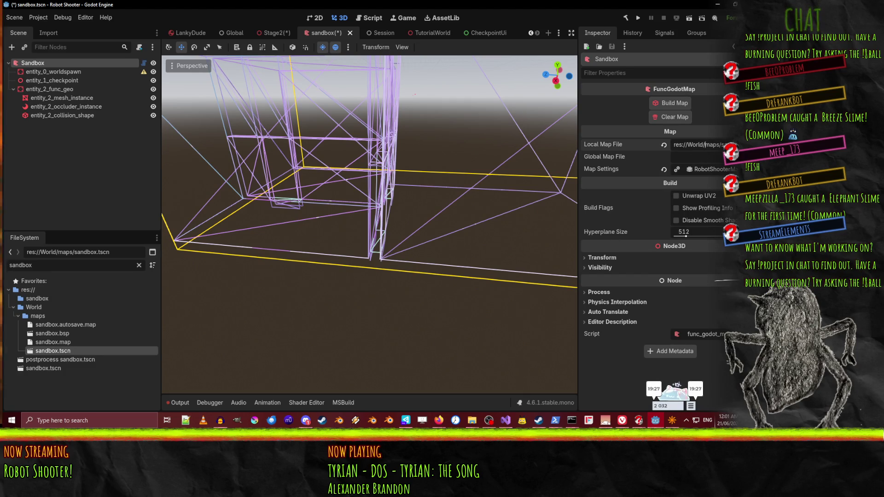
# Expand Map Settings, the base FGD resource and its Entity Definitions array
pyautogui.click(704, 169)
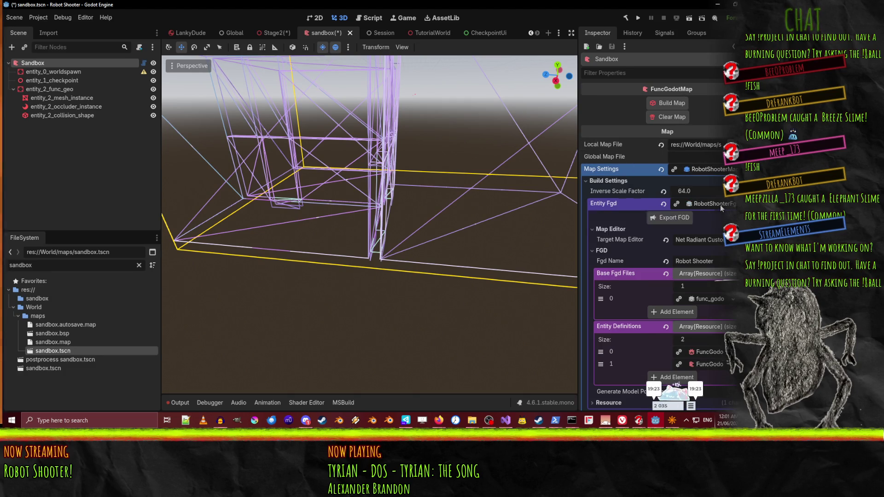
pyautogui.scroll(-3, 691, 207)
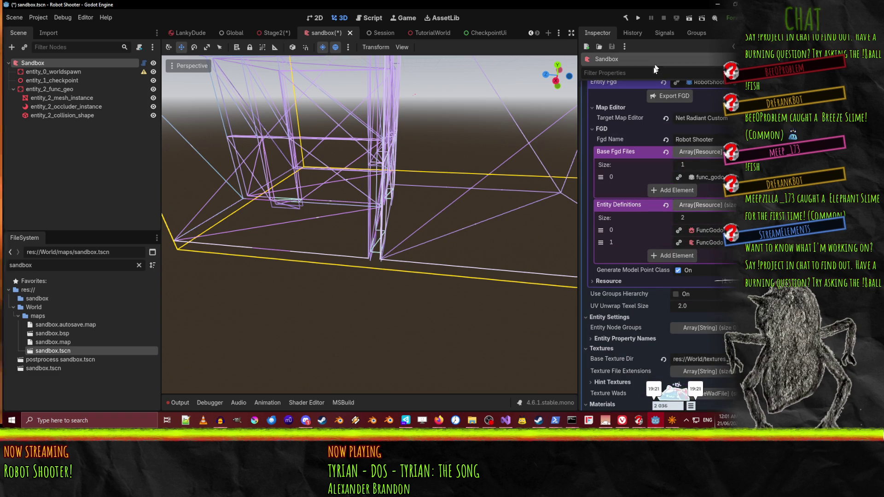
pyautogui.click(710, 177)
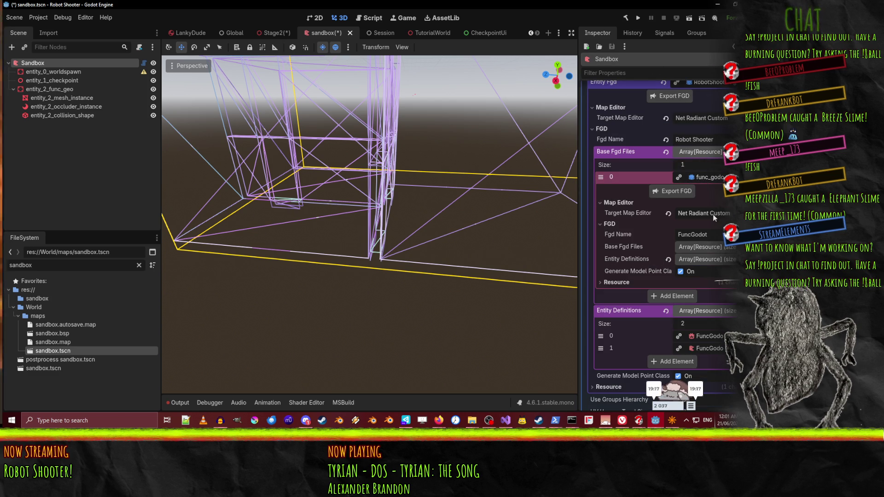
pyautogui.click(709, 247)
pyautogui.click(709, 246)
pyautogui.click(708, 260)
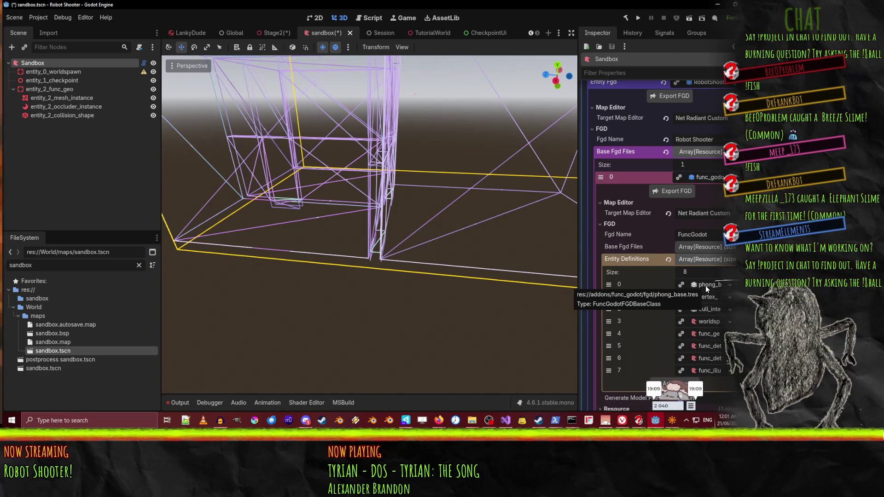
# Inspect the phong_base definition's class properties, collapse it and expand the second definition's details
pyautogui.click(705, 285)
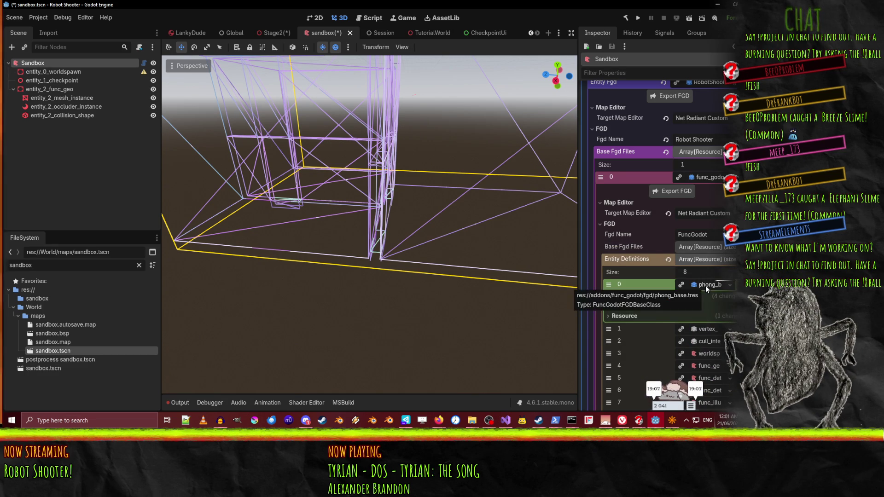
pyautogui.scroll(-3, 642, 300)
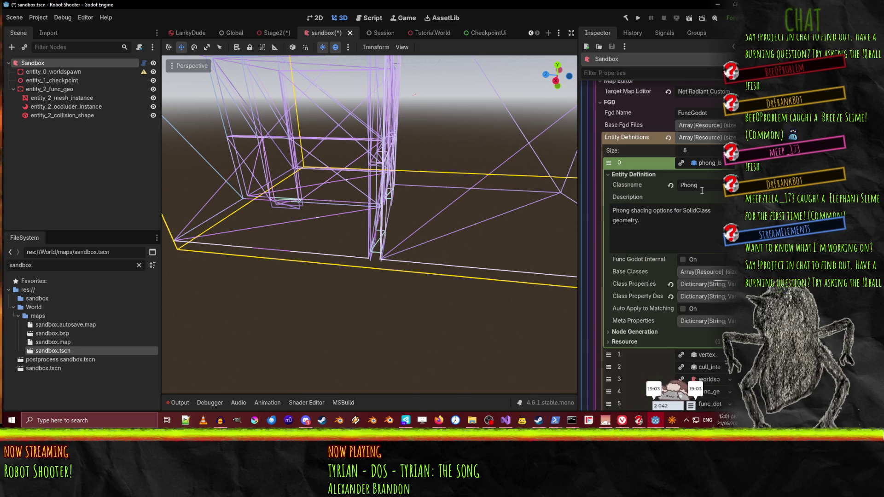
pyautogui.click(709, 284)
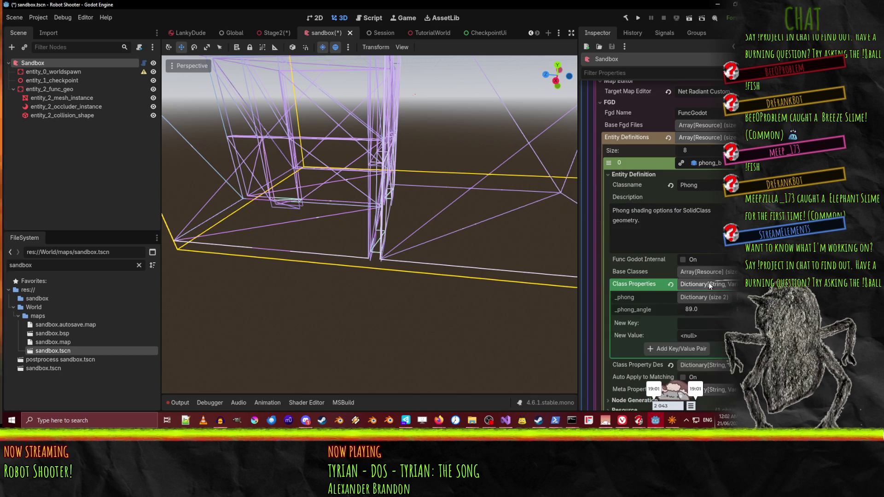
pyautogui.click(709, 283)
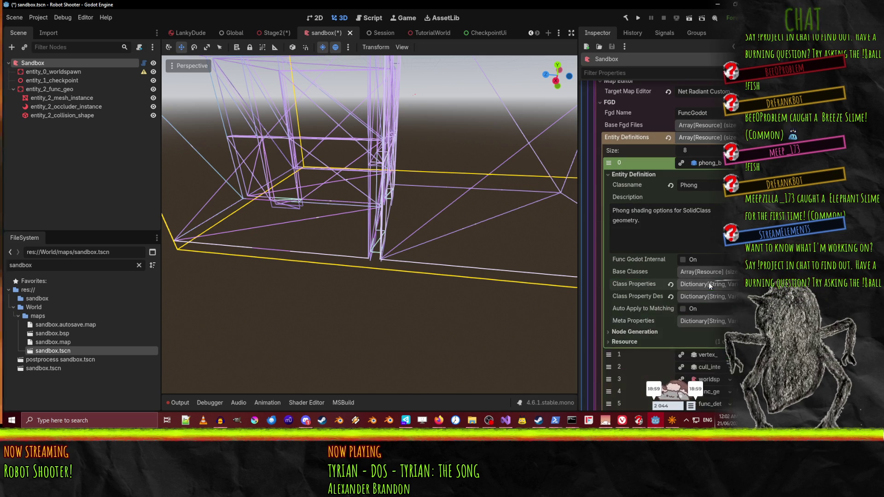
pyautogui.click(703, 295)
pyautogui.click(703, 294)
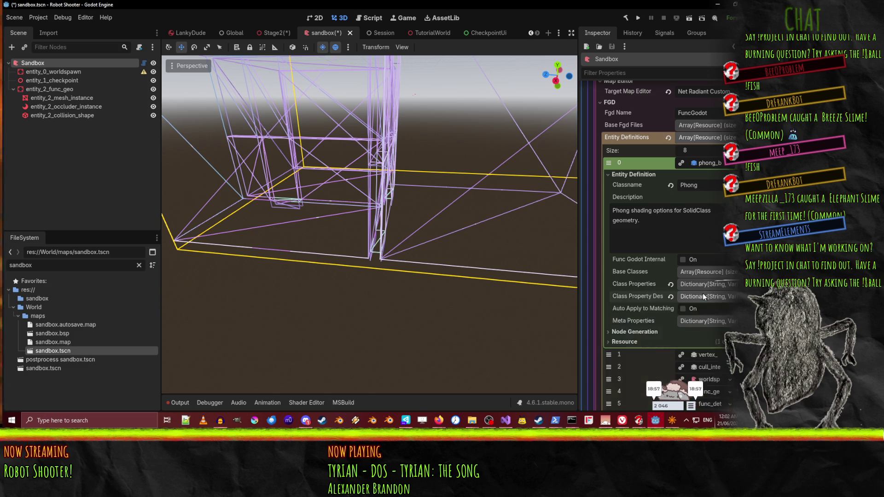
pyautogui.scroll(-3, 703, 293)
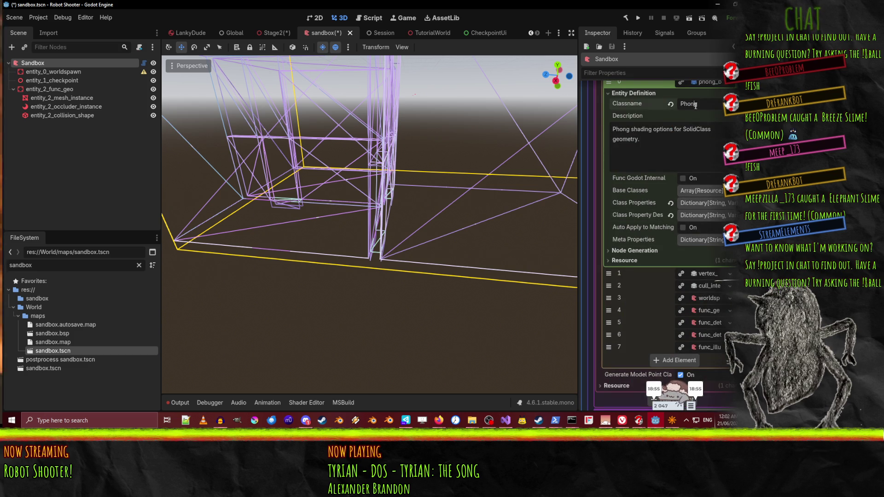
pyautogui.scroll(1, 700, 110)
pyautogui.click(705, 122)
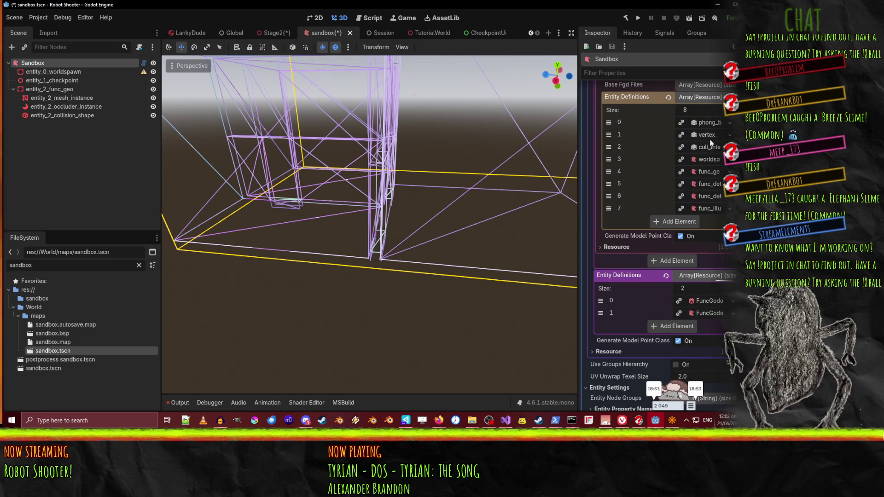
pyautogui.click(709, 135)
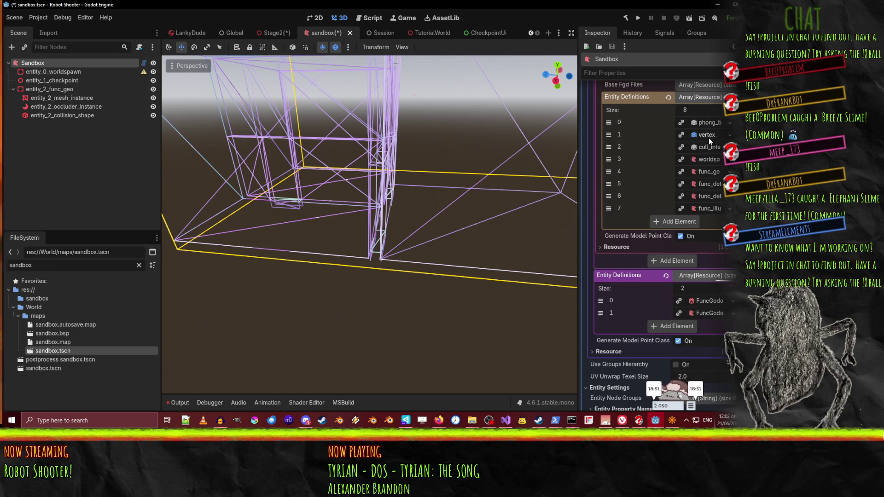
pyautogui.click(645, 146)
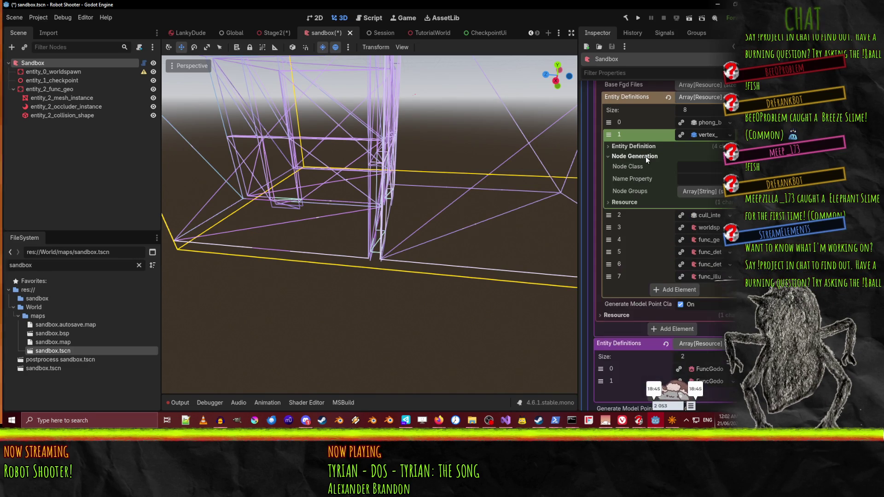
# Close the second definition and review the CullInteriorFaces definition's fields
pyautogui.click(644, 145)
pyautogui.click(700, 147)
pyautogui.click(657, 158)
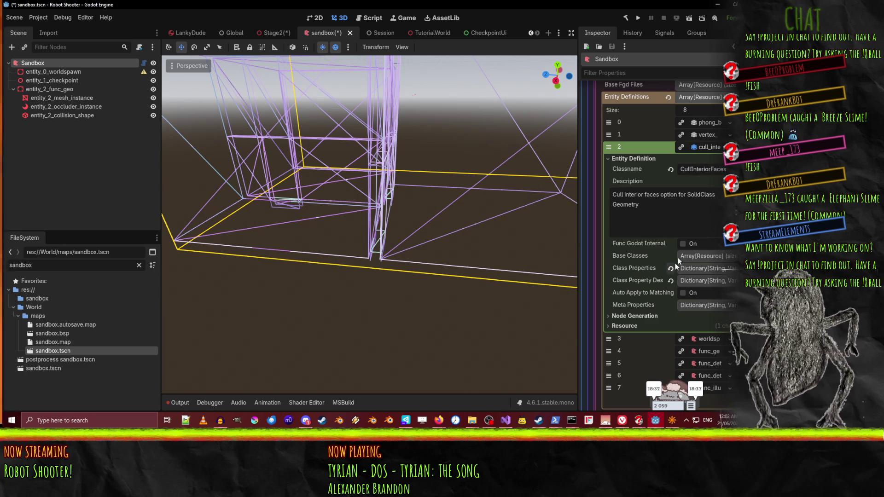
pyautogui.click(709, 148)
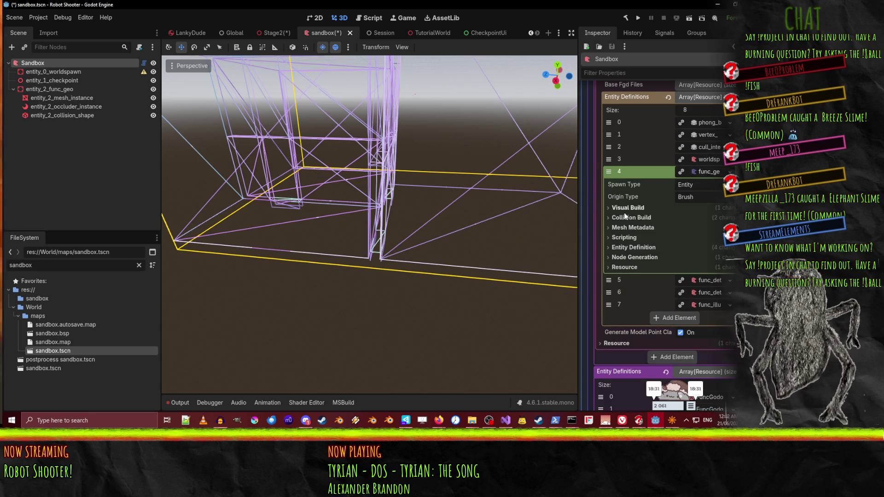
# Review func_geo's Visual Build, Collision Build, Mesh Metadata and scripting settings
pyautogui.click(644, 208)
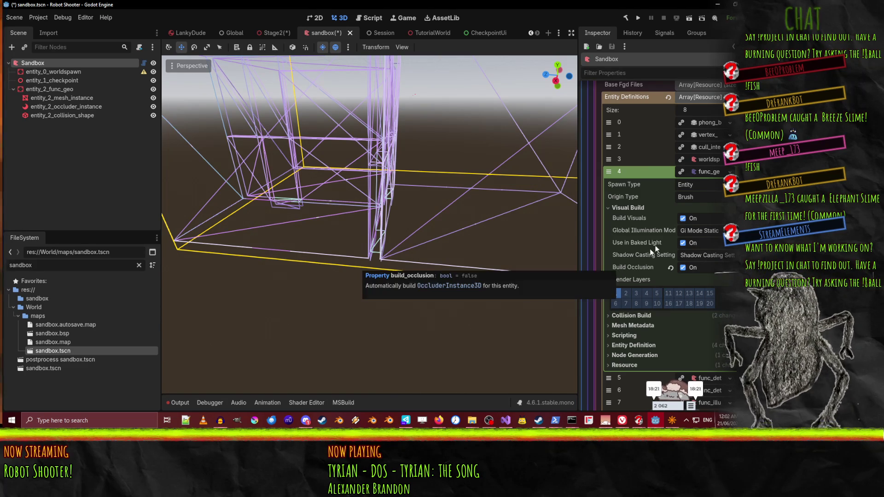
pyautogui.scroll(-2, 673, 233)
pyautogui.click(636, 275)
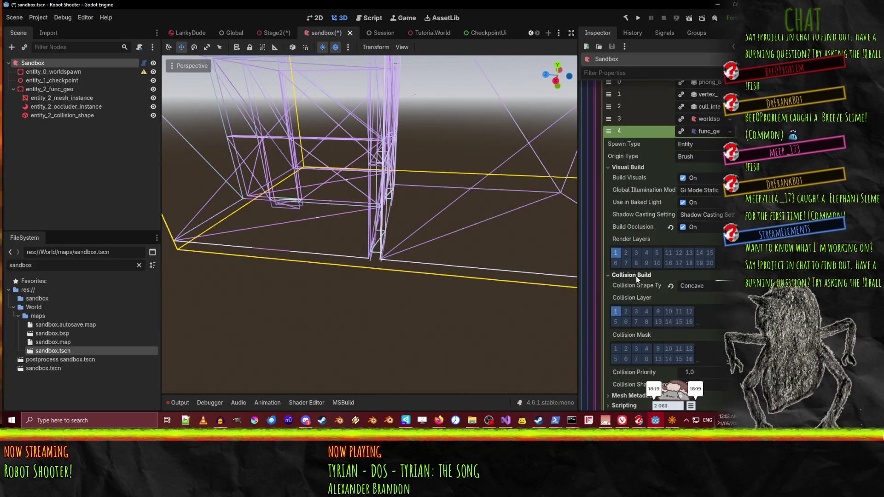
pyautogui.scroll(-4, 637, 276)
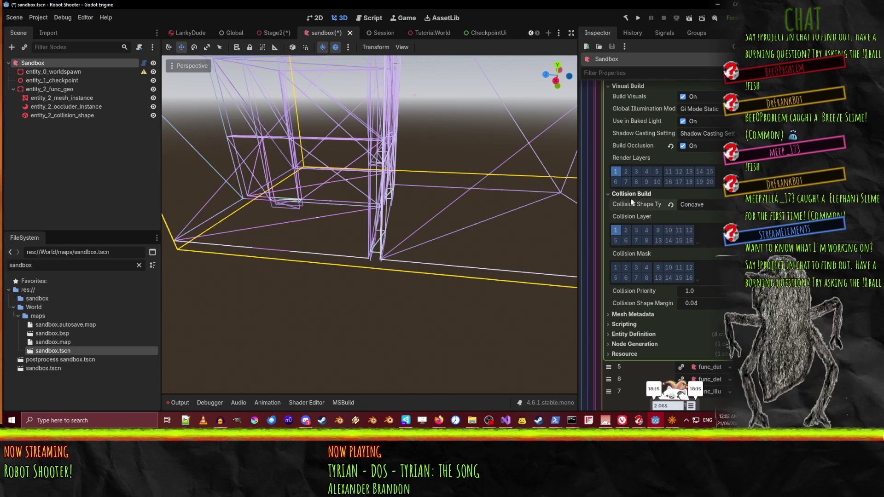
pyautogui.click(629, 193)
pyautogui.click(634, 205)
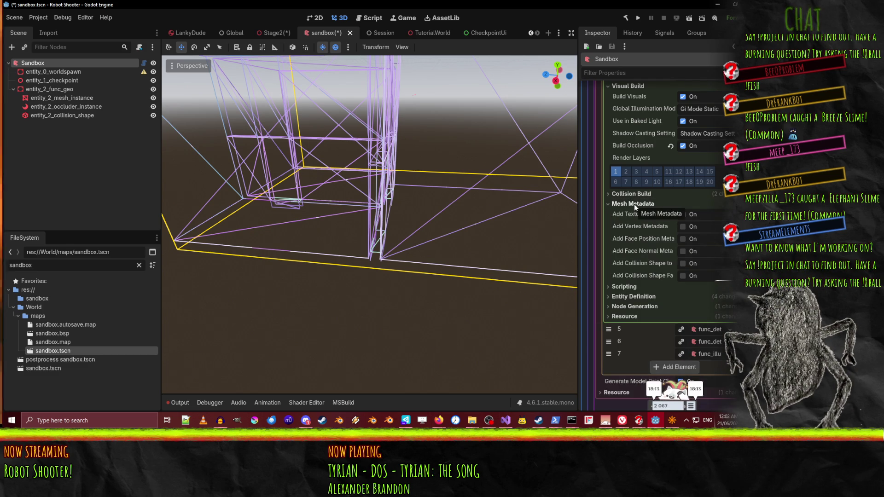
pyautogui.click(624, 206)
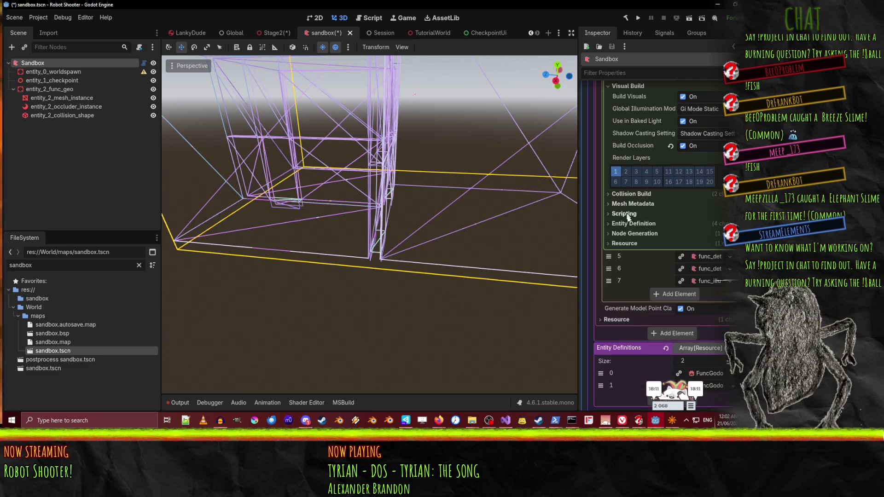
pyautogui.click(627, 214)
pyautogui.click(628, 214)
# Check func_geo's classname, description and Node Generation settings, then collapse the definition
pyautogui.click(630, 225)
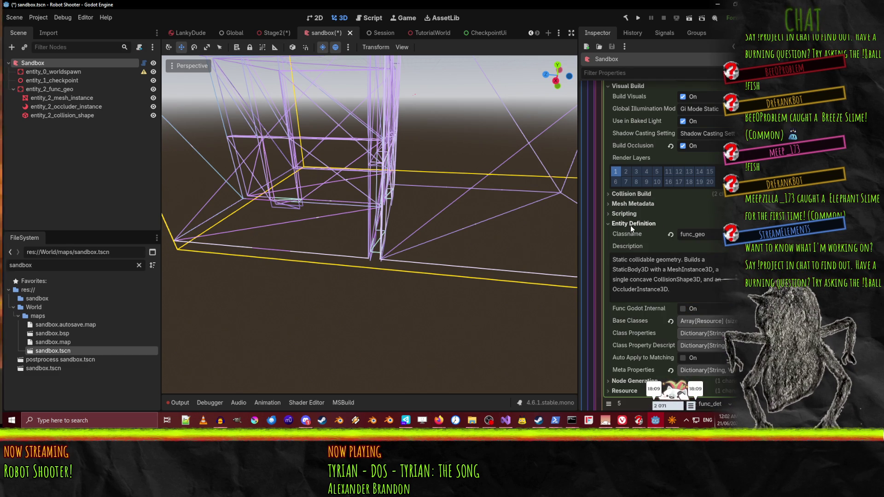
pyautogui.scroll(-3, 700, 267)
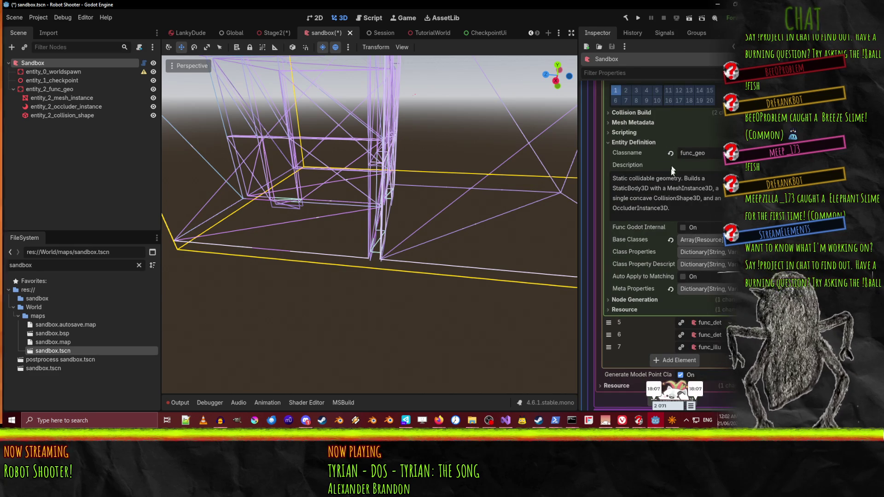
pyautogui.moveTo(634, 232)
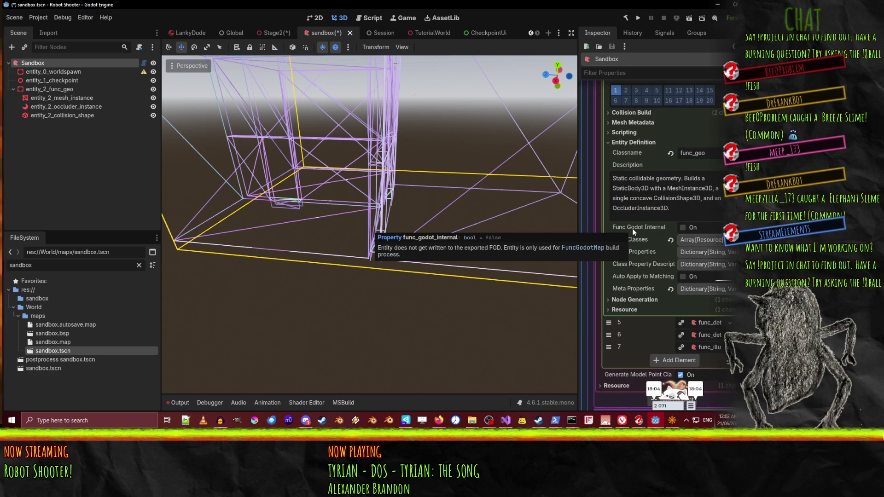
pyautogui.click(640, 301)
pyautogui.scroll(-3, 697, 194)
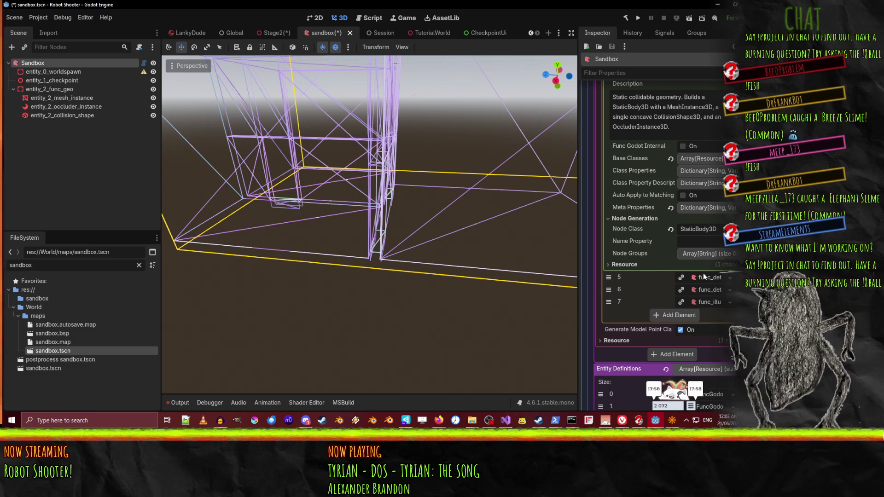
pyautogui.scroll(10, 700, 258)
pyautogui.click(708, 213)
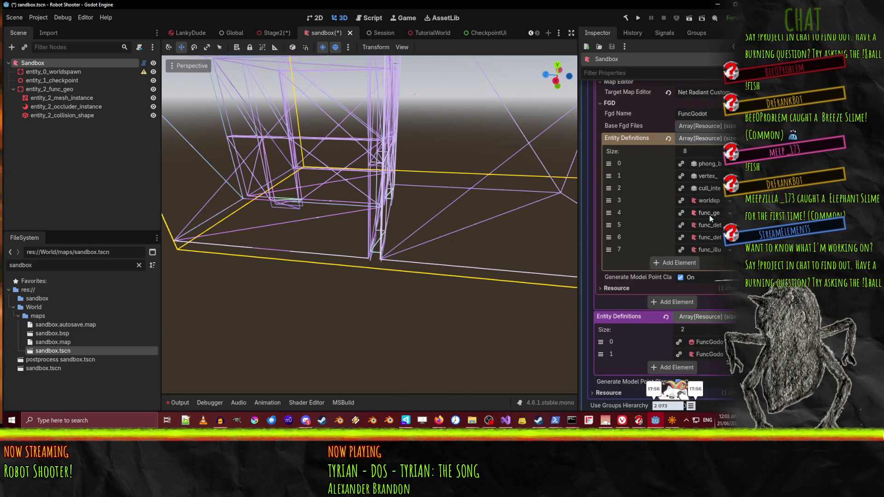